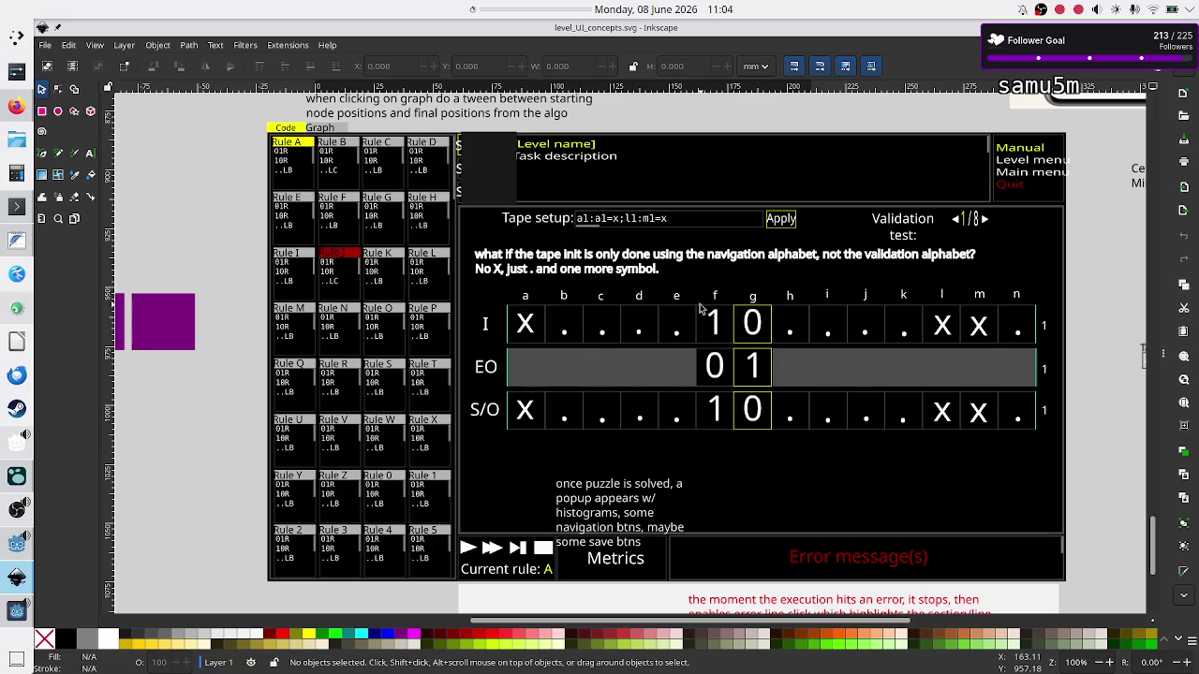
Switch from the Inkscape mockup to the FeatherPad notes and start a new line below the EO sketch
key(alt+Tab)
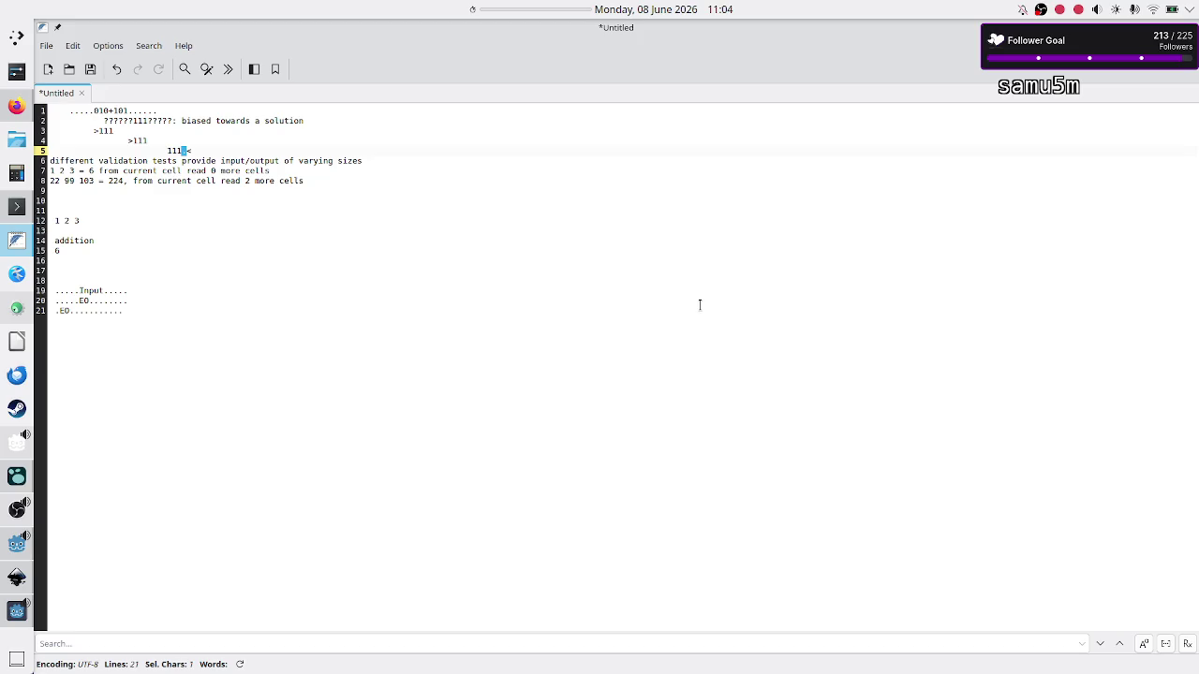
key(alt+Tab)
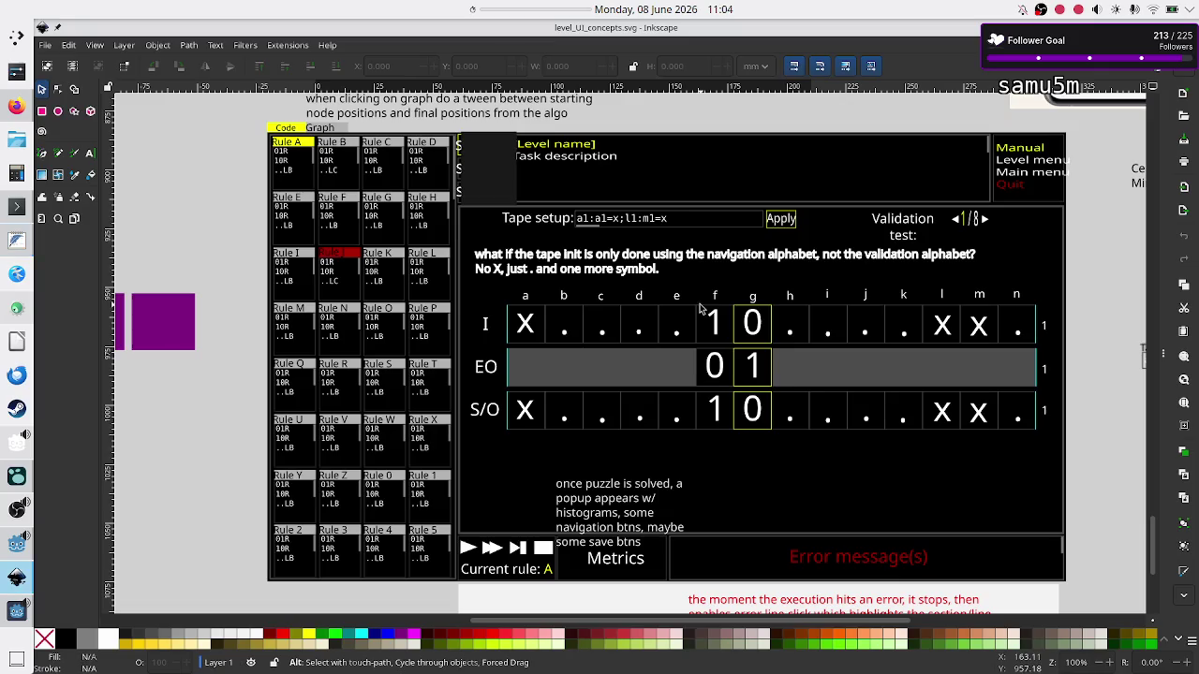
key(alt+Tab)
key(Down)
key(Down)
key(Down)
key(Down)
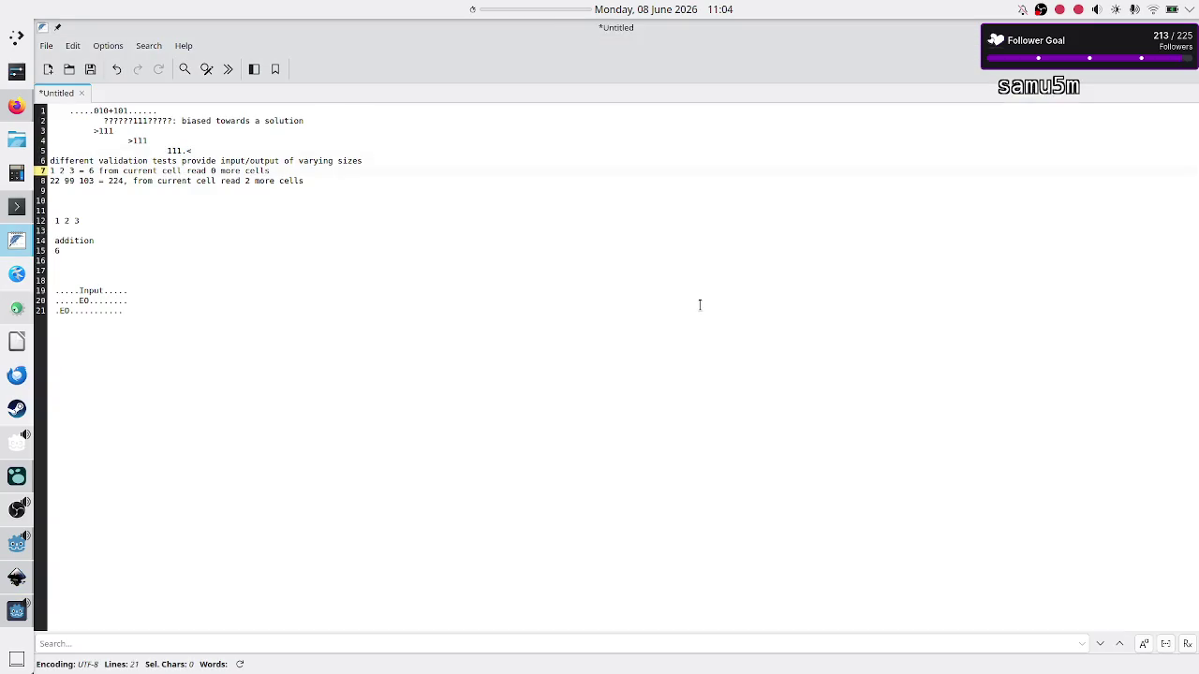
key(Down)
key(Down)
key(Down)
key(Return)
key(Return)
key(Return)
Start a 'fix some convention' list with the first item '1) fix cells'
text(hardoce som)
key(BackSpace)
key(BackSpace)
key(BackSpace)
key(BackSpace)
key(BackSpace)
key(BackSpace)
text(fix some conve)
text(ntion)
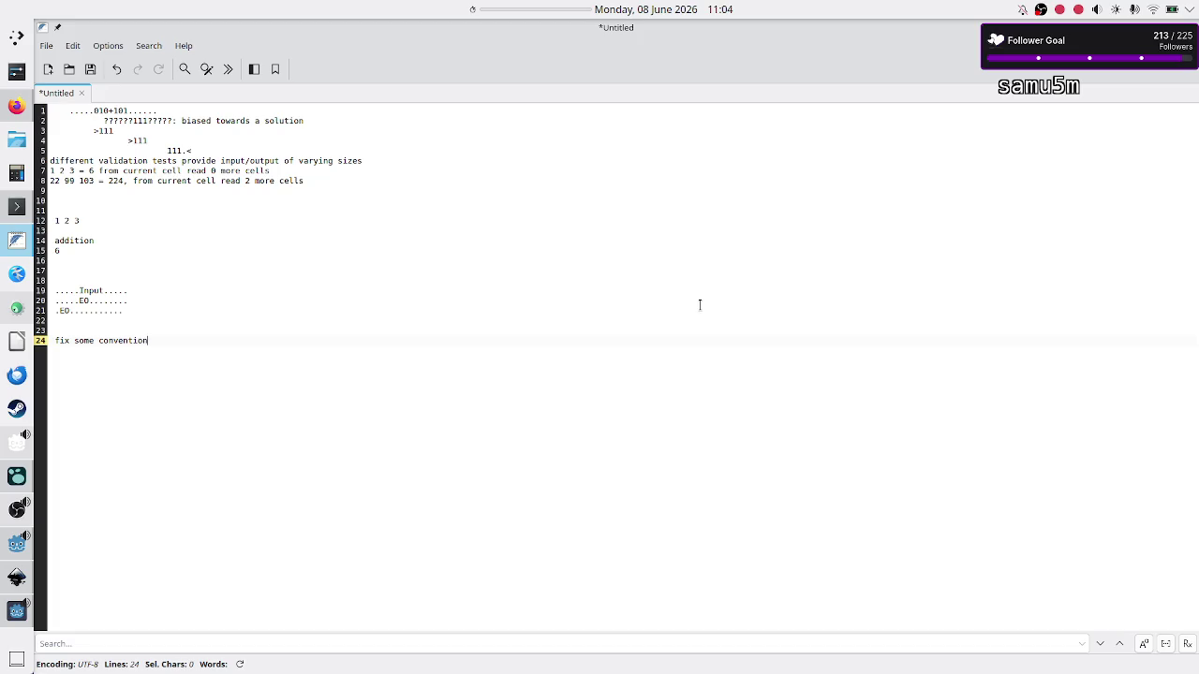
key(Return)
text(1) fi)
text(x c)
text(ells)
Add item '2) fix starting cell, read output from it' and open a new line below
key(Up)
key(Up)
key(Up)
key(shift+Right)
key(shift+Right)
key(Down)
key(Down)
key(Down)
key(Return)
text(2) fix starting cell)
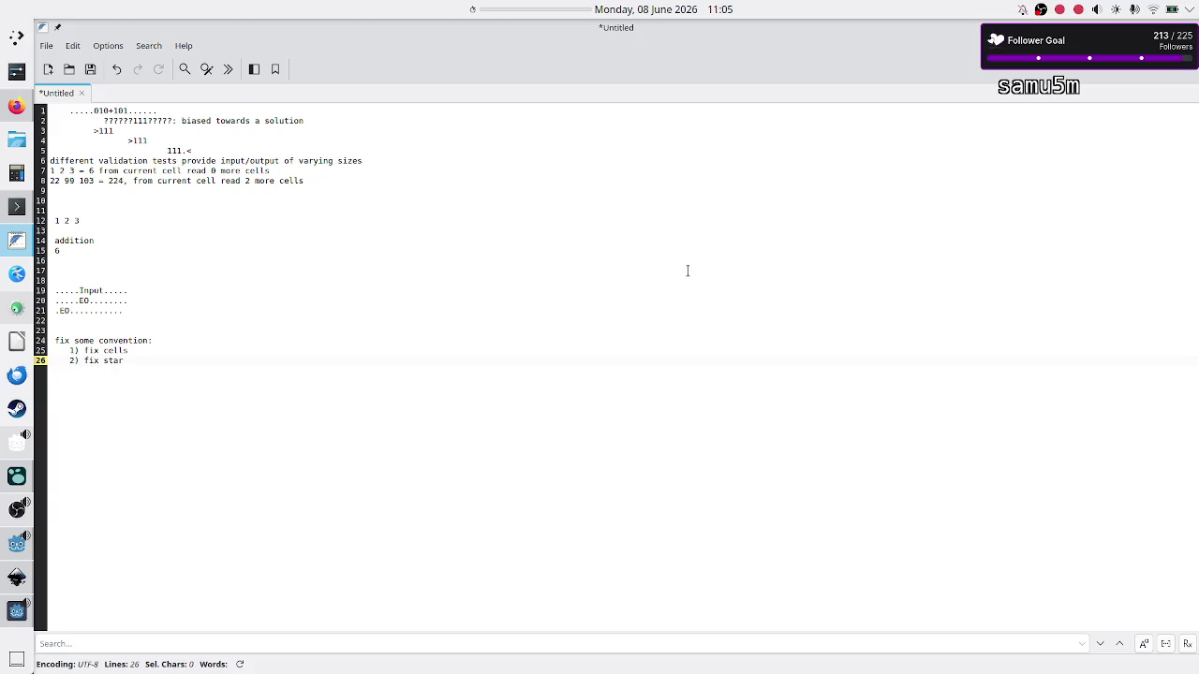
text(, read output)
text( from it)
key(Return)
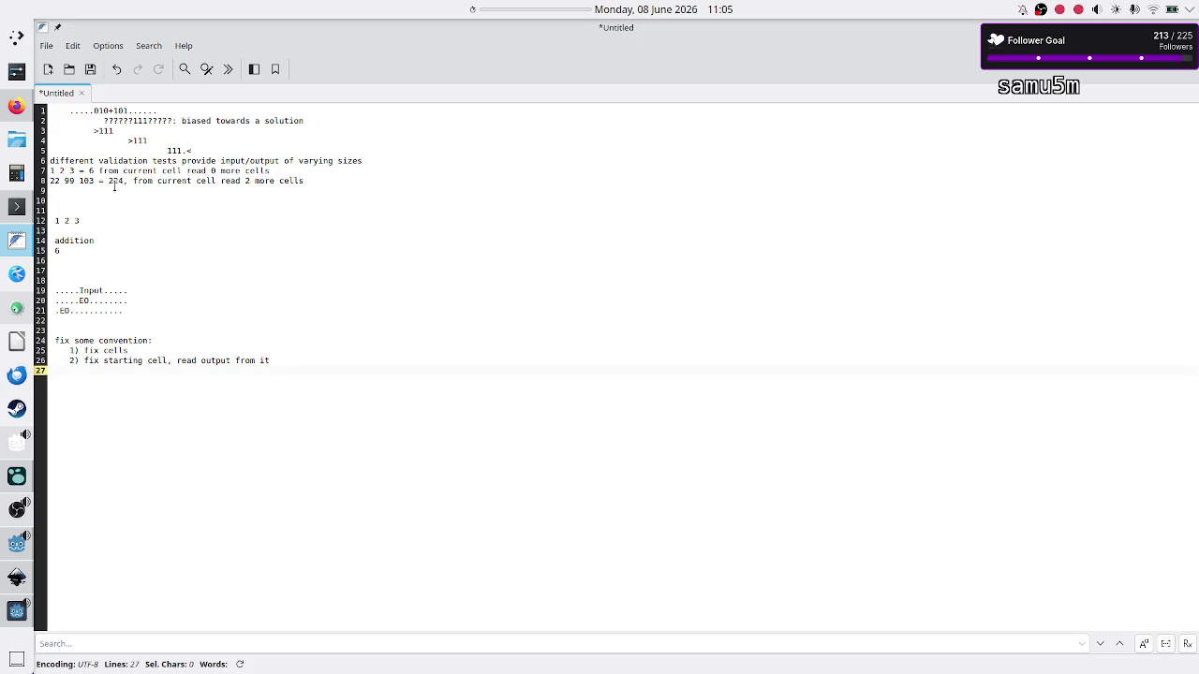
click(128, 131)
Write 'don't fix, allow player to specify where the EO is on the tape' plus 'you can allow for many solutions'
click(159, 393)
key(Return)
key(Return)
text(don't fix, allow p)
text(layer to sp)
key(BackSpace)
text(y where th)
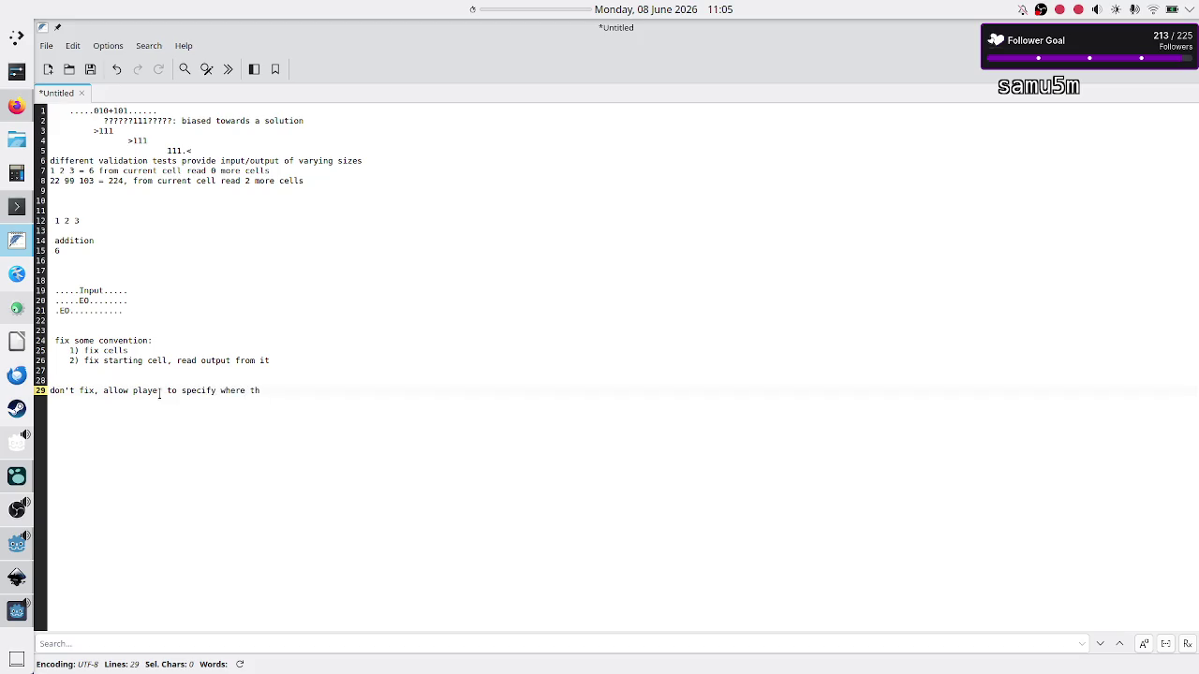
text(O is o)
text(on the tape)
key(Return)
text(you can)
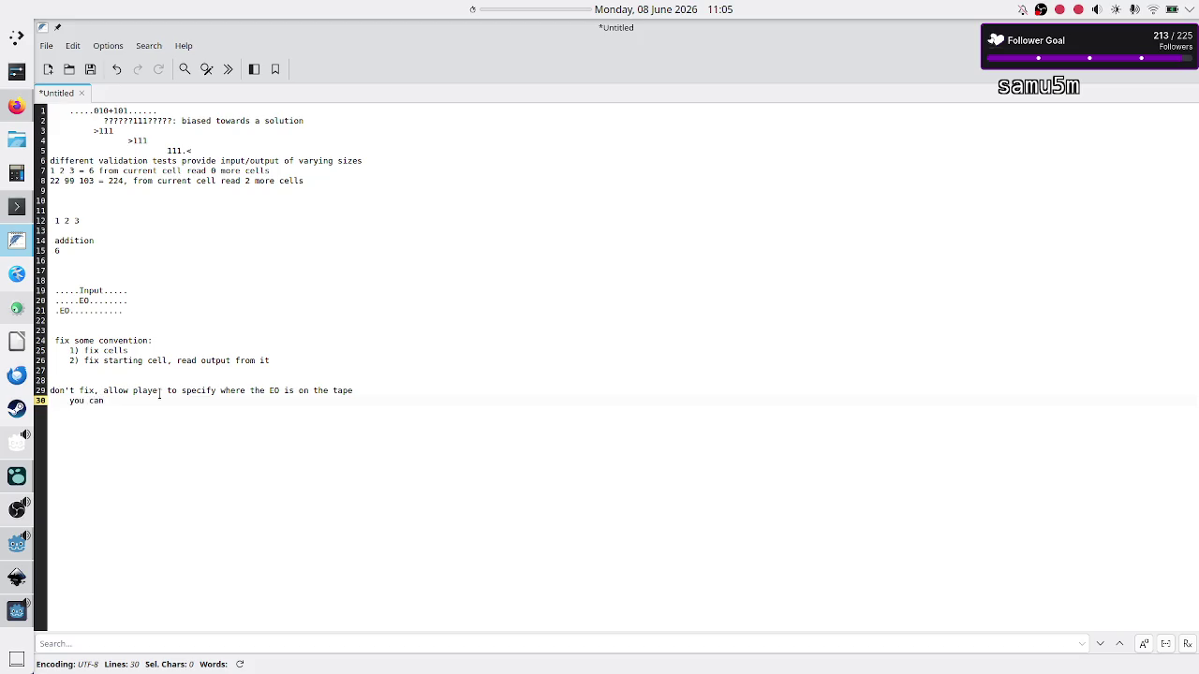
text( allow for many sol)
text(ution)
Remove the extra empty line and insert a new line under the starting-cell item
key(Return)
key(BackSpace)
key(Up)
key(Up)
key(Up)
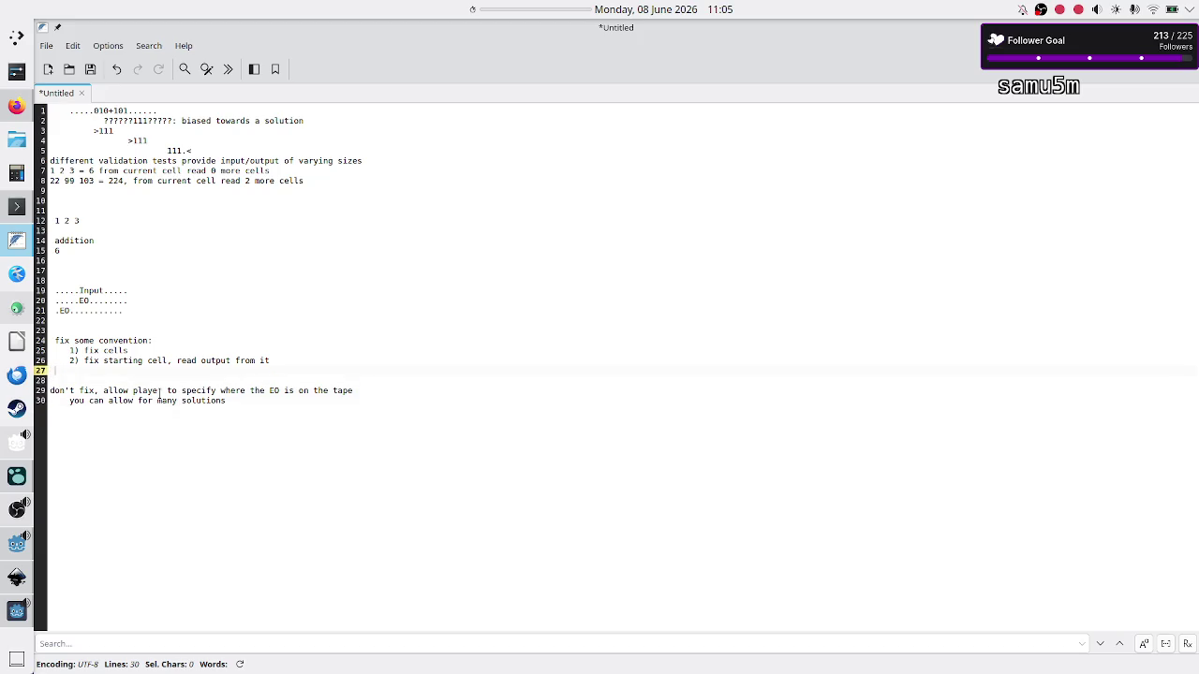
key(Up)
key(Return)
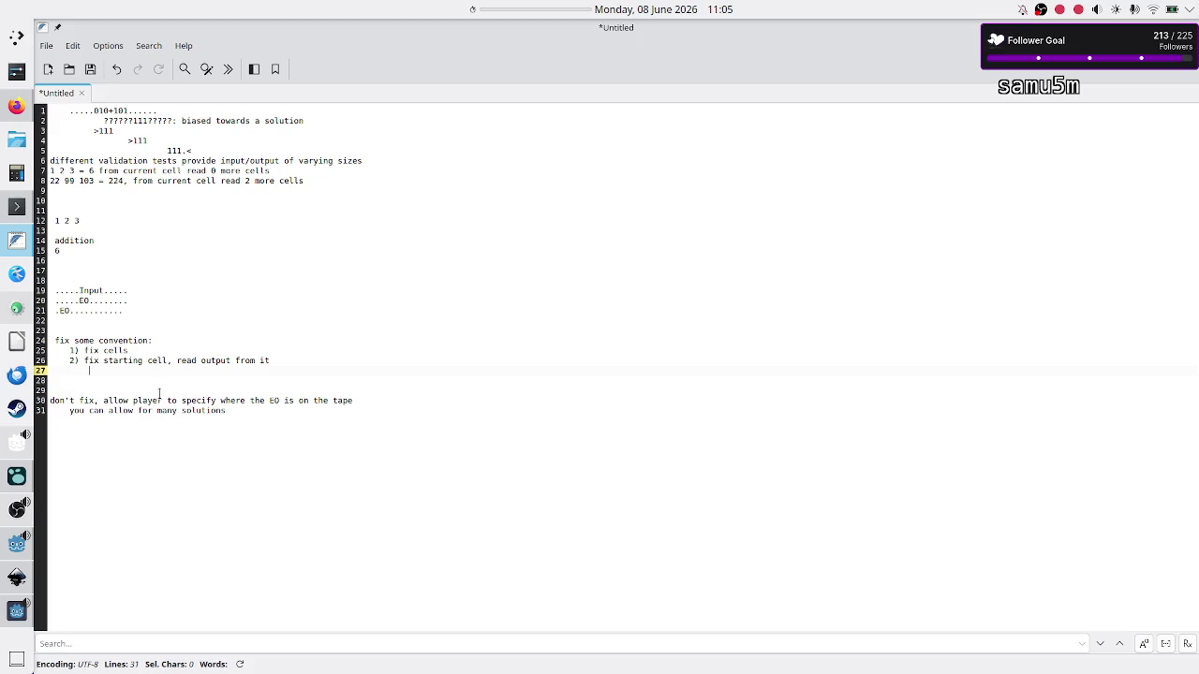
Add a 'bad:' note: moving cells takes much LOC and rules, biasing toward the designed solution
text(bad:)
text( move)
key(BackSpace)
text(ing c)
text(ells )
text(is q)
text(uite complicated, takes a )
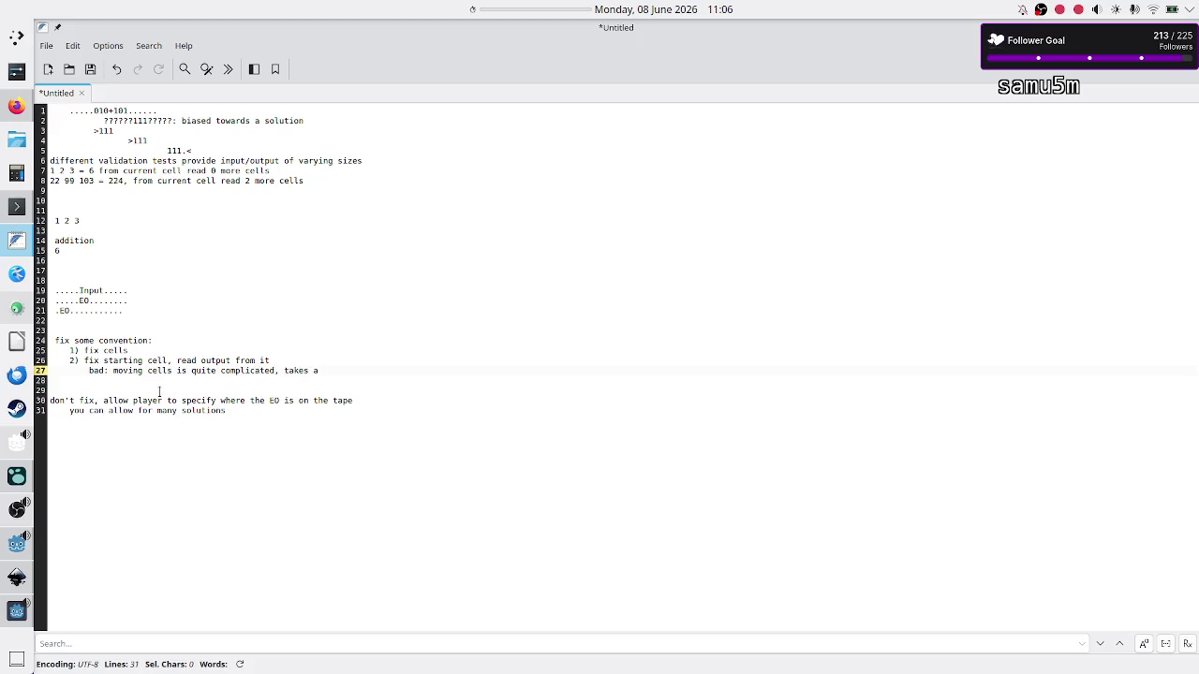
text(lot)
text( of LOC a)
text(nd rules -)
text(>)
text( a solution t)
text(hat I desi)
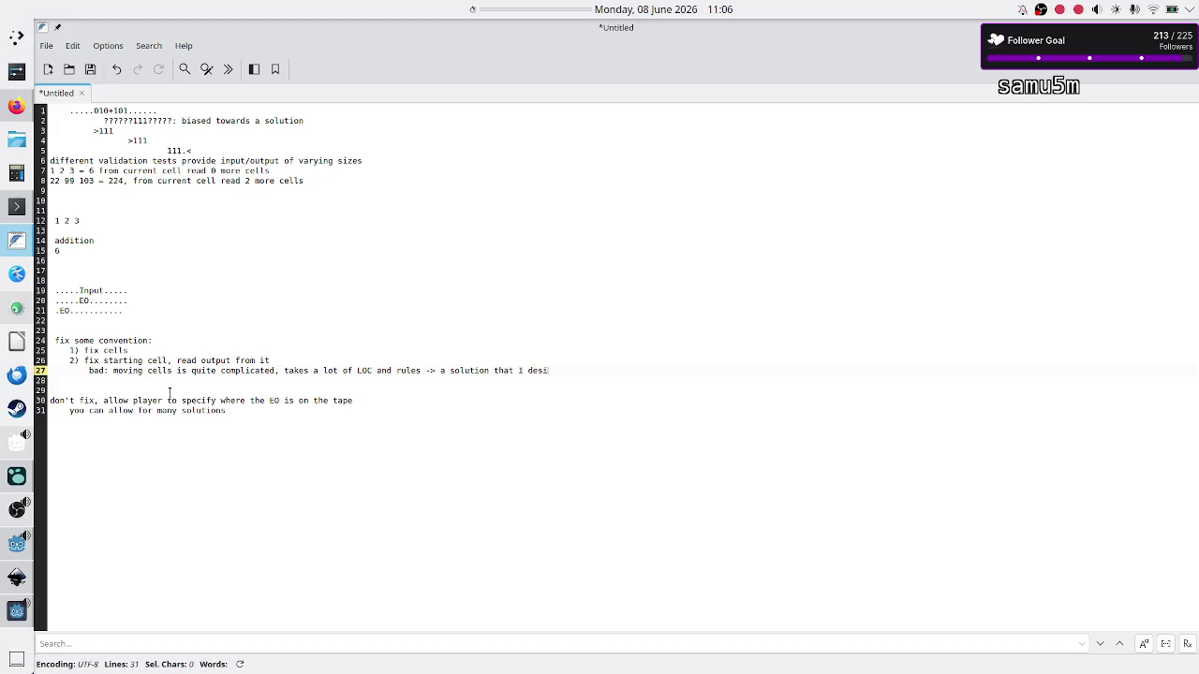
key(BackSpace)
key(BackSpace)
key(BackSpace)
text(the ssolution I d)
text(esi)
text(gned )
text(is super bia)
text(sed,)
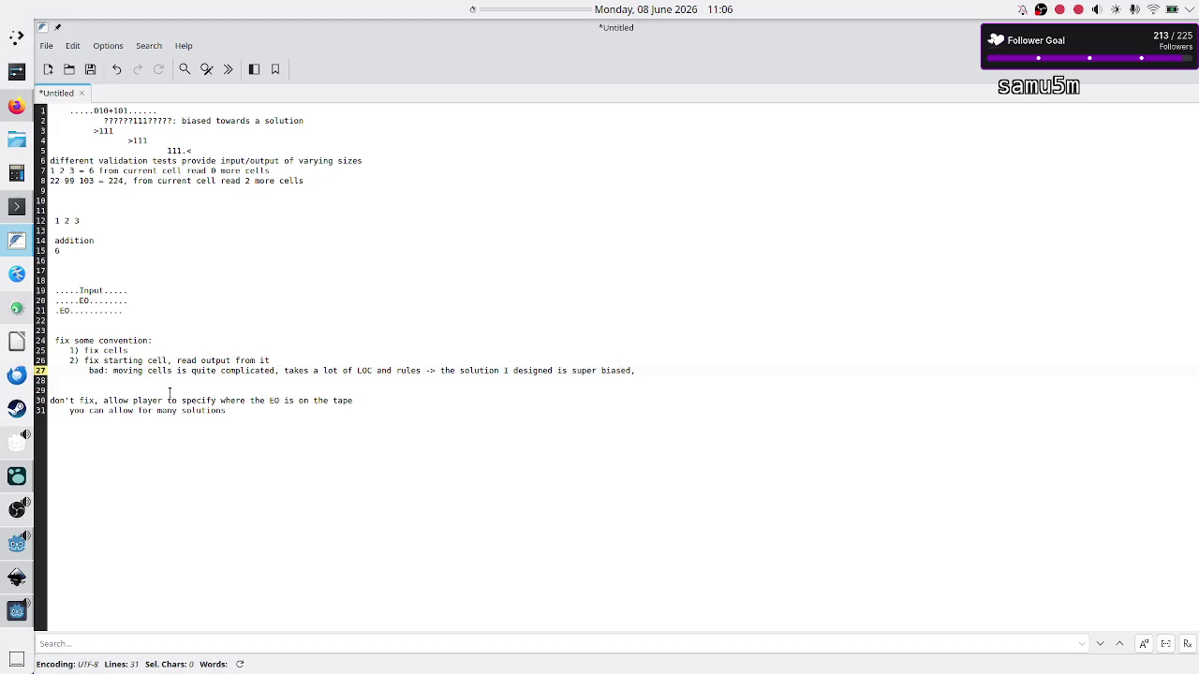
text(d all other s)
text(olutions are ma)
text(de worse)
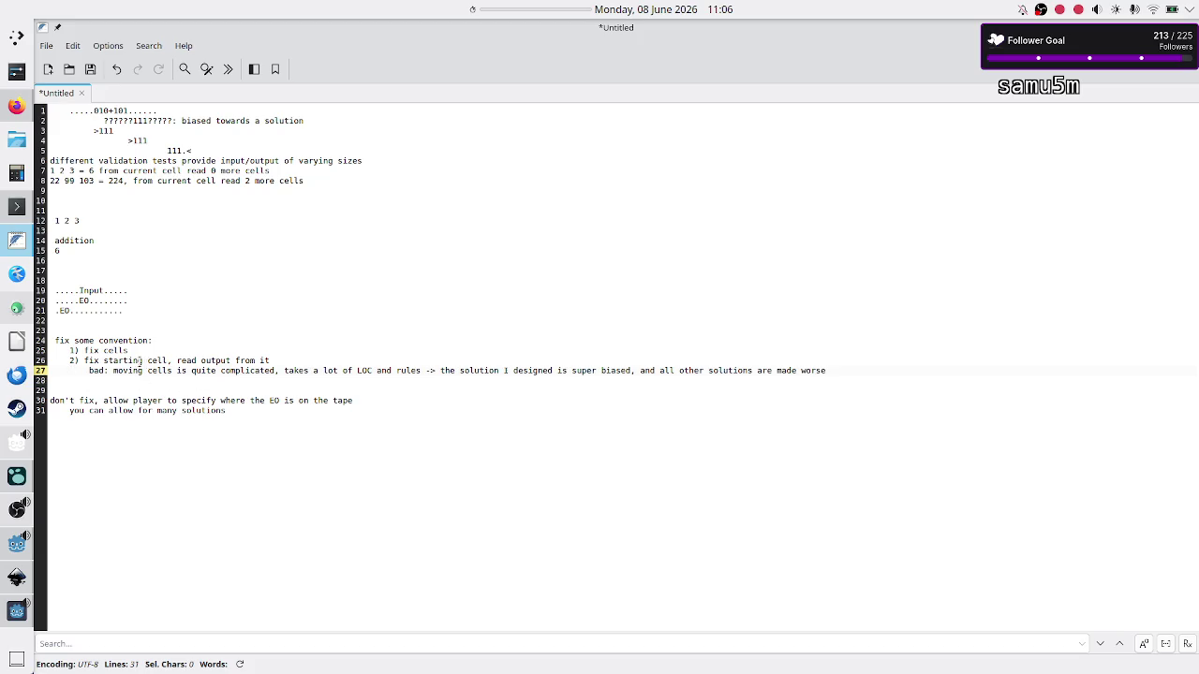
drag(139, 370, 206, 371)
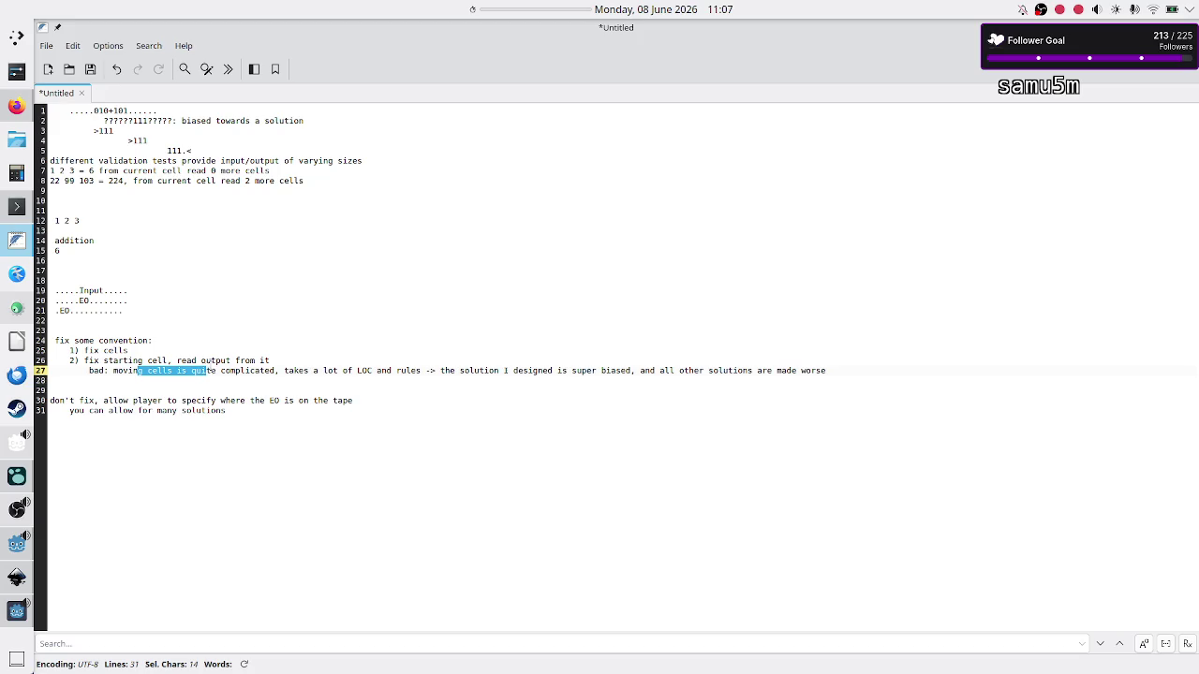
click(674, 377)
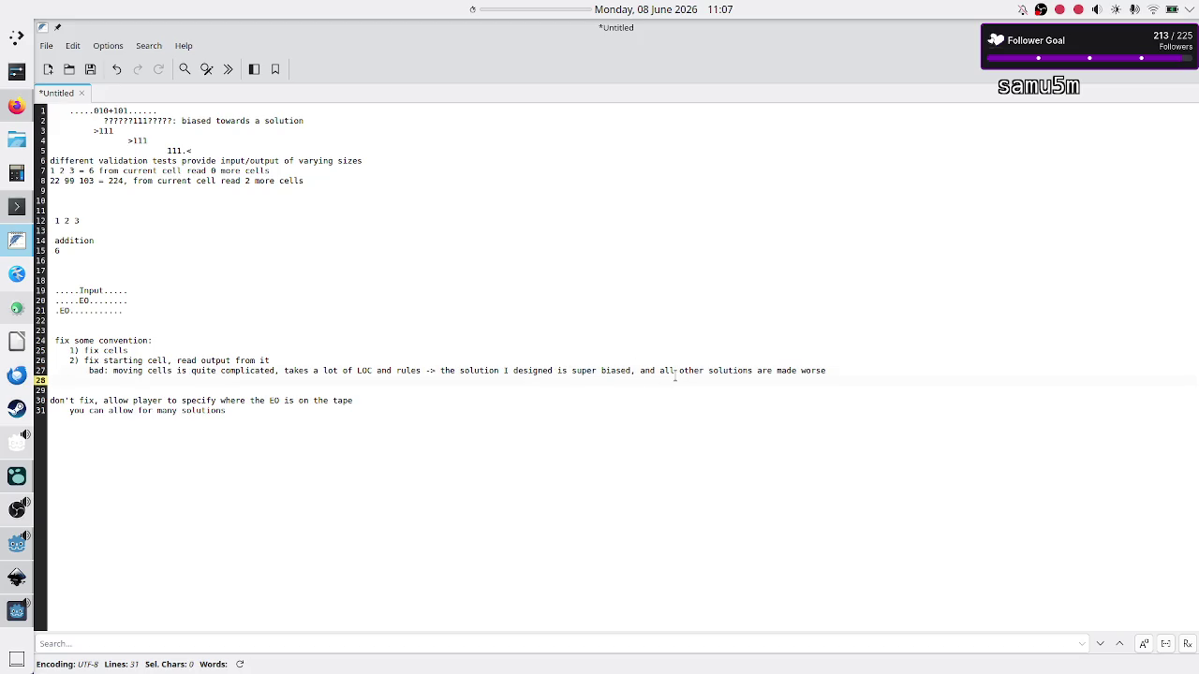
Highlight 'other', '>111' and '111' in the notes, then return to the Inkscape mockup
double_click(690, 371)
double_click(105, 130)
double_click(139, 141)
key(alt+Tab)
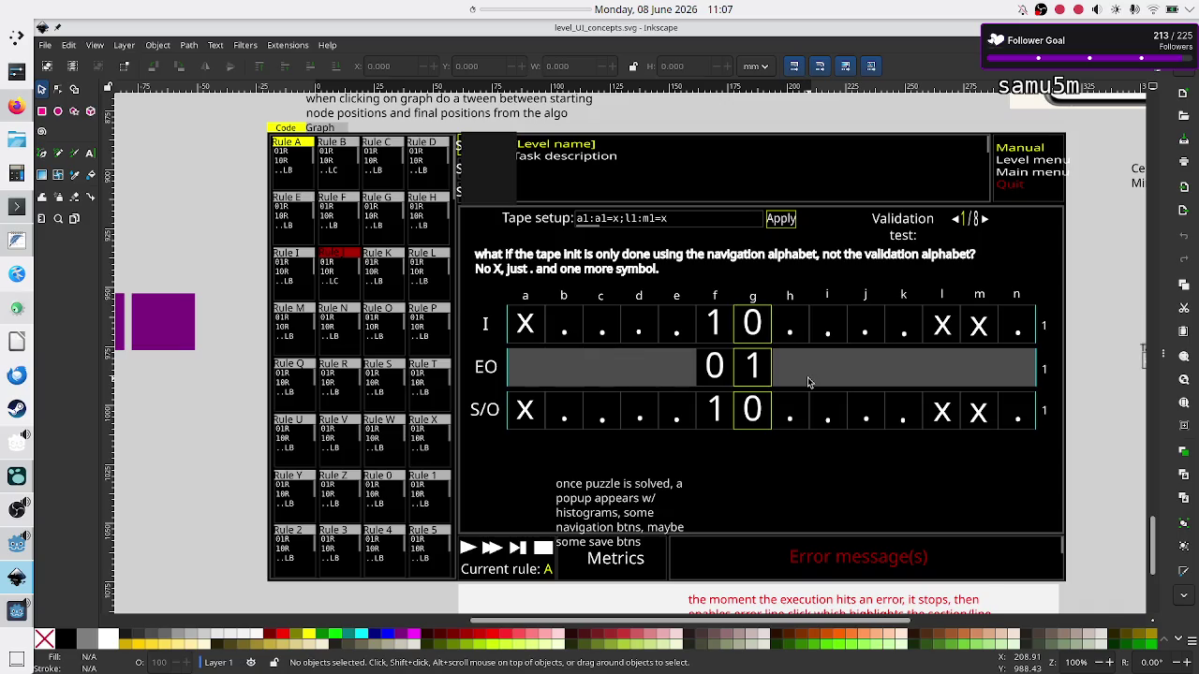
Back in the notes, add the line 'EO is not continuous' at the end
click(17, 239)
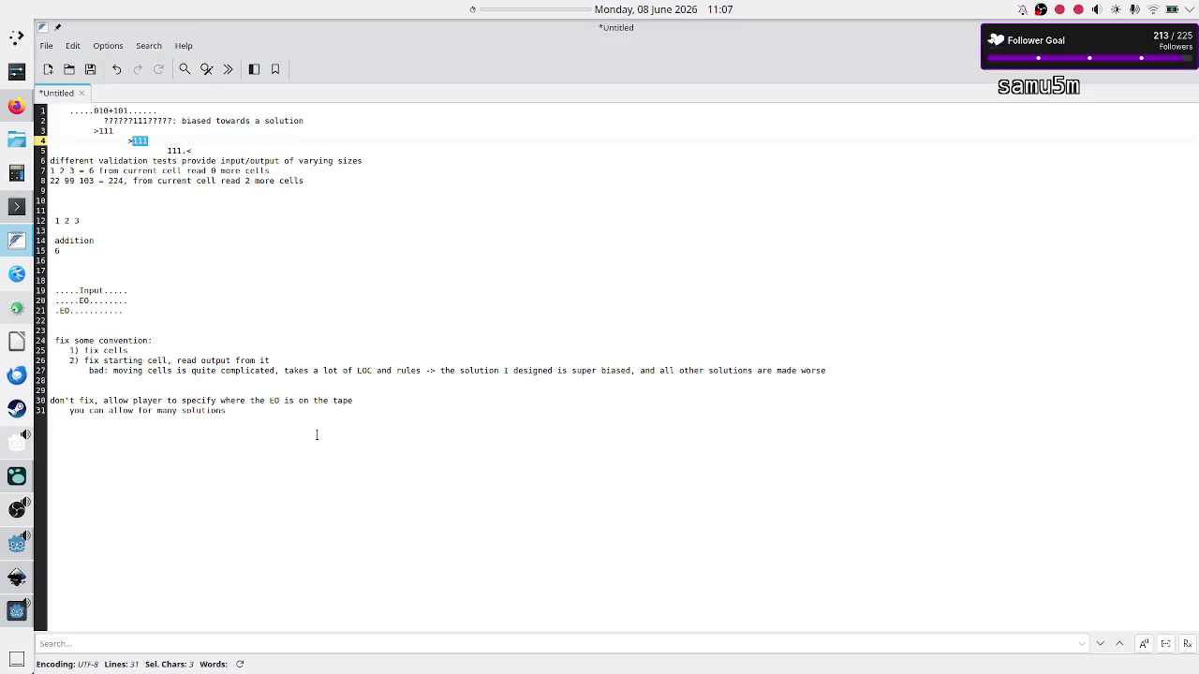
click(329, 503)
key(Return)
key(Return)
key(Return)
text(EO is not continuous)
key(Return)
text(23)
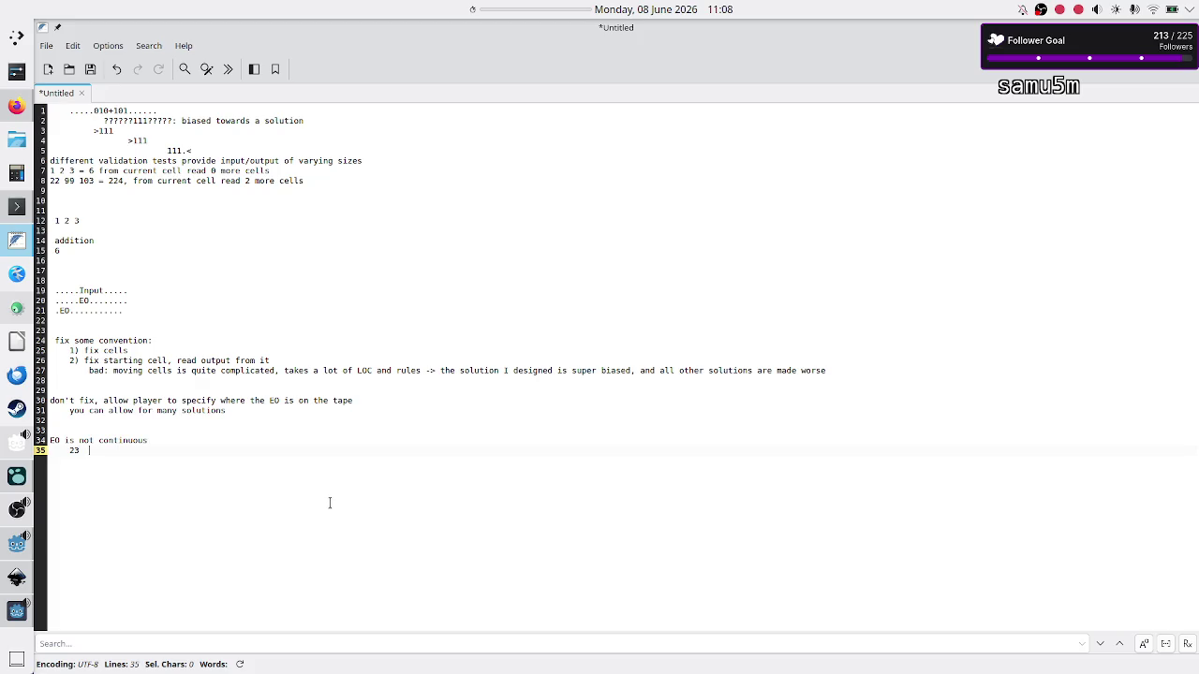
List the example positions 23 45 34 77 below it, then go back to the Inkscape mockup
text(45)
key(shift+Right)
key(shift+Right)
key(shift+Right)
key(shift+Right)
key(shift+Right)
key(Left)
key(shift+Right)
key(shift+Right)
key(Left)
key(Insert)
key(Left)
key(Right)
key(Right)
key(Right)
key(alt+Tab)
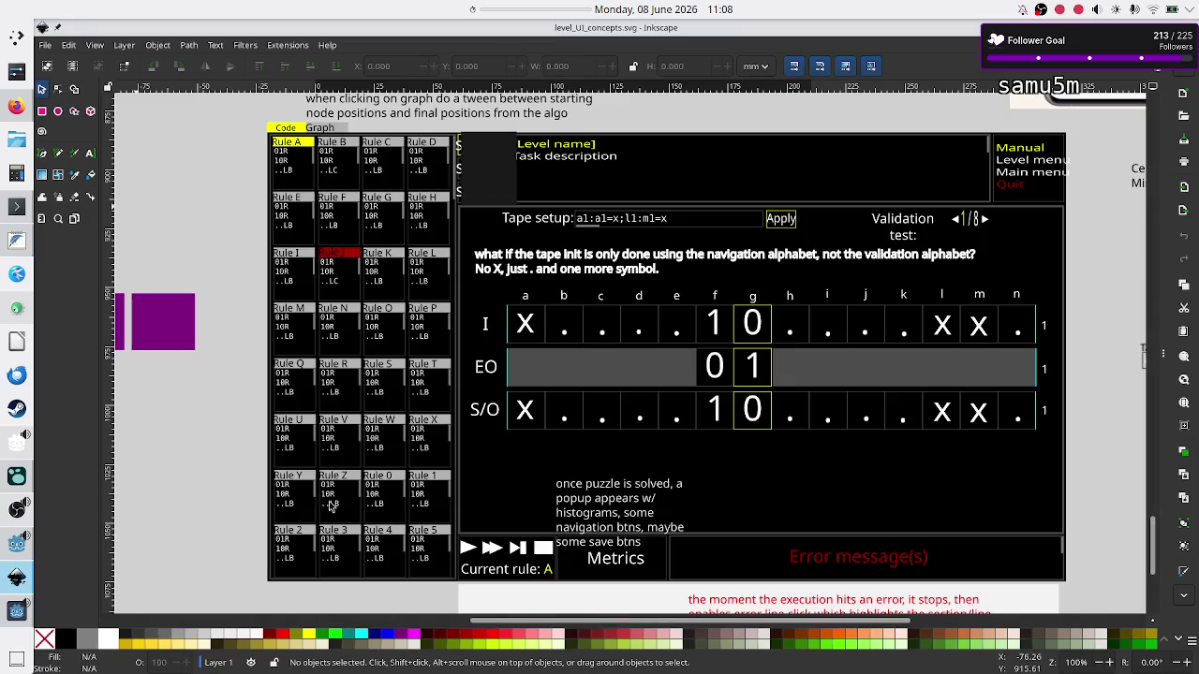
Return to the notes and begin the line 'even on non continous block of EO' under the positions
key(alt+Tab)
key(alt+Tab)
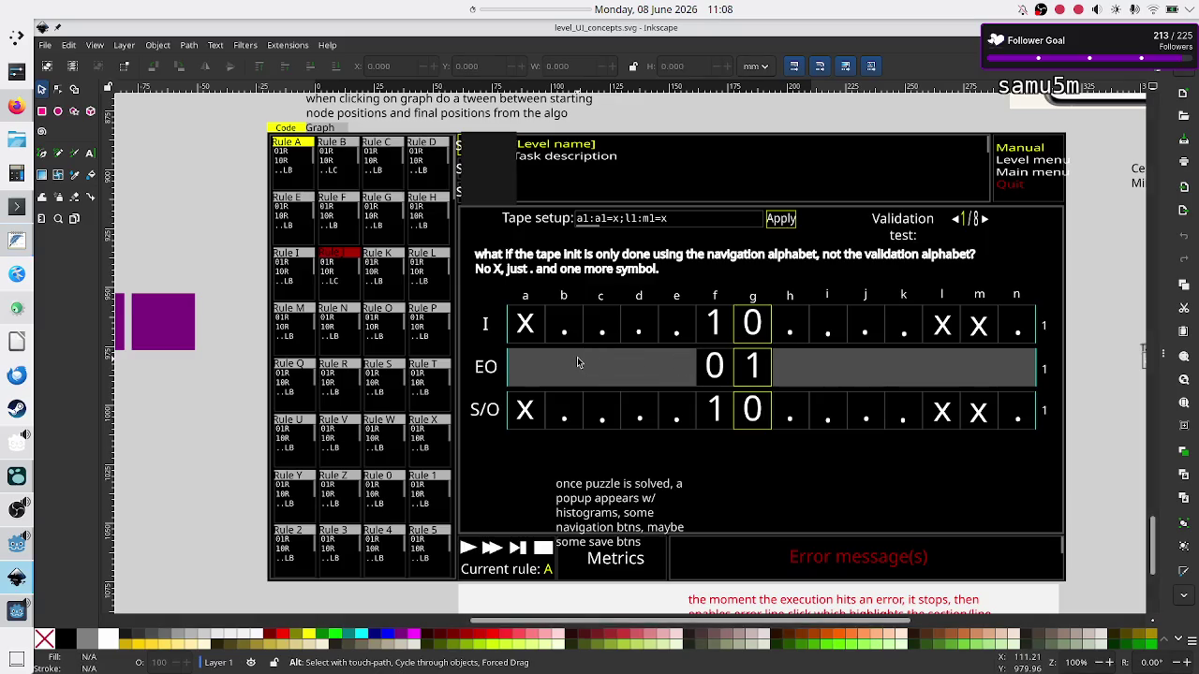
key(alt+Tab)
key(alt+Tab)
key(alt+Tab)
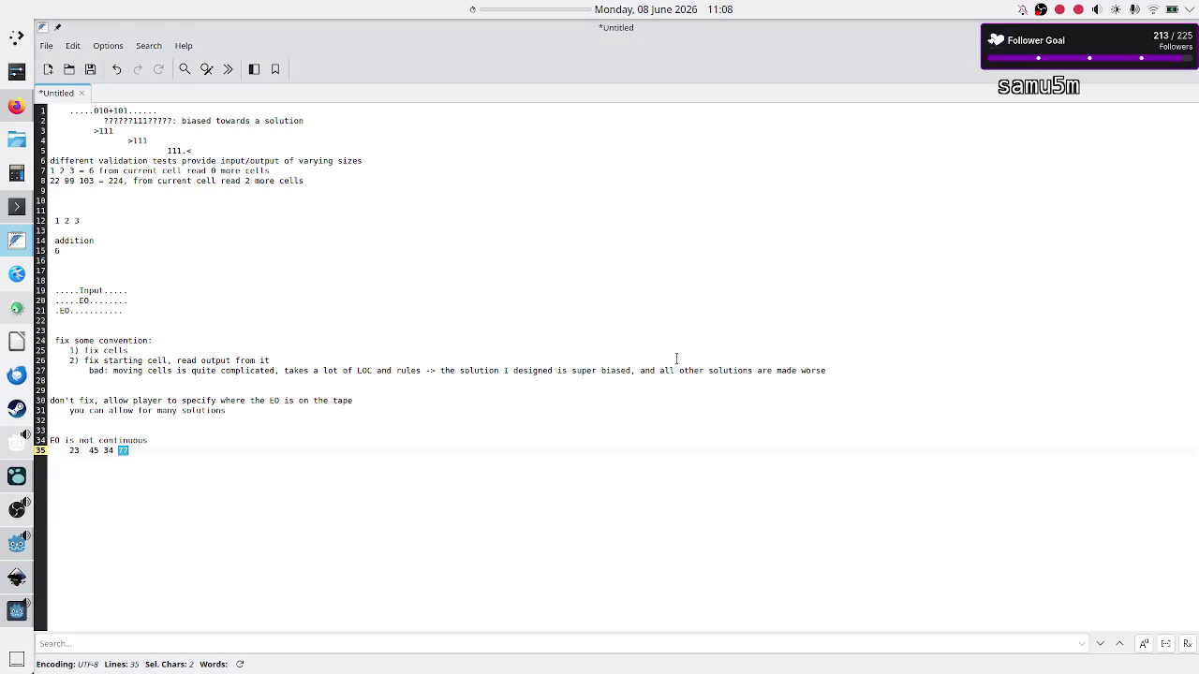
key(alt+Tab)
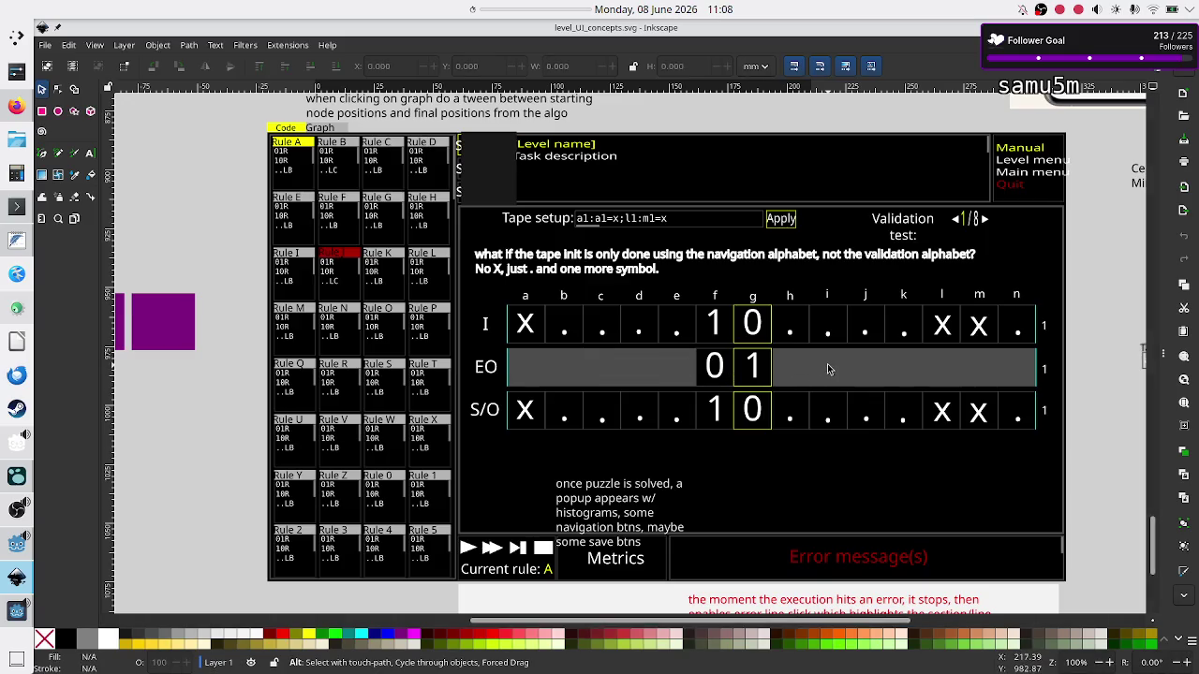
key(alt+Tab)
key(alt+Tab)
key(alt+Tab)
key(Right)
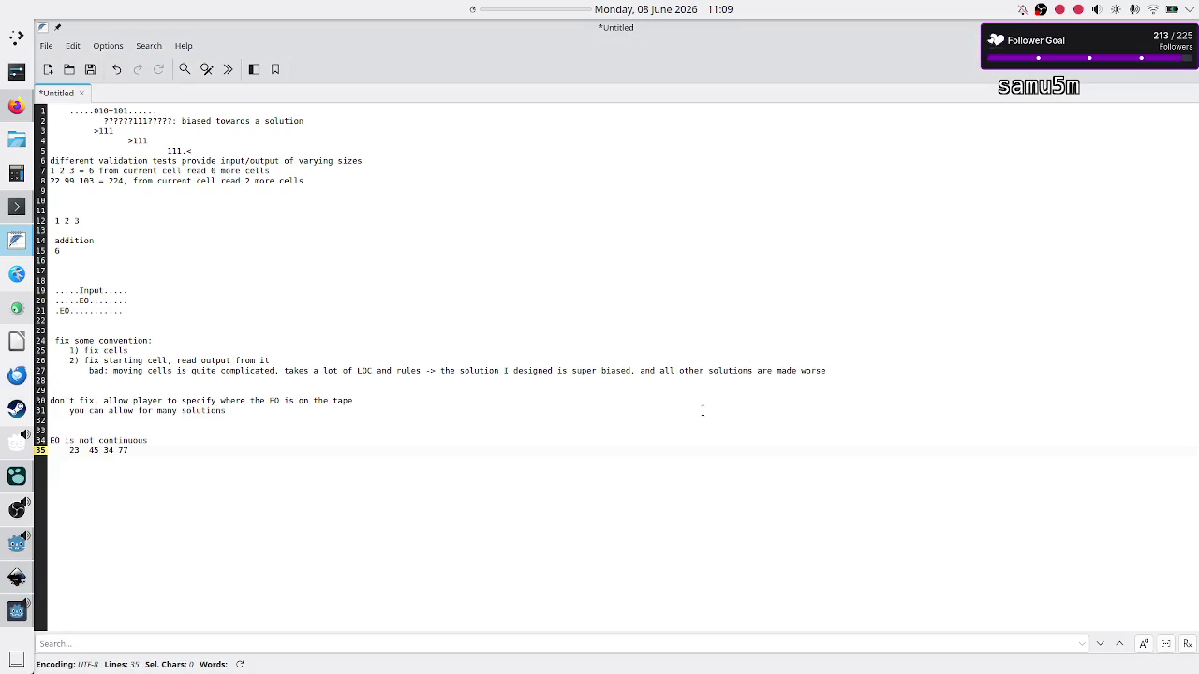
key(Return)
text(ee)
text(en on non)
text( continous)
text( block of EO,)
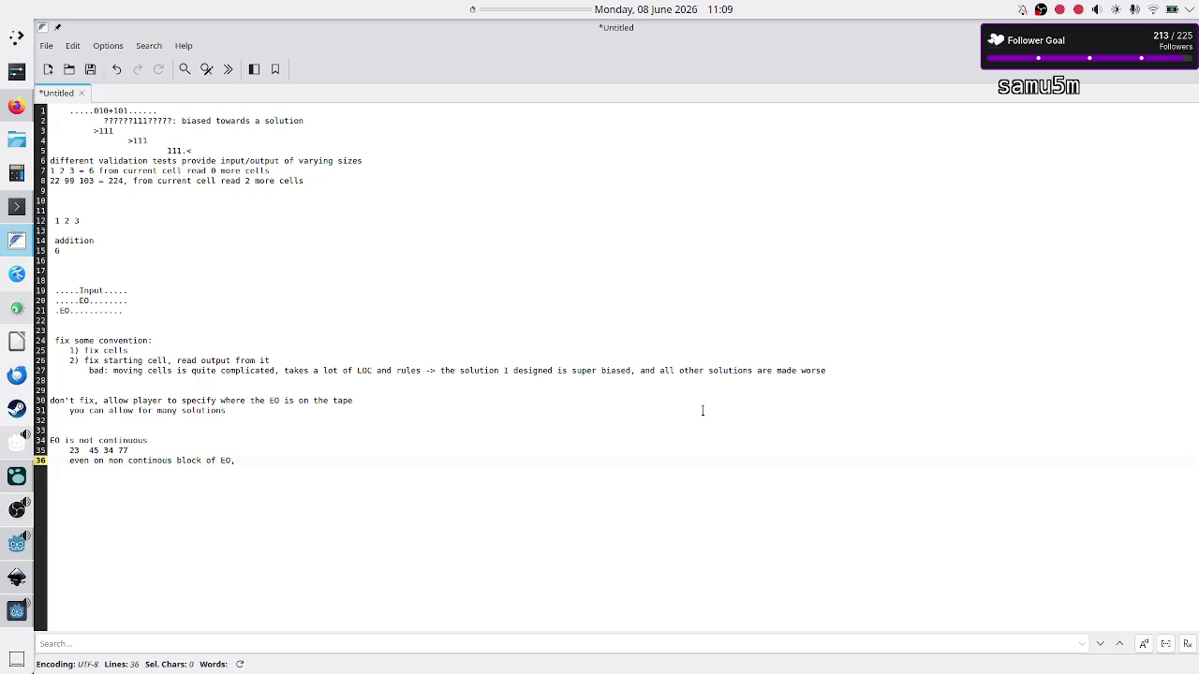
Finish the note: 'I allow the player to move the whole block, not each subblock'
text(allow the pla)
text(yer)
key(BackSpace)
text(to move )
text(the whole block, not each subblock)
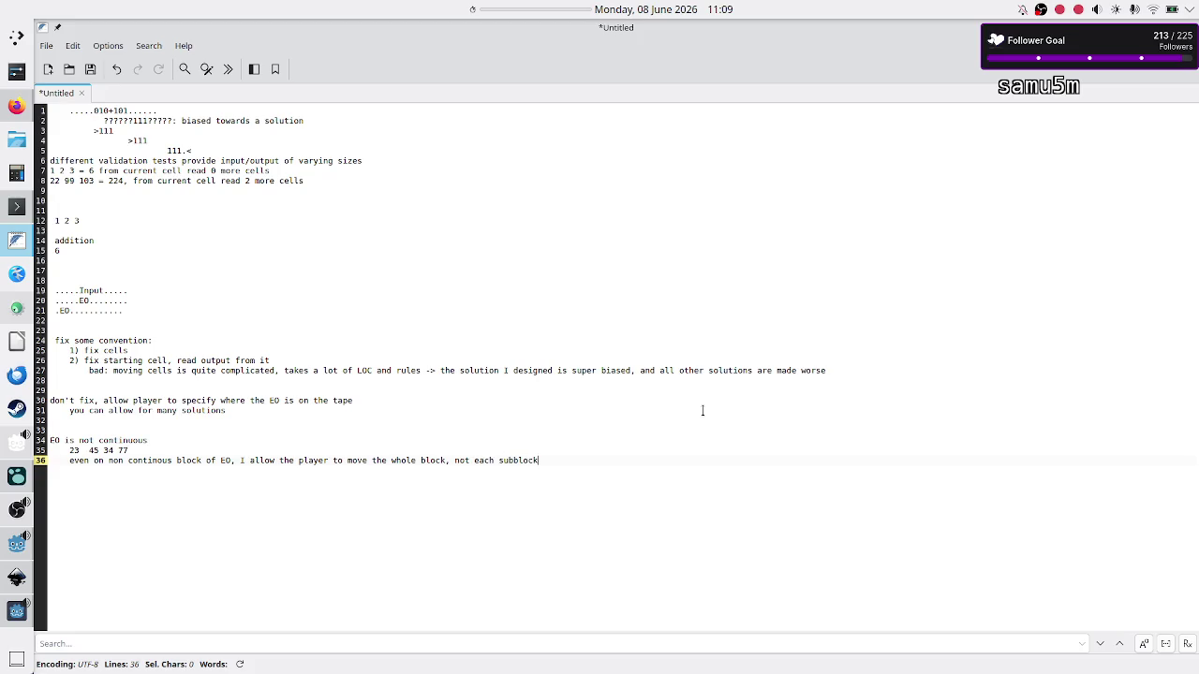
key(Up)
key(Down)
key(Return)
Review the Inkscape mockup, then come back to the end of the validation-tests line
key(alt+Tab)
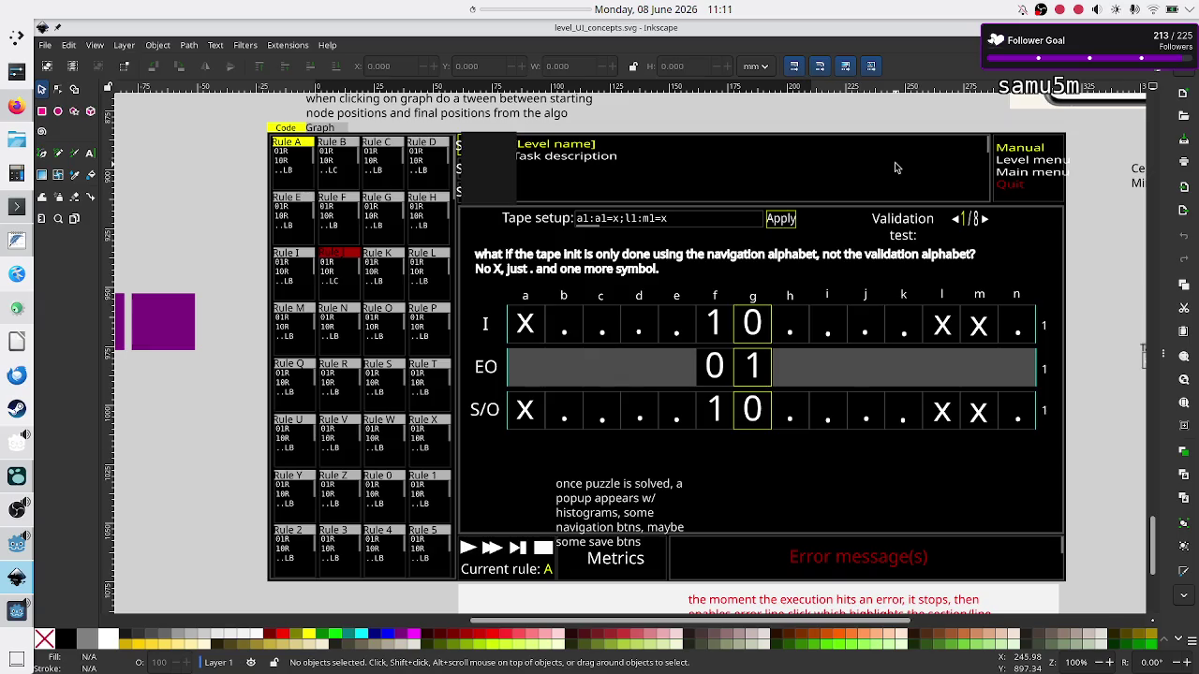
key(alt+Tab)
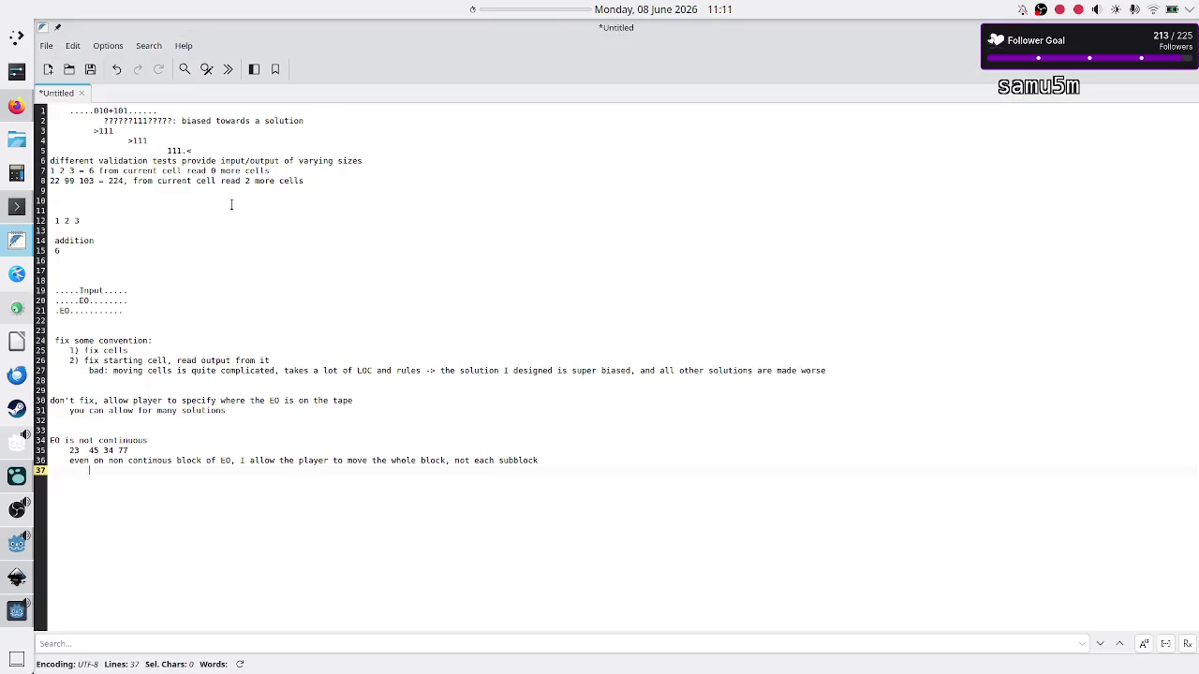
click(393, 157)
Reword the validation-tests line to 'input/exp. out. blocks of diff. length', adding blank lines around it
key(Return)
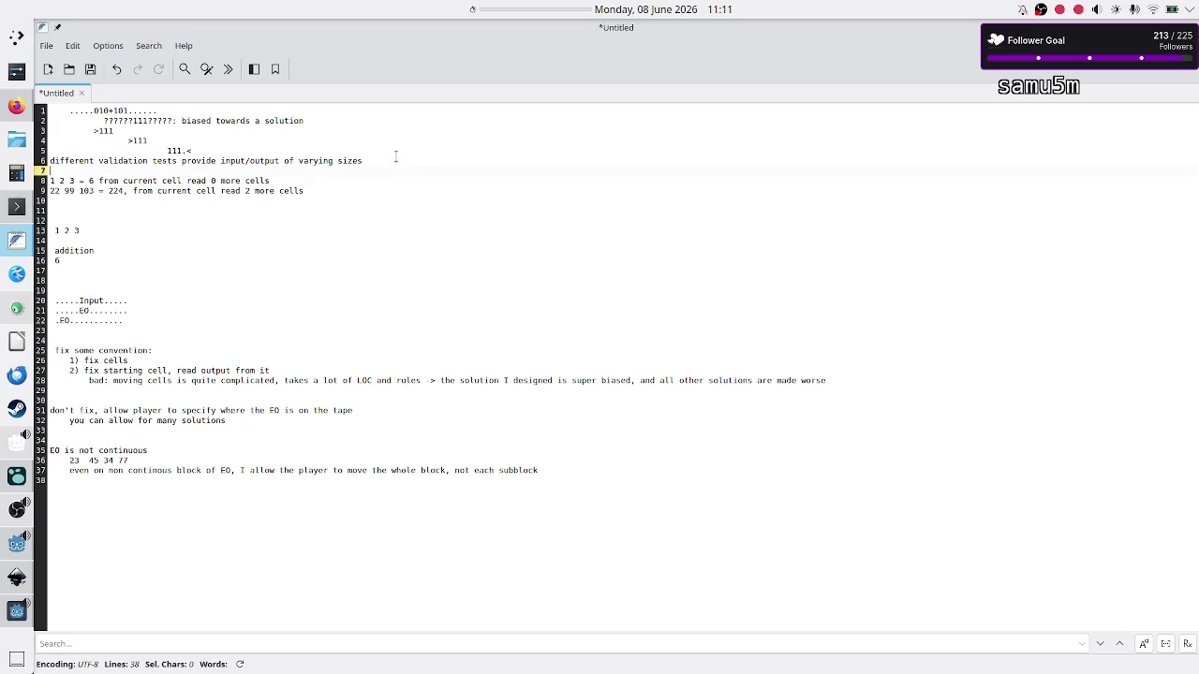
key(Return)
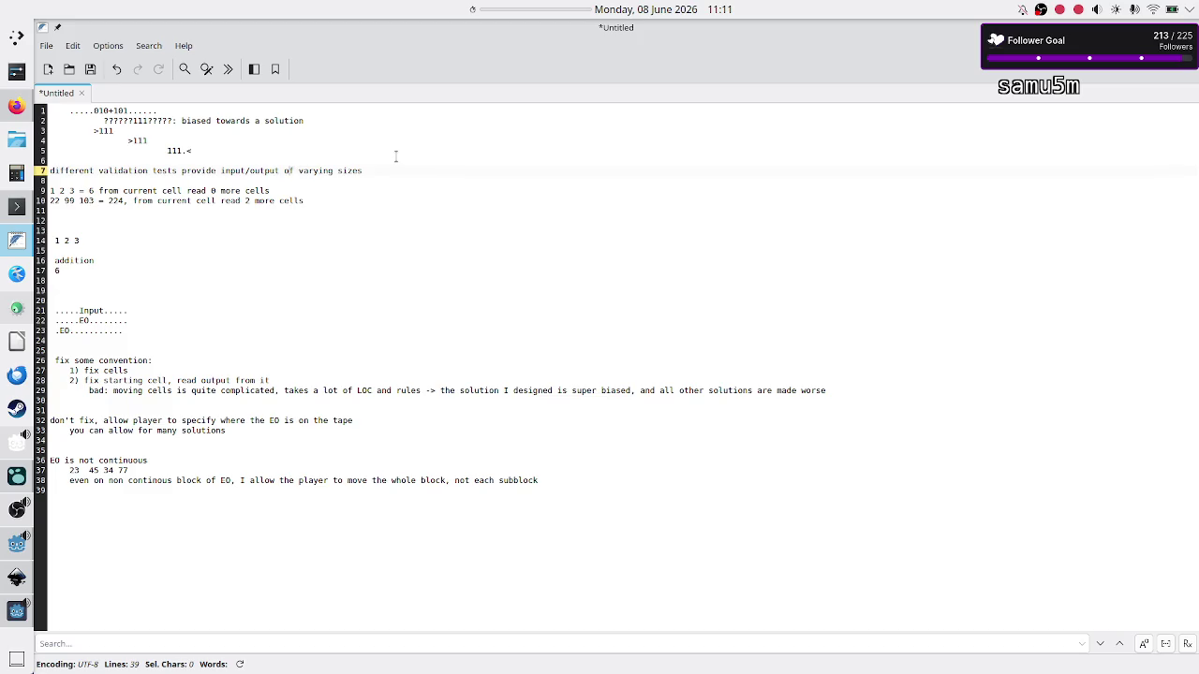
text(exp.)
key(BackSpace)
key(BackSpace)
key(BackSpace)
key(BackSpace)
key(BackSpace)
key(BackSpace)
text(ut. blocks)
text( of diff. length)
key(alt+Tab)
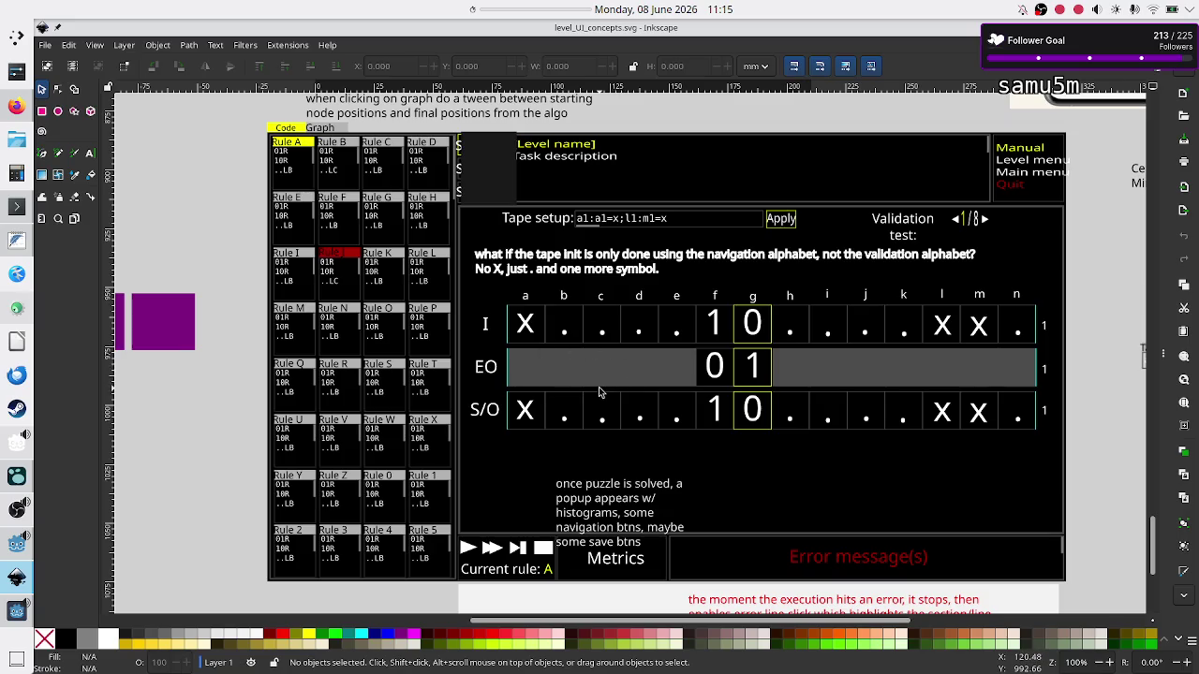
Bring the untitled FeatherPad design notes back in front of the Inkscape mockup
click(15, 241)
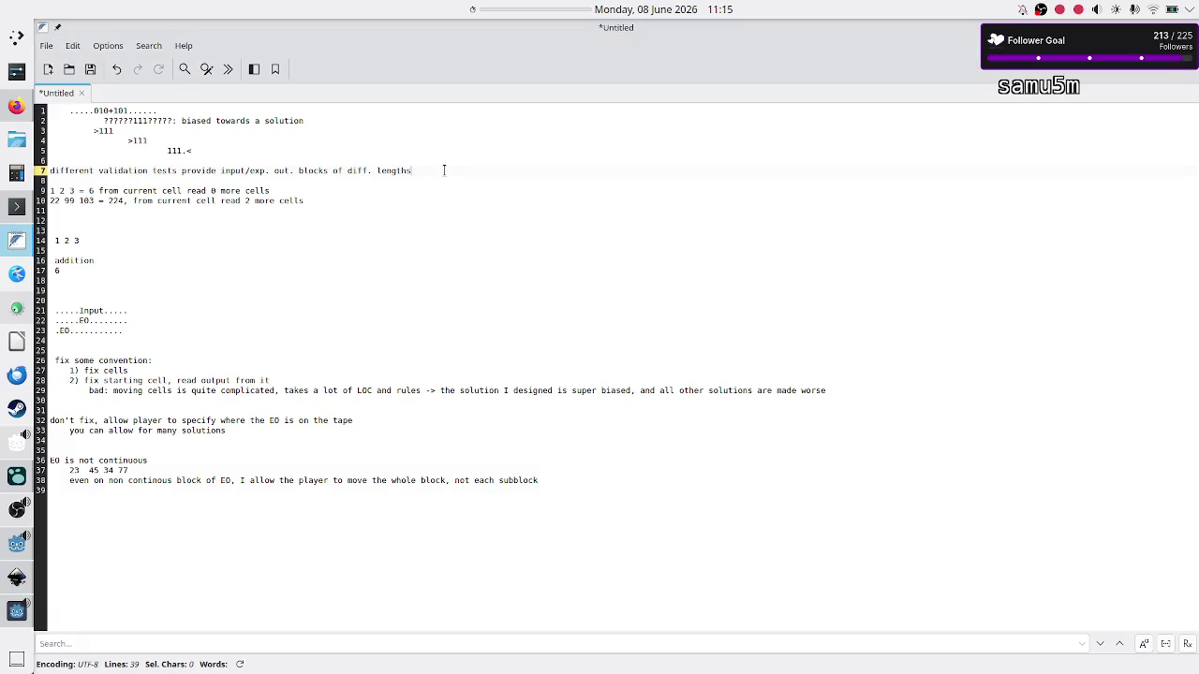
On line 8, note that the displayed EO block should equal the longest EO block across validation tests
key(Return)
key(Return)
key(Return)
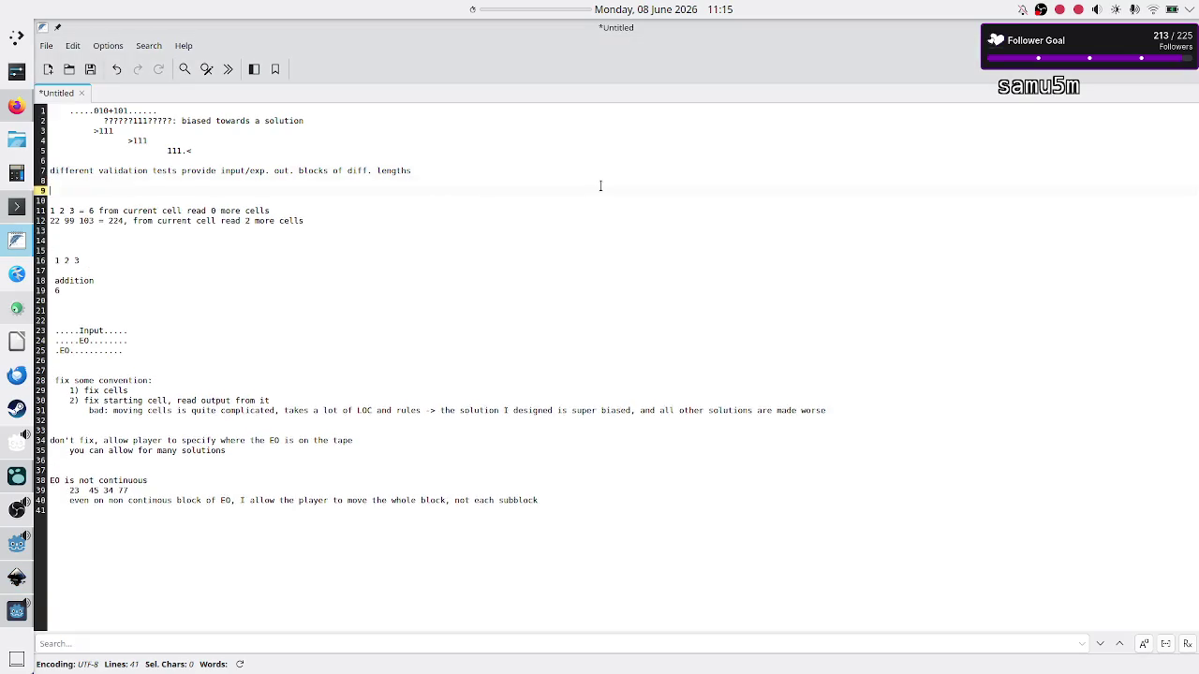
key(Up)
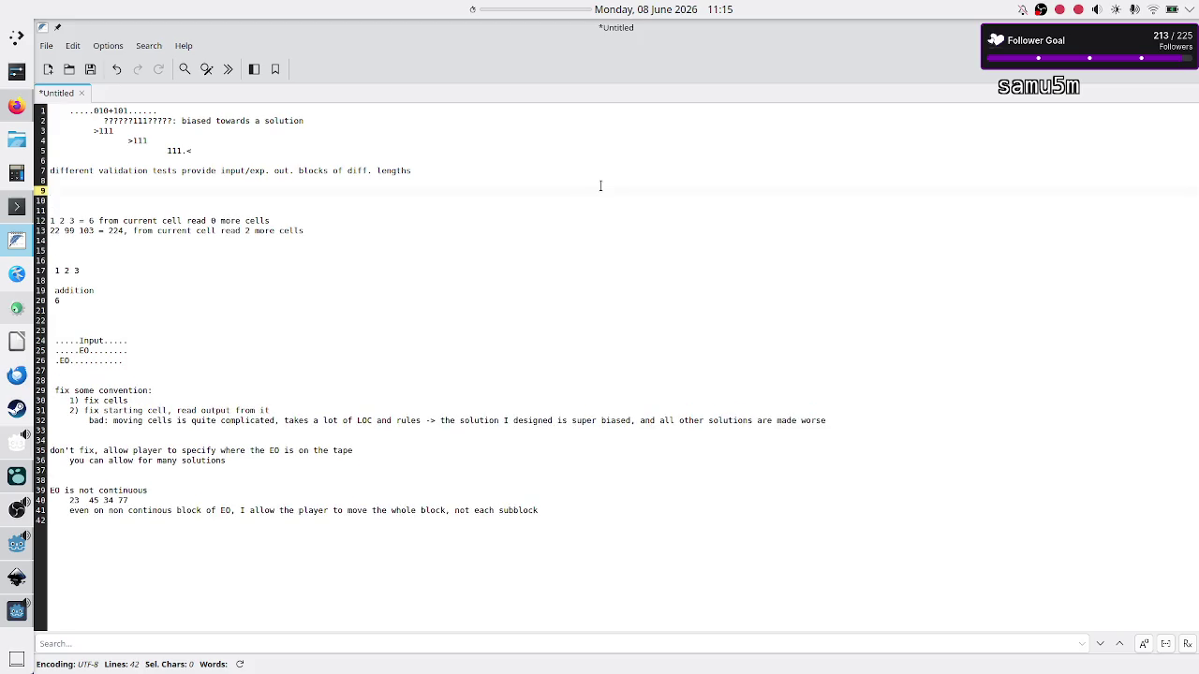
key(Up)
text(x)
key(BackSpace)
text(the visually displayed E)
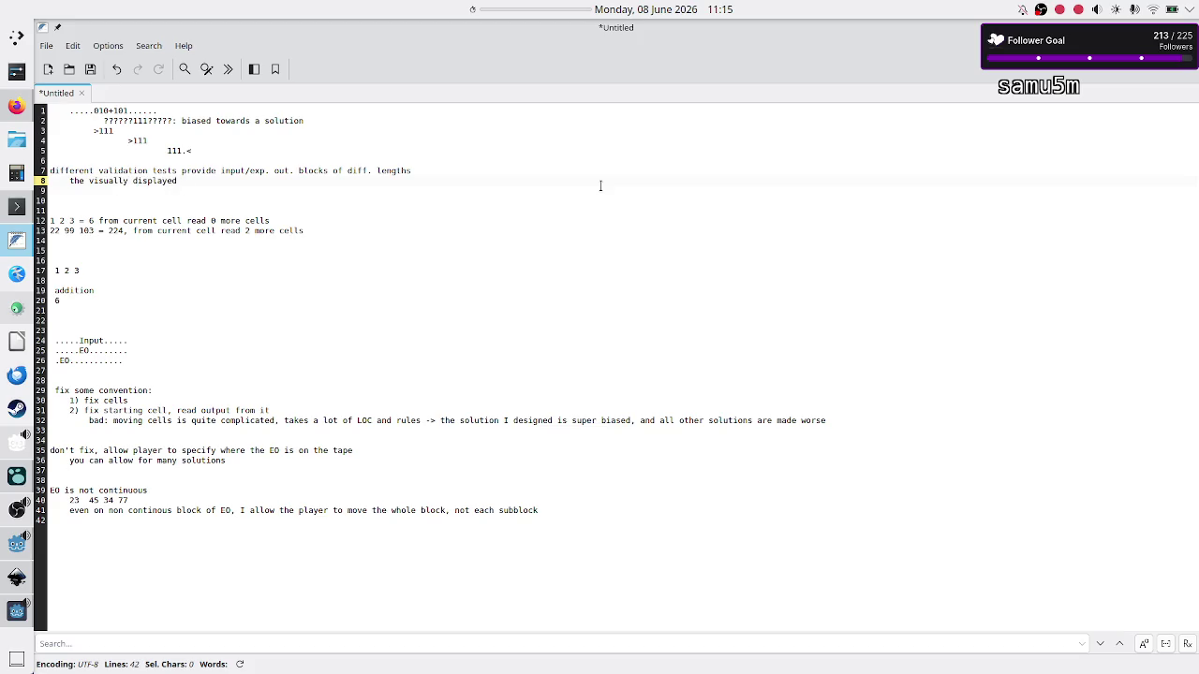
text(O block)
text( of cell)
text(s should have)
text( a length = max length)
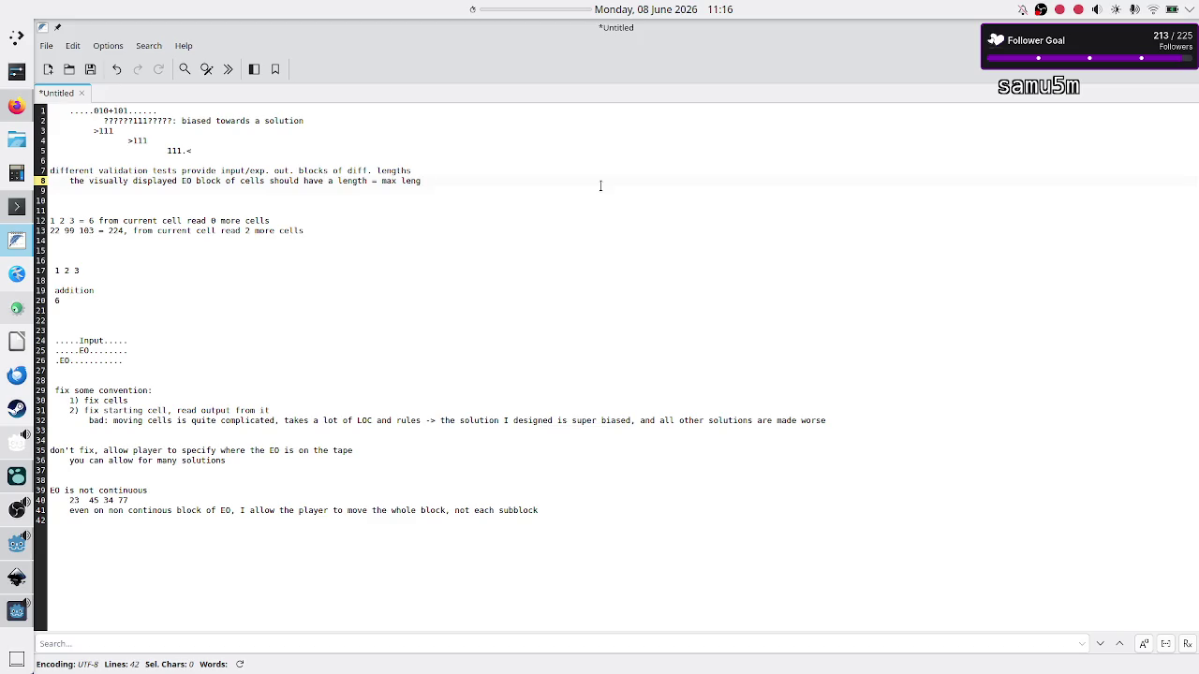
text( of )
text(all )
text(EO b)
text(locks)
key(BackSpace)
key(BackSpace)
key(BackSpace)
text(EO blocks from )
text(all )
text(validation)
text(s tes)
key(alt+Tab)
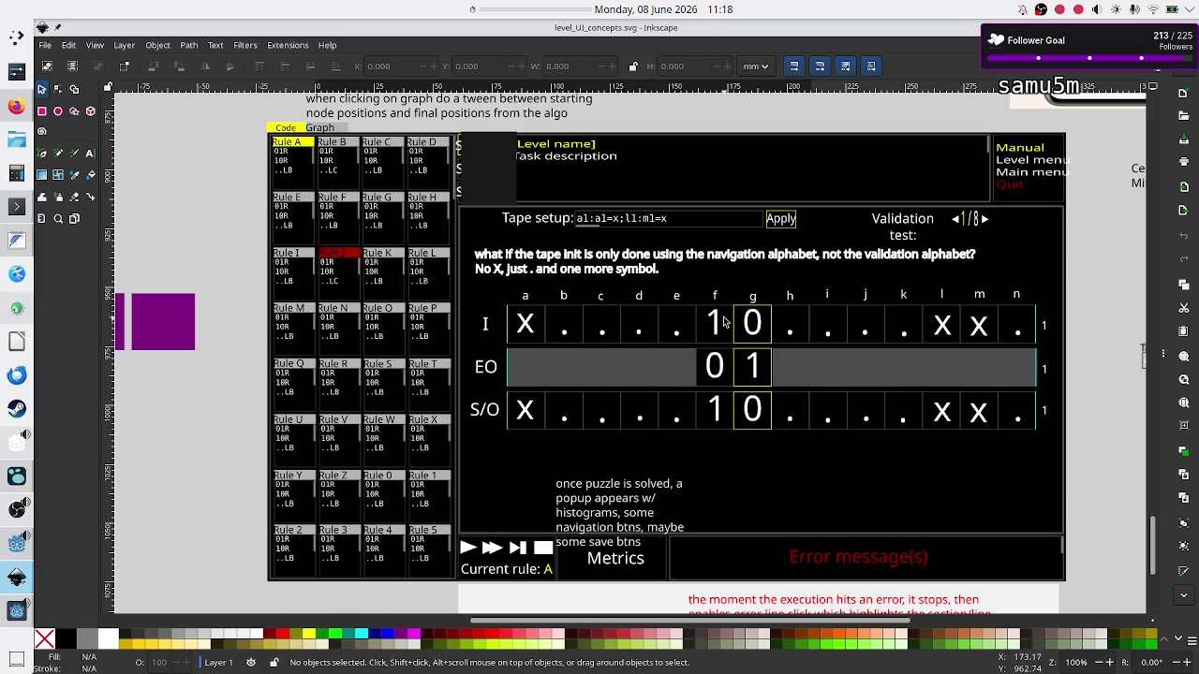
key(alt+Tab)
text(y displayed I)
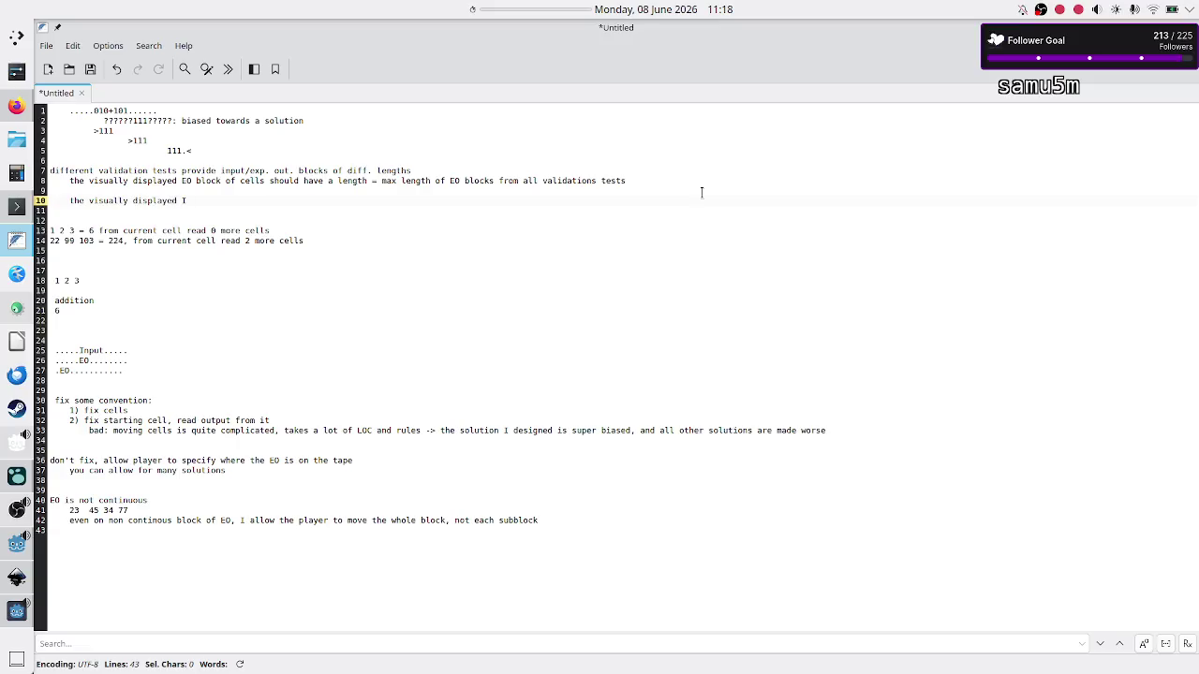
text( block of cells should hav)
text(e a lengt)
text(h = ma)
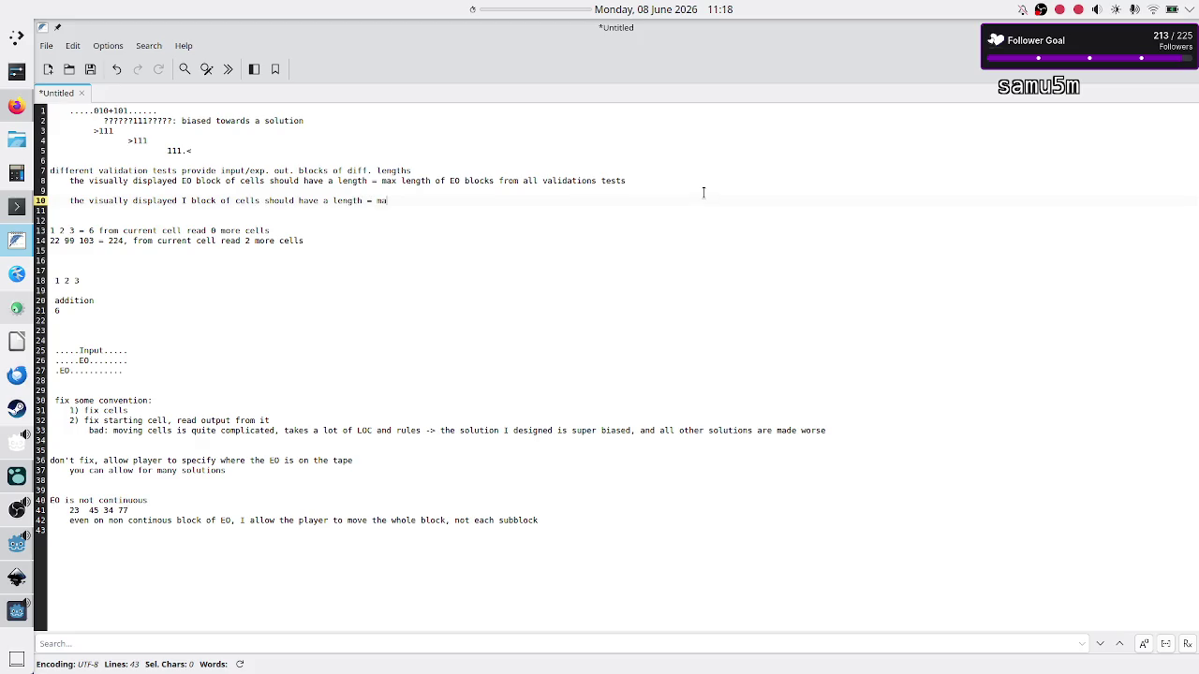
text(x length of I )
text(blocks from all)
text( vaidation tes)
text(ts)
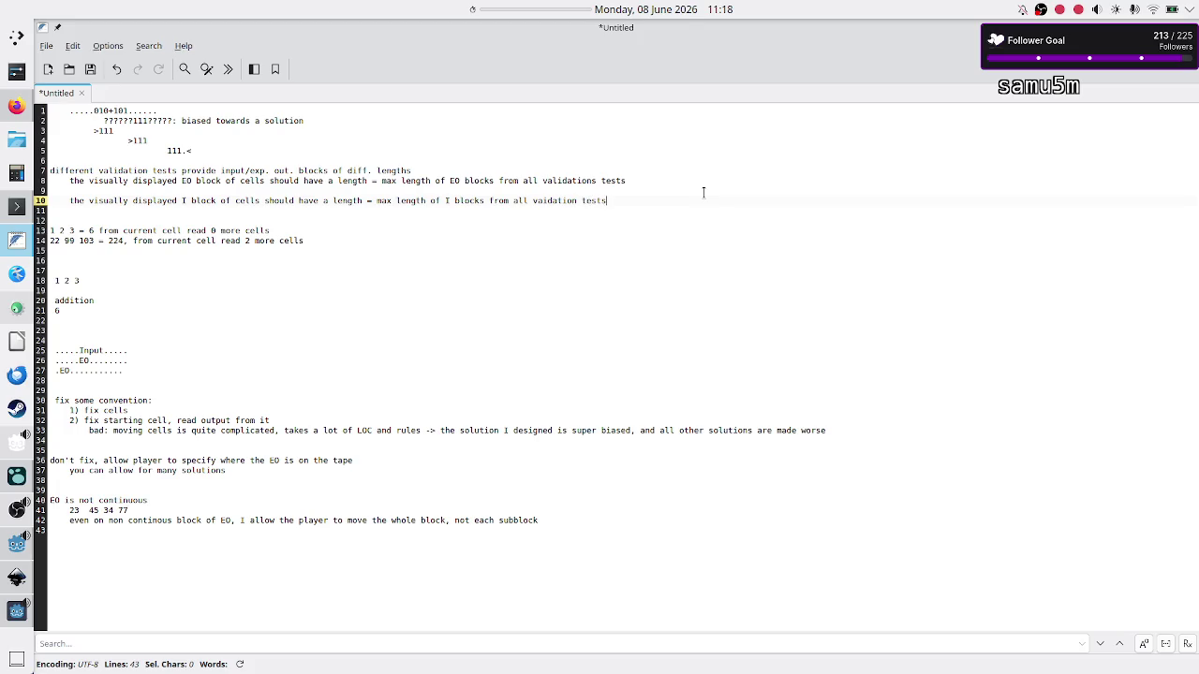
After checking the mockup, add a note about a post-release update with more validation tests needing more TUO cells
key(alt+Tab)
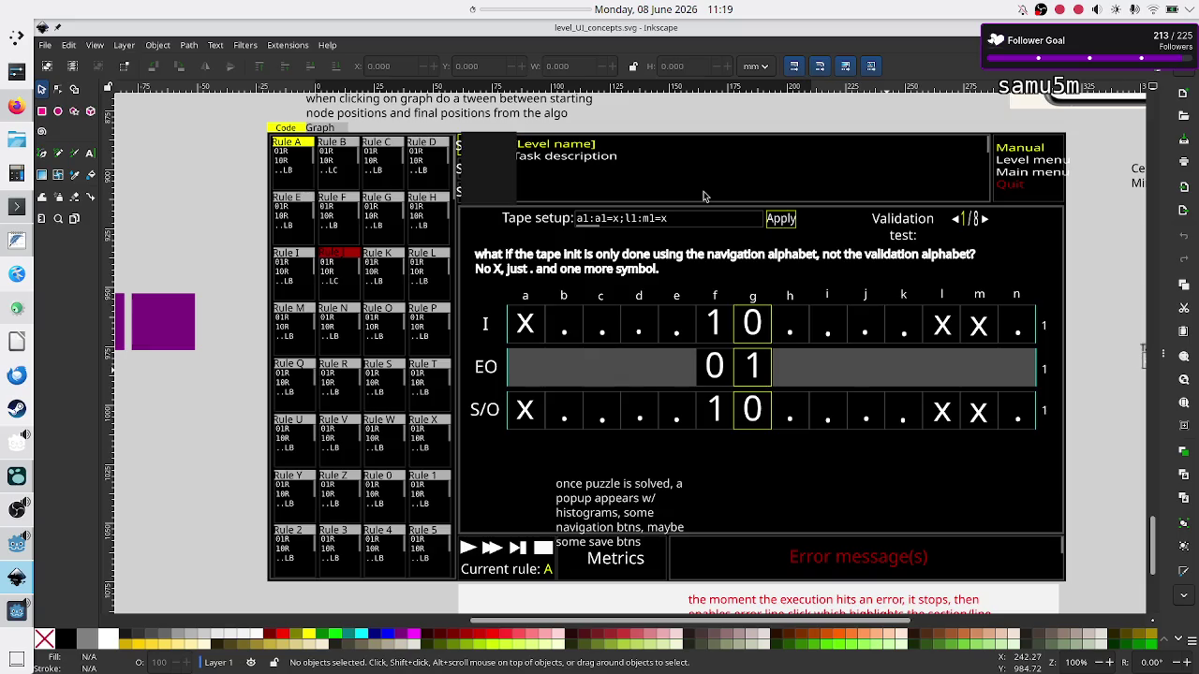
key(alt+Tab)
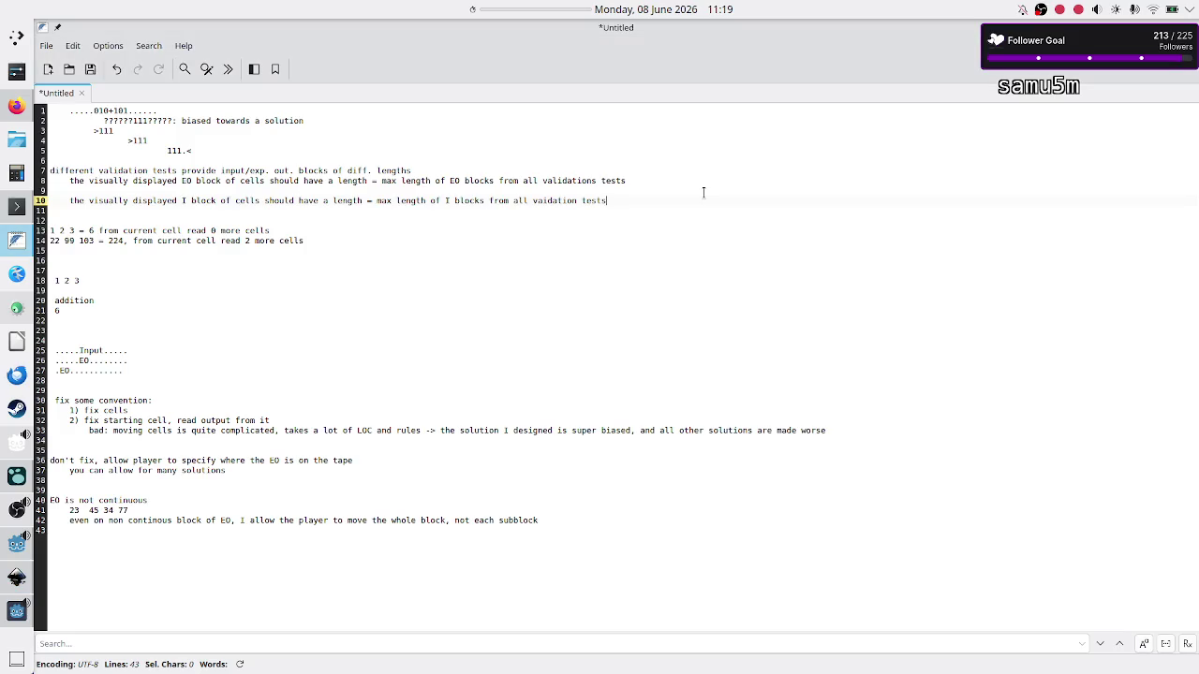
key(Return)
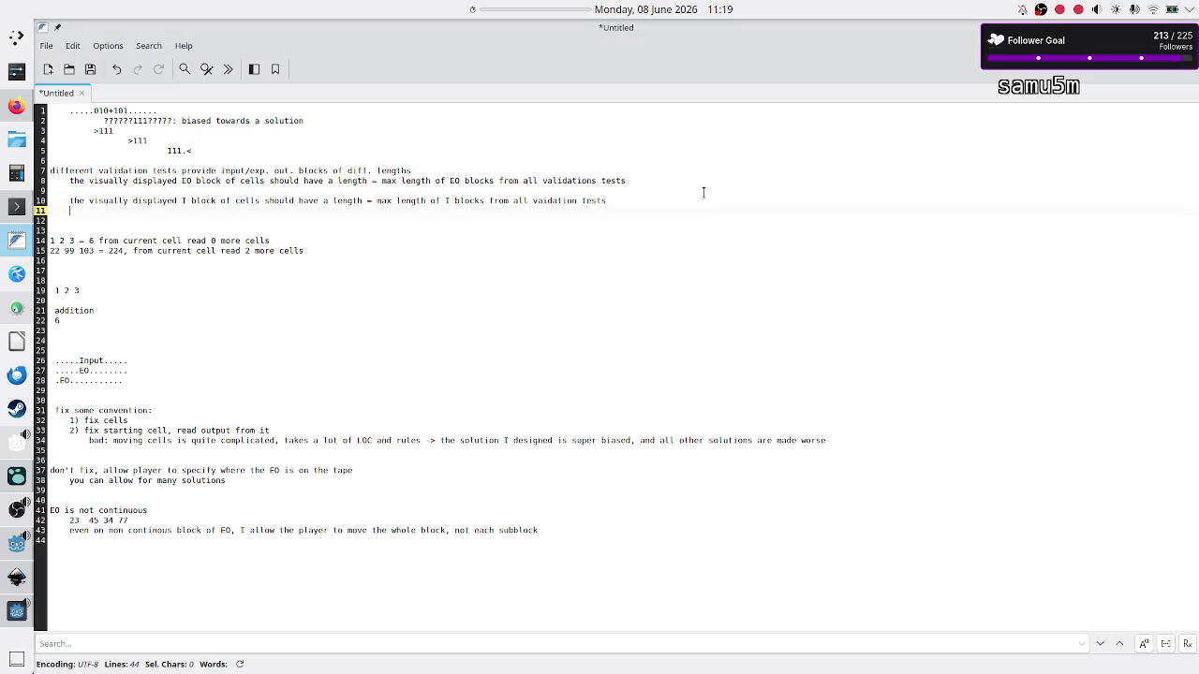
text(wha)
key(Up)
key(Up)
key(BackSpace)
key(Down)
key(Down)
text(i)
text(fte)
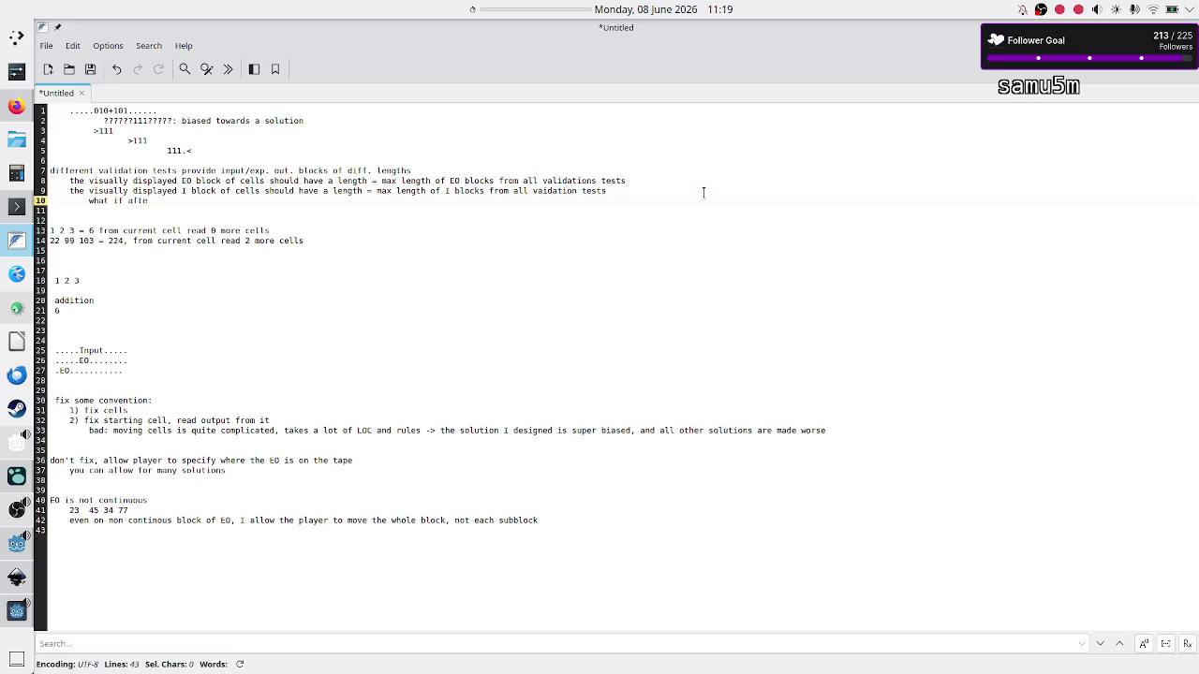
text( release the gae)
text(me )
text( I make an update w/ moe)
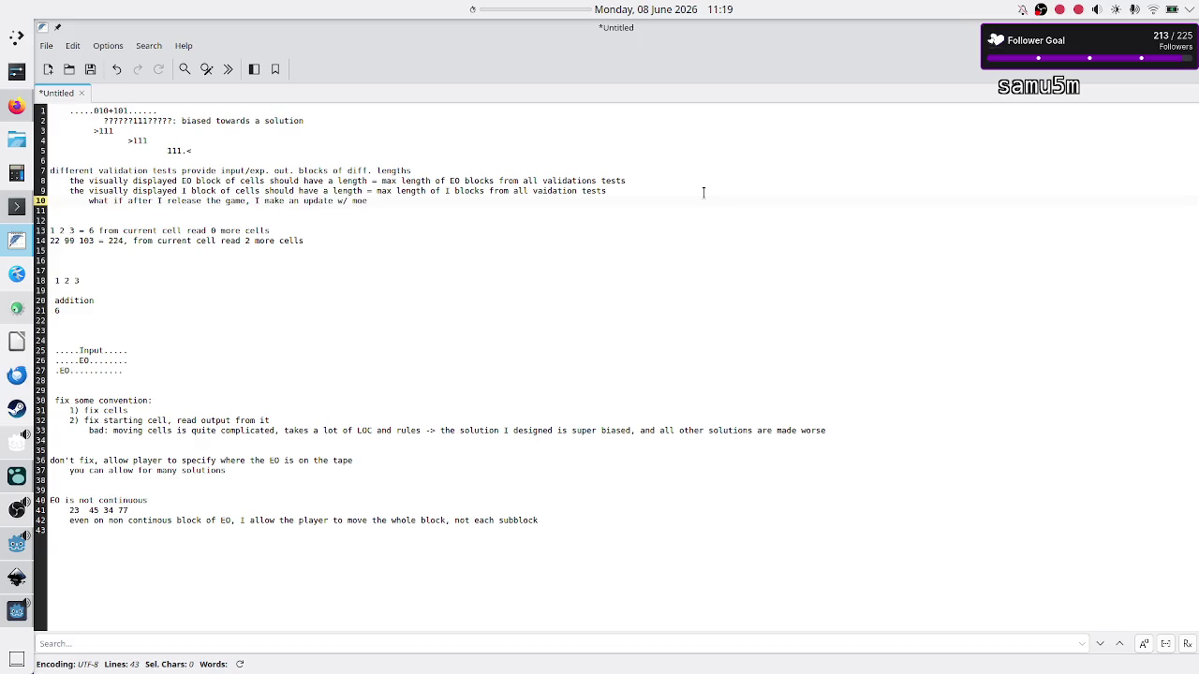
key(BackSpace)
text(re validation)
text( tests, and)
text( one h)
text(as even more)
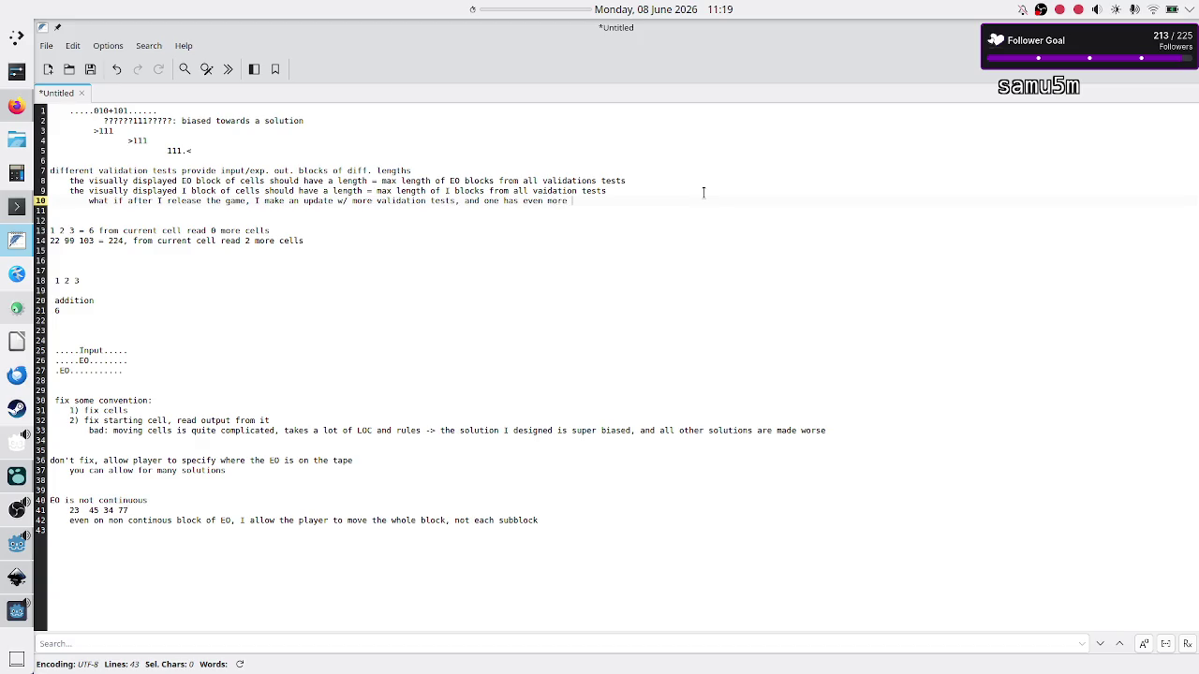
text( cel)
text( for TU)
text(O than before)
Add the nested follow-up 'did I just invalidate all existing solutions??' and switch to Inkscape
key(Return)
key(Tab)
text(do I just in)
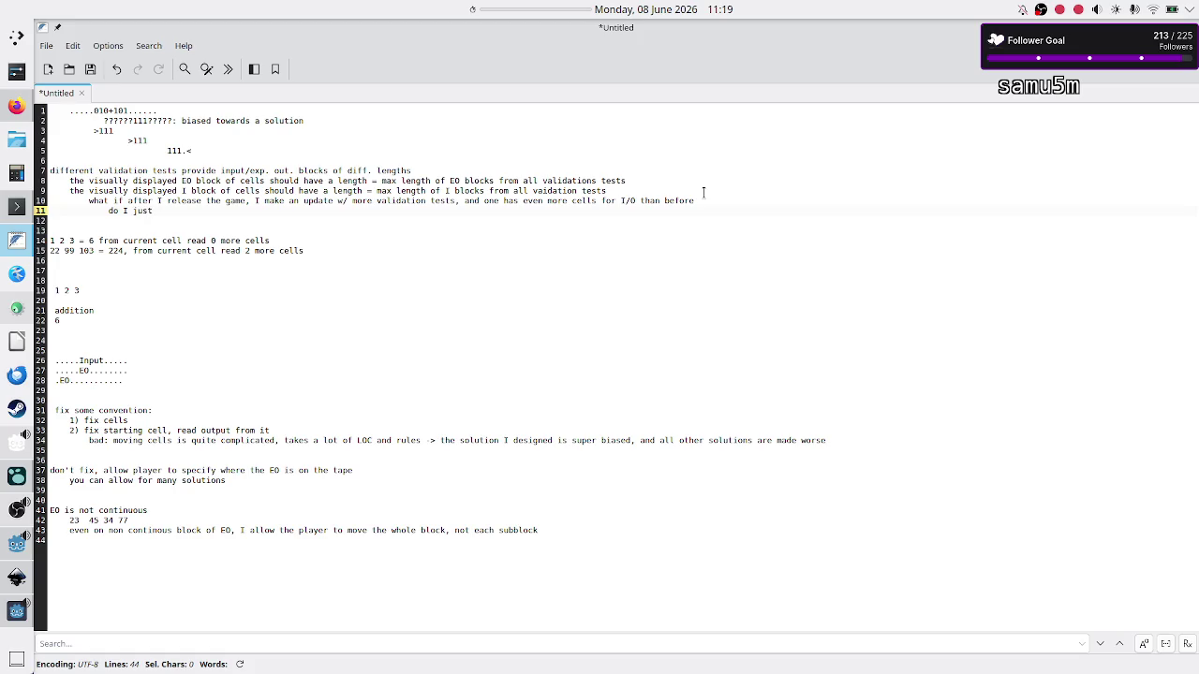
key(BackSpace)
key(BackSpace)
key(BackSpace)
text(id I j)
text(ust invalidated)
text( all existing)
text( solutions??)
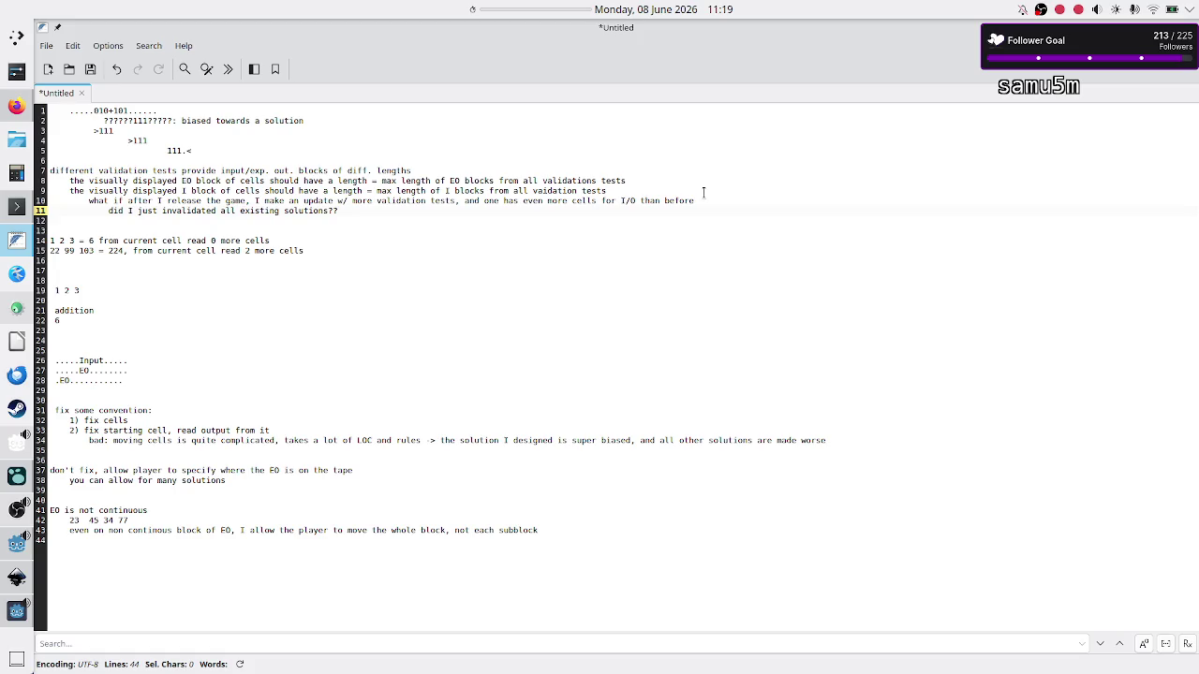
key(alt+Tab)
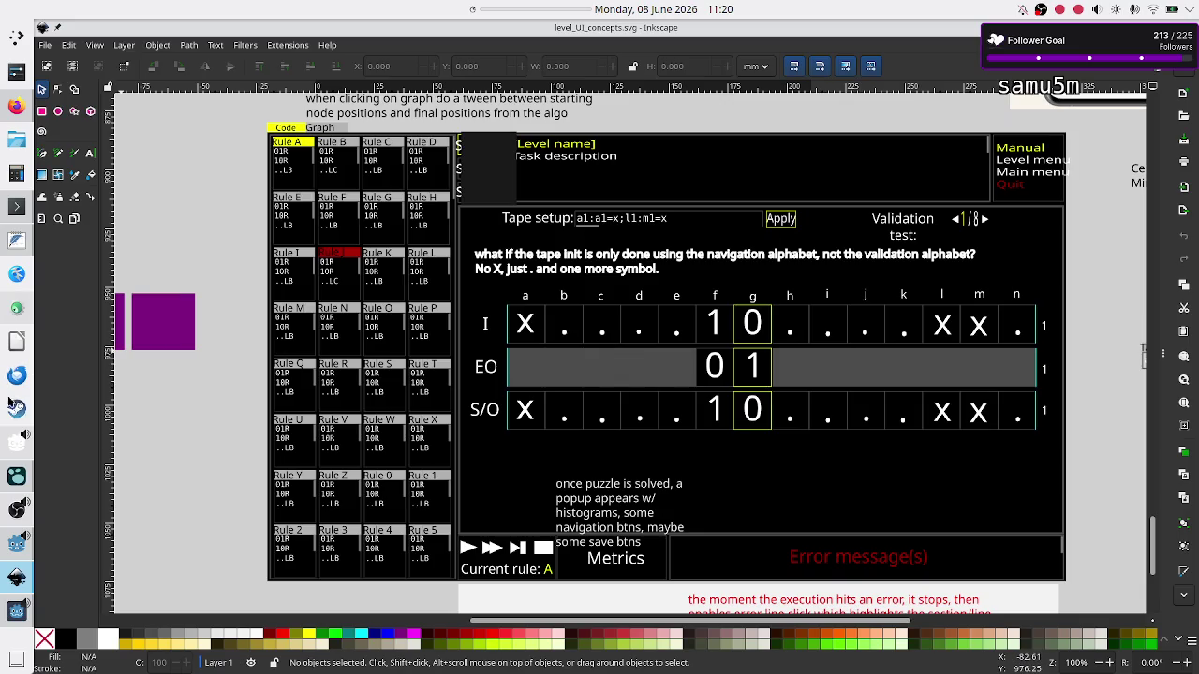
Bring the Logseq Studio_KB journal to the front from the taskbar
click(17, 485)
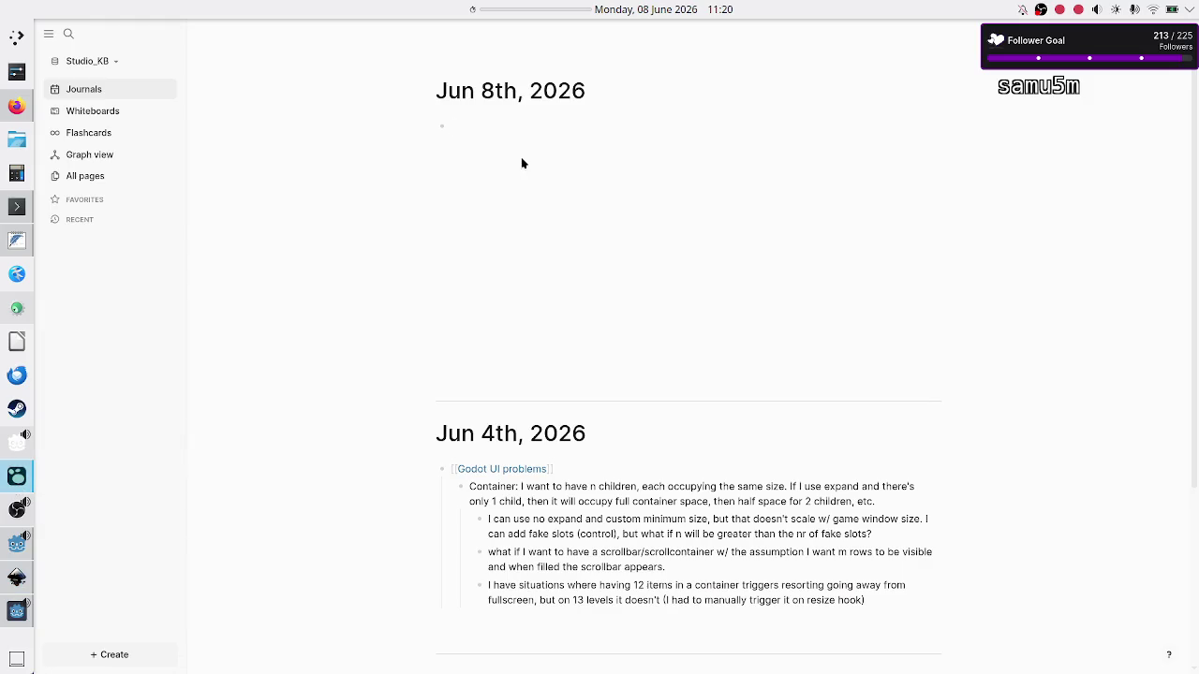
Add a [[Game design]] link to the Jun 8th, 2026 journal with a child line 'NEVER focus on the code at the beginning'
text([[Game d)
text(esign)
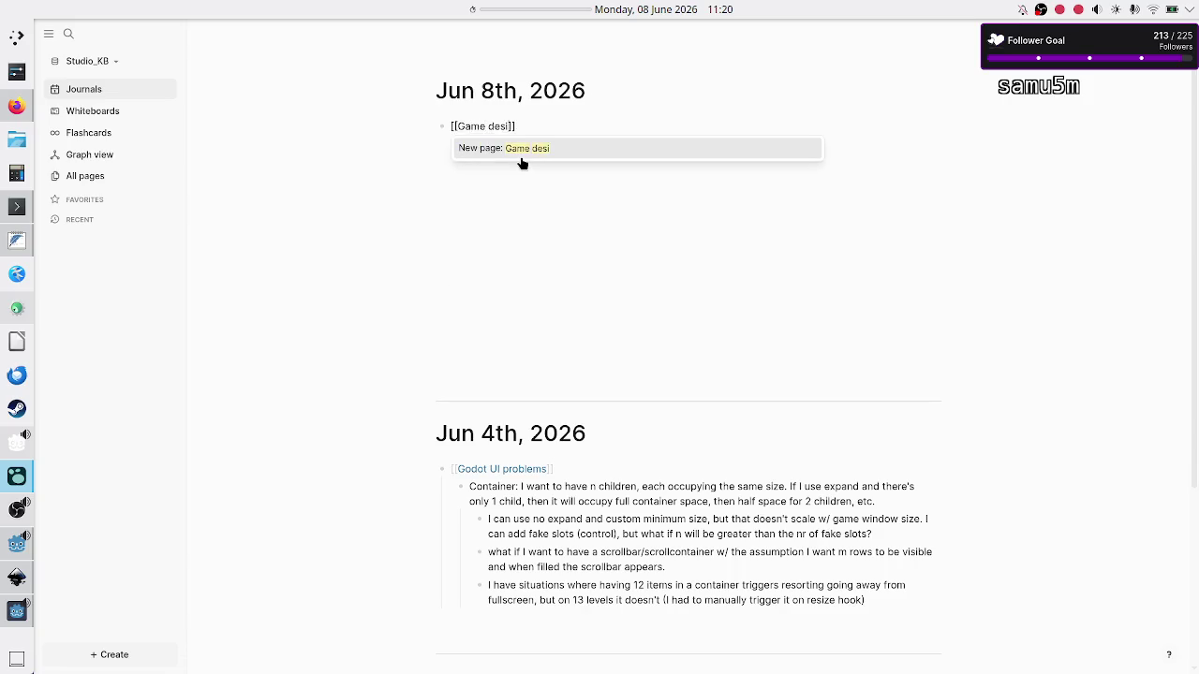
key(Escape)
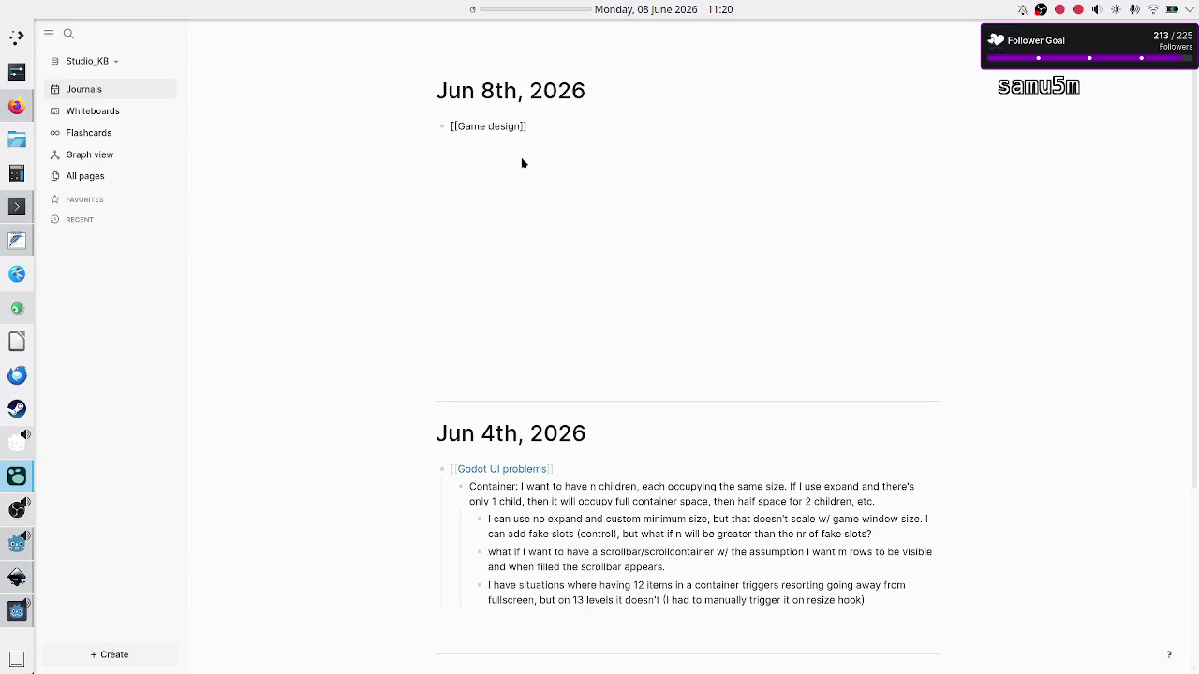
click(560, 170)
click(563, 123)
key(Return)
text(NEV)
text(ER)
text( focus on the c)
text(ode at the )
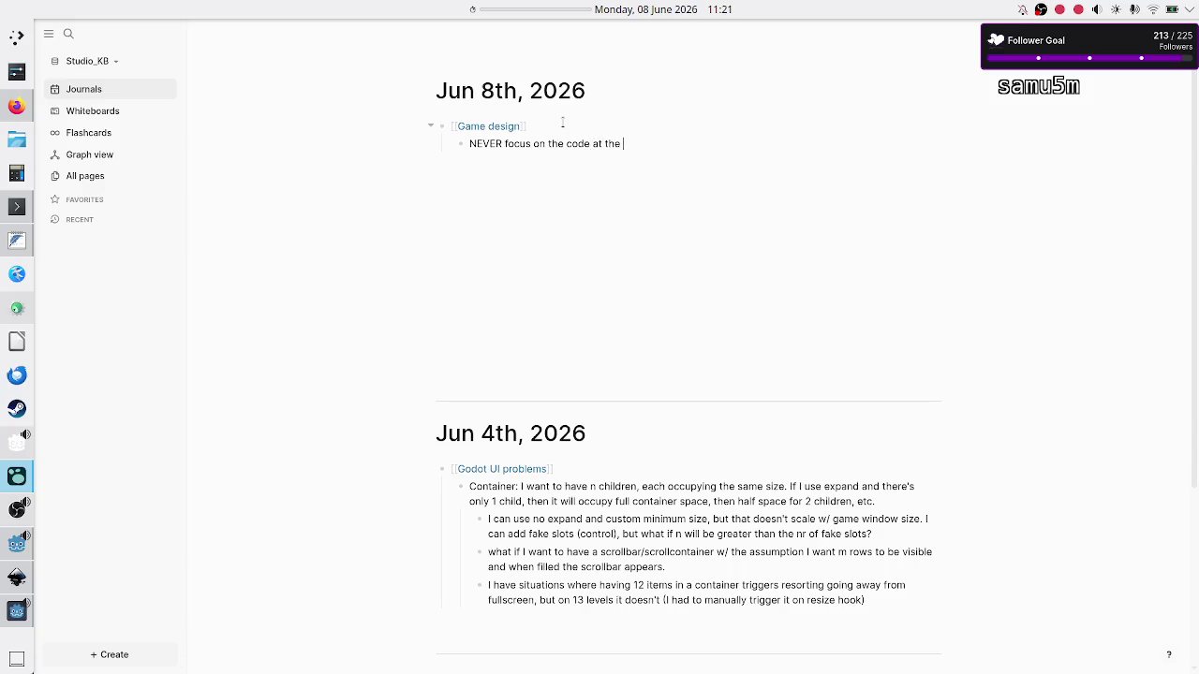
text(begining)
Complete the NEVER note with 'game, focus on finding design issues', adding a sub-note that tape EO pain came from focusing on esolang code
key(BackSpace)
key(BackSpace)
key(BackSpace)
text(ning of)
text( a game, )
text(focus on )
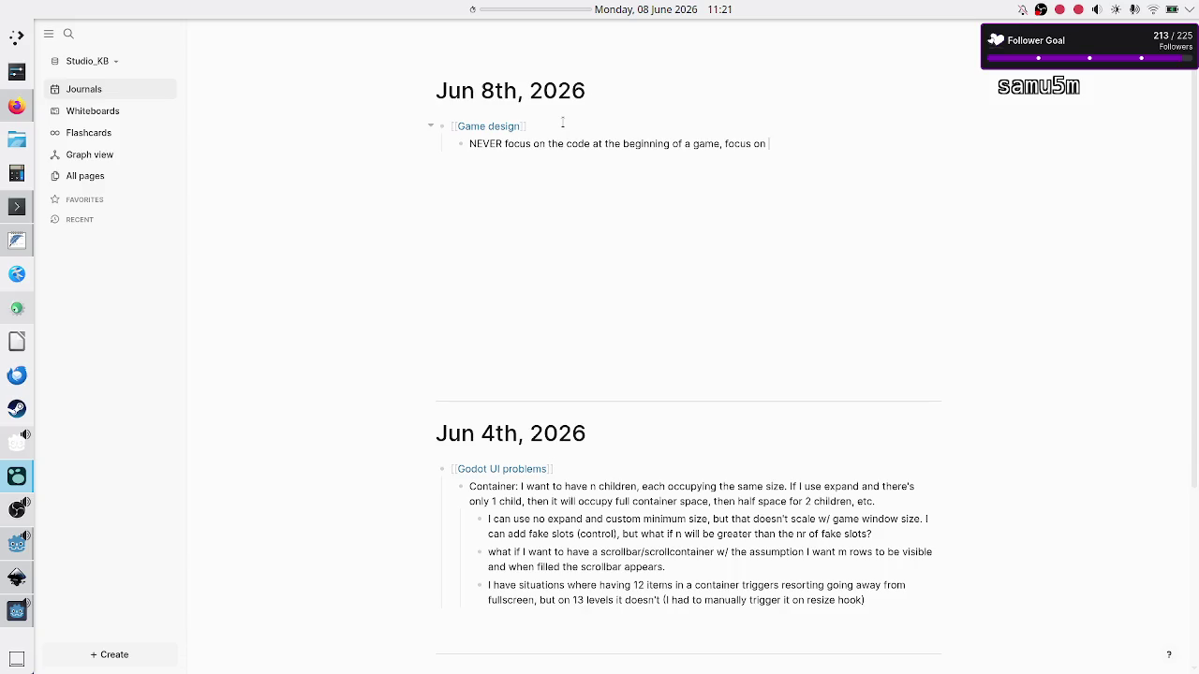
text(finding)
text( issues and s)
text(olutio)
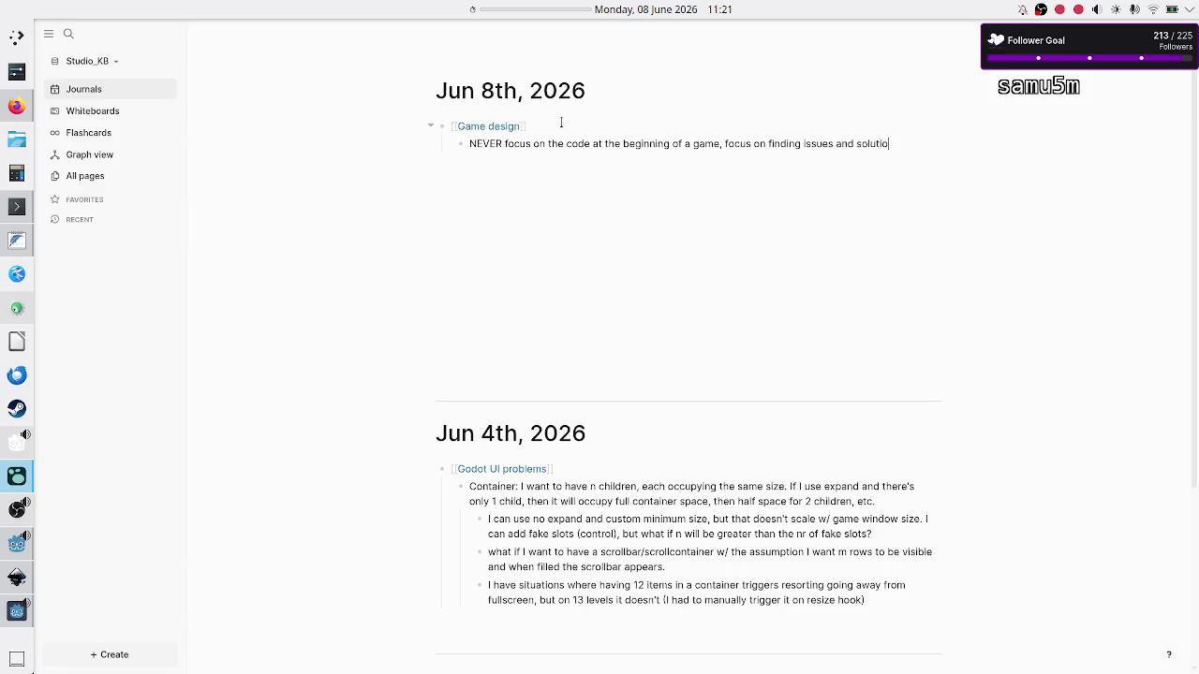
text(ns to the)
text( design)
text(t)
text(ape EO)
key(BackSpace)
key(BackSpace)
key(BackSpace)
text(Ilike how tap)
text(e E)
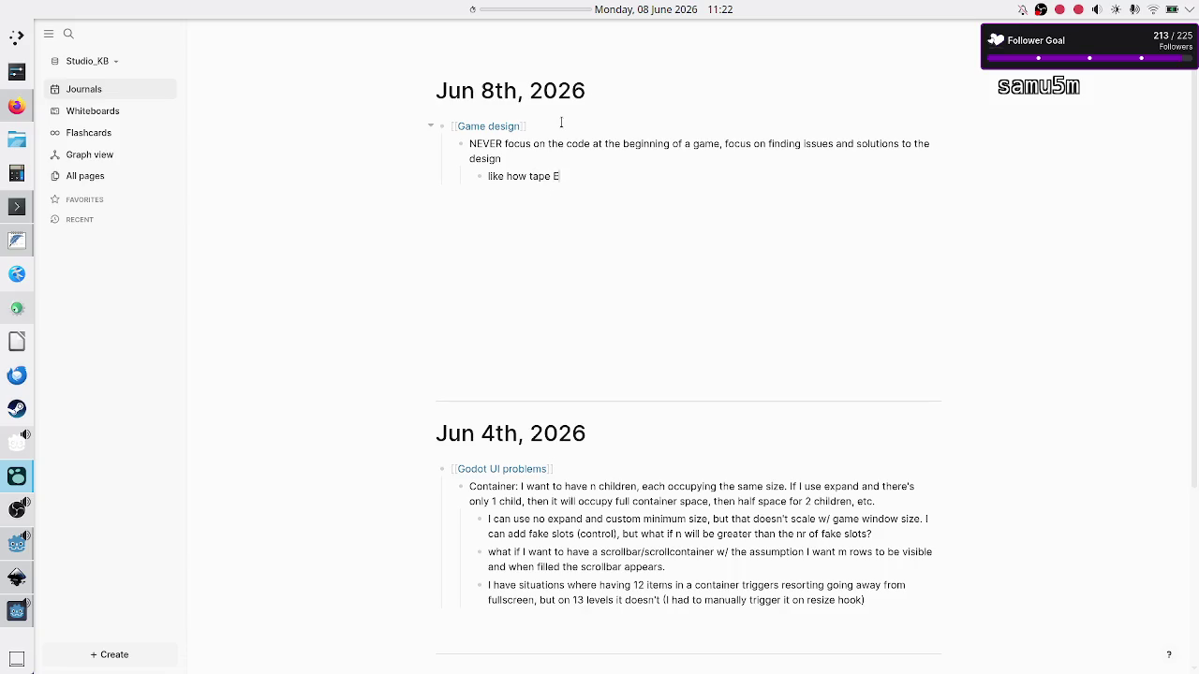
text(Q is a pain )
text(that)
text(just realised after half a year, because I was too fuce)
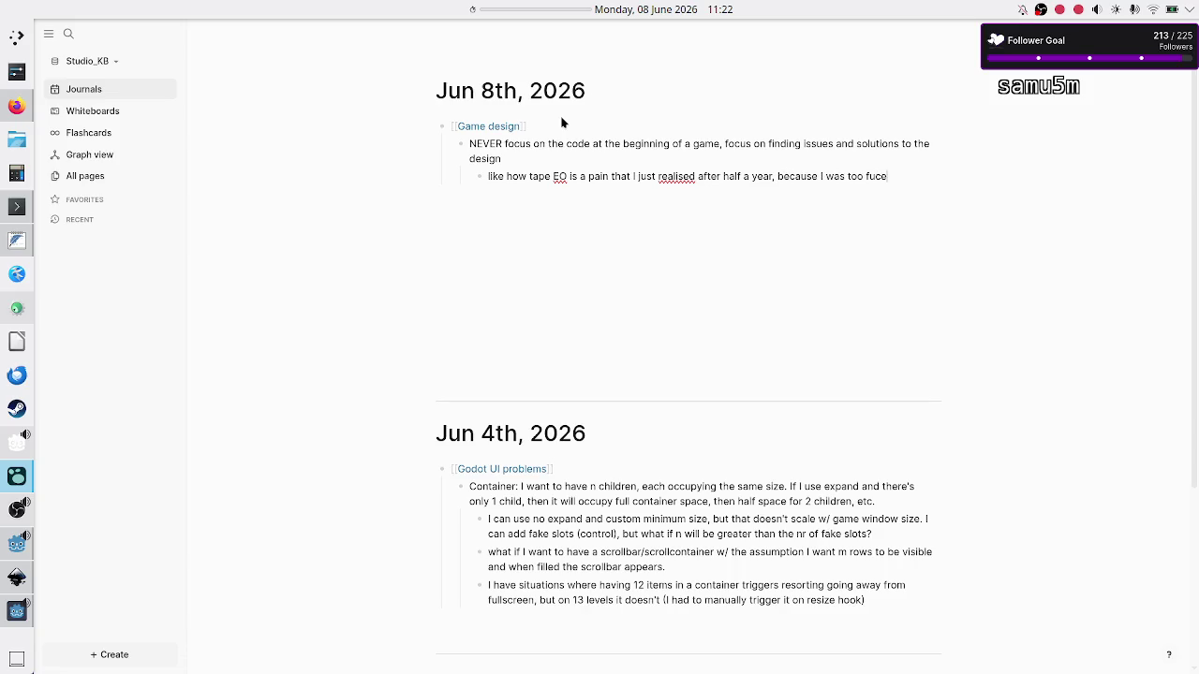
key(BackSpace)
key(BackSpace)
key(BackSpace)
text(ocused on the l)
text(ang)
key(BackSpace)
key(BackSpace)
key(BackSpace)
text(esolang code)
Rename the [[Game design]] link to [[Lessons learned]], open that page, then return to Inkscape
click(562, 122)
key(BackSpace)
key(BackSpace)
key(BackSpace)
text(Lessons learn)
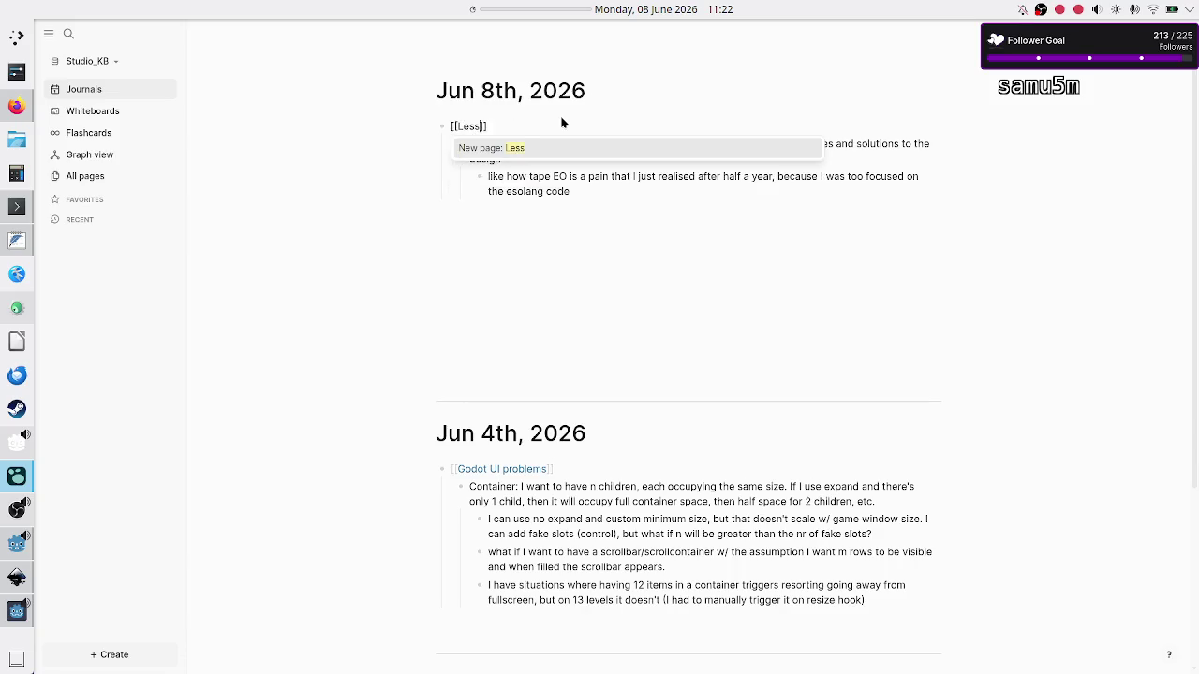
text(ed)
key(Escape)
key(Down)
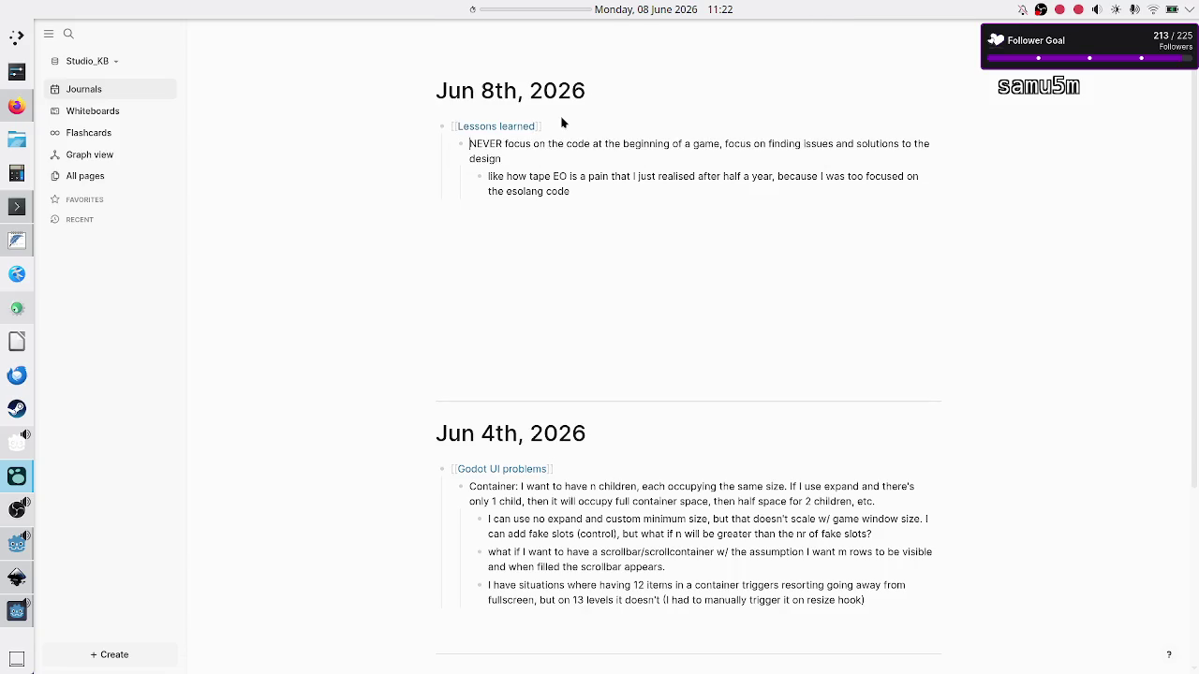
click(484, 128)
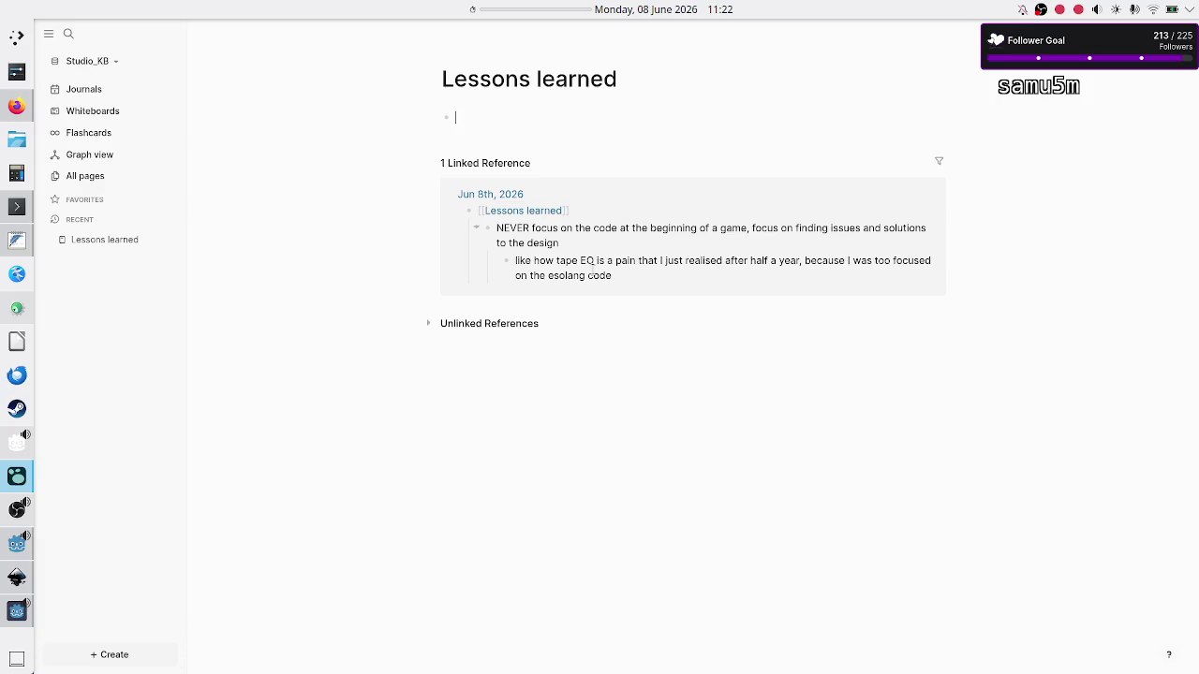
key(alt+Tab)
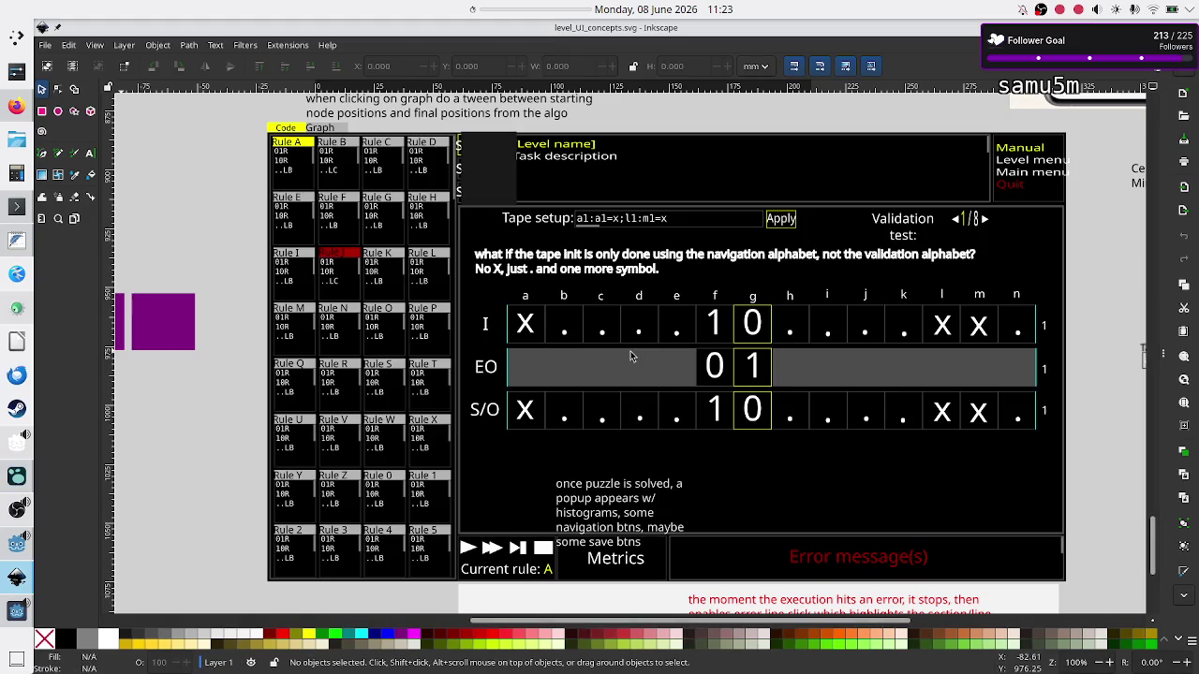
Bring the FeatherPad design notes back to the front
mouse_move(9, 545)
click(16, 241)
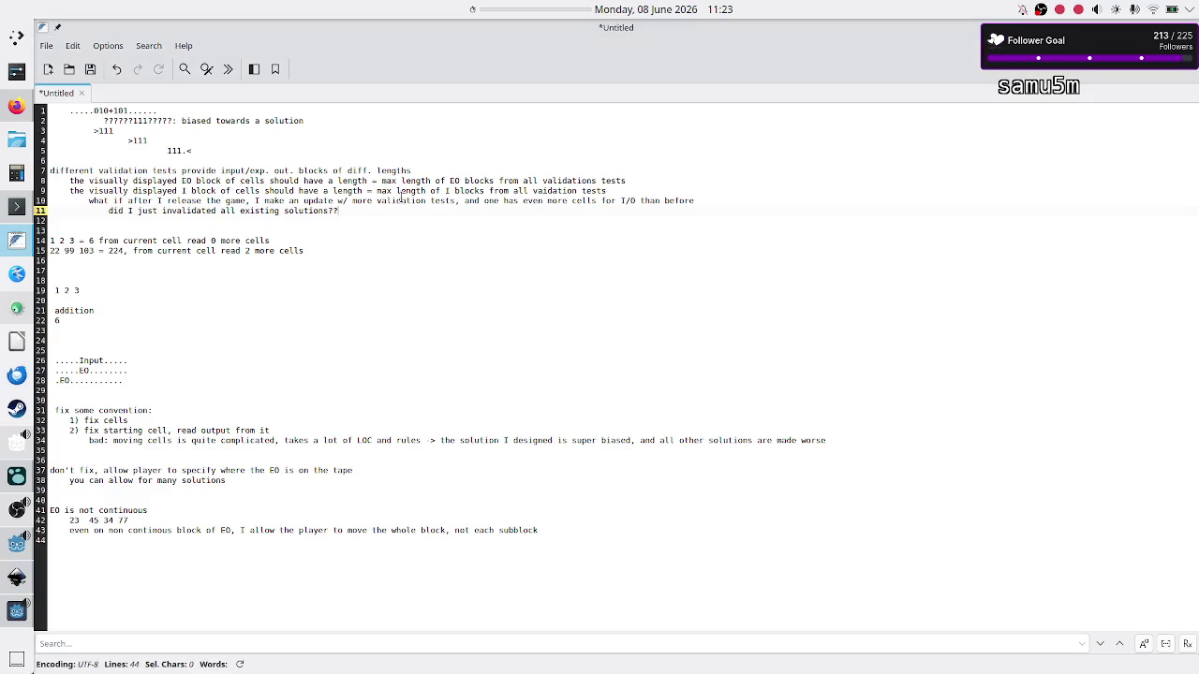
After line 11, add 'what about player levels?' with a sub-point about custom levels with predefined validation tests
mouse_move(338, 211)
mouse_down()
mouse_move(131, 213)
mouse_move(87, 202)
mouse_up()
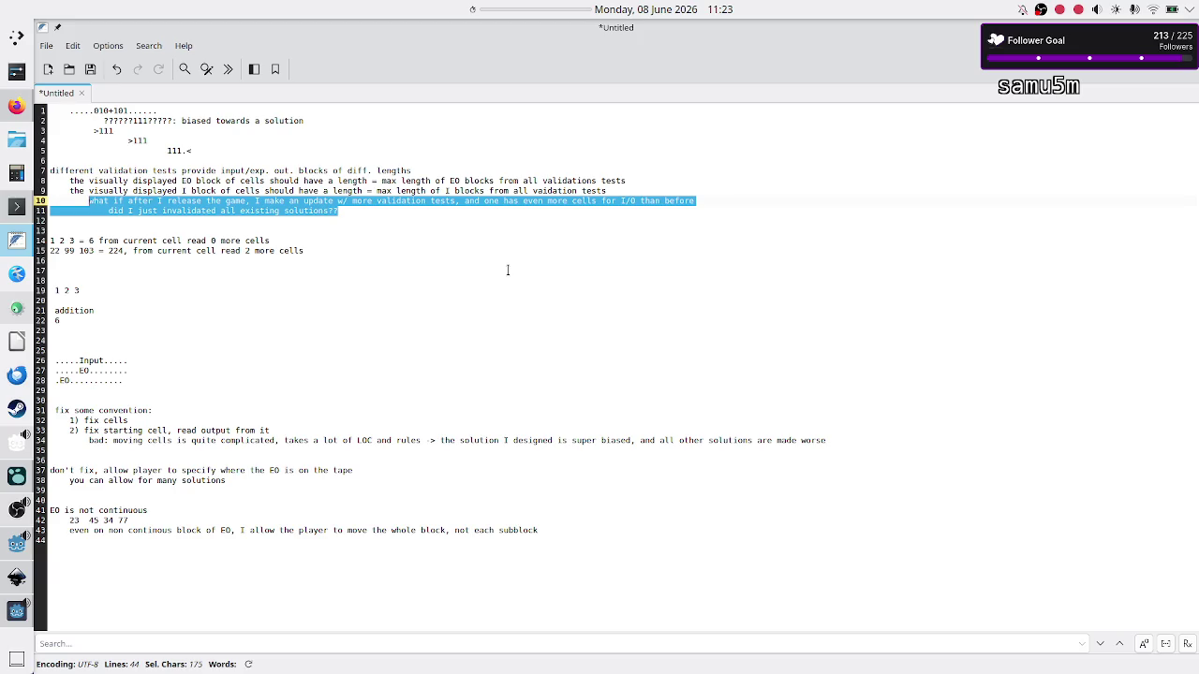
key(End)
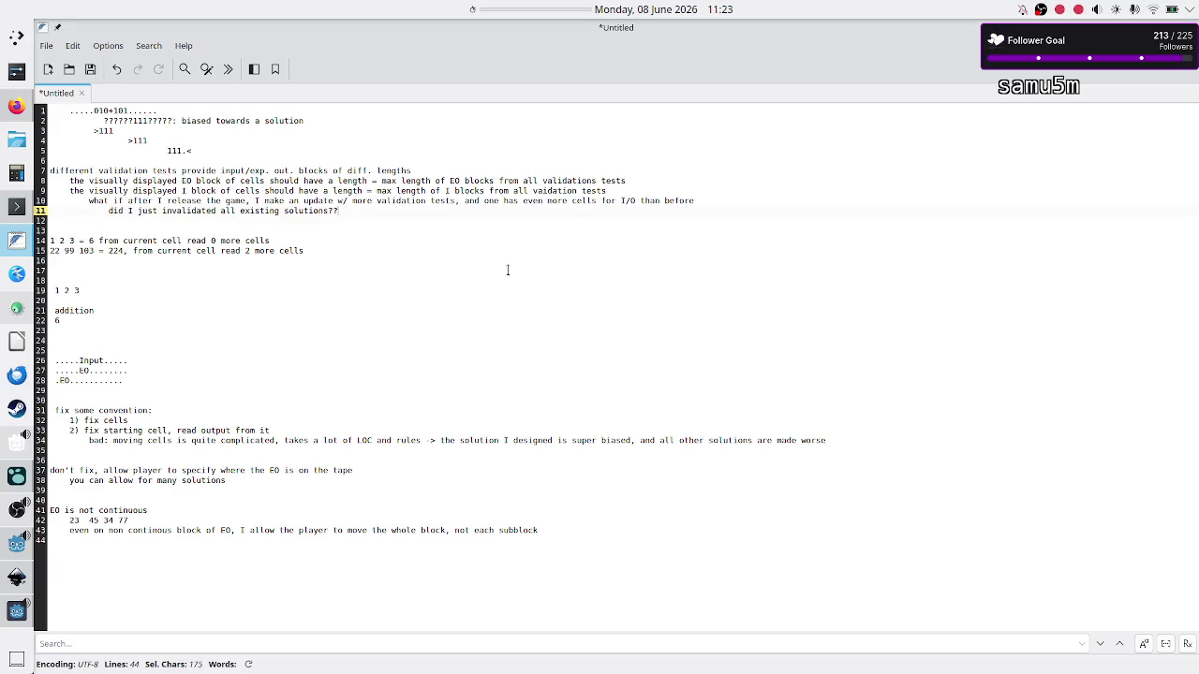
key(Return)
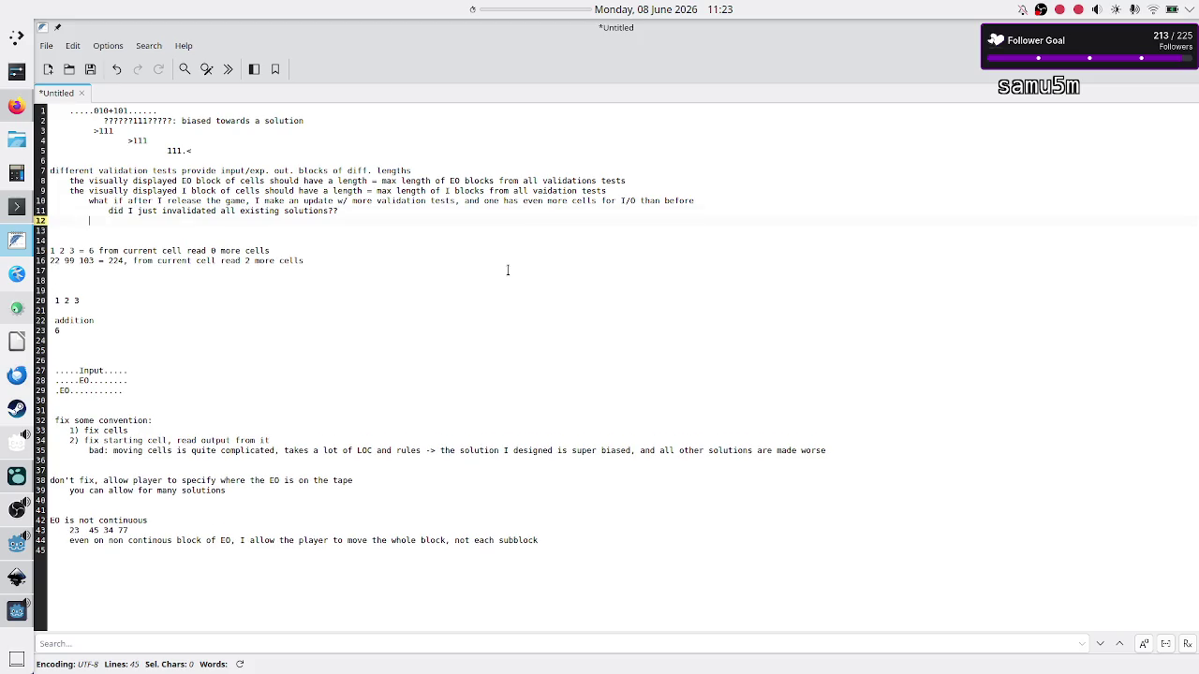
text(what about player)
text( levels?)
key(Return)
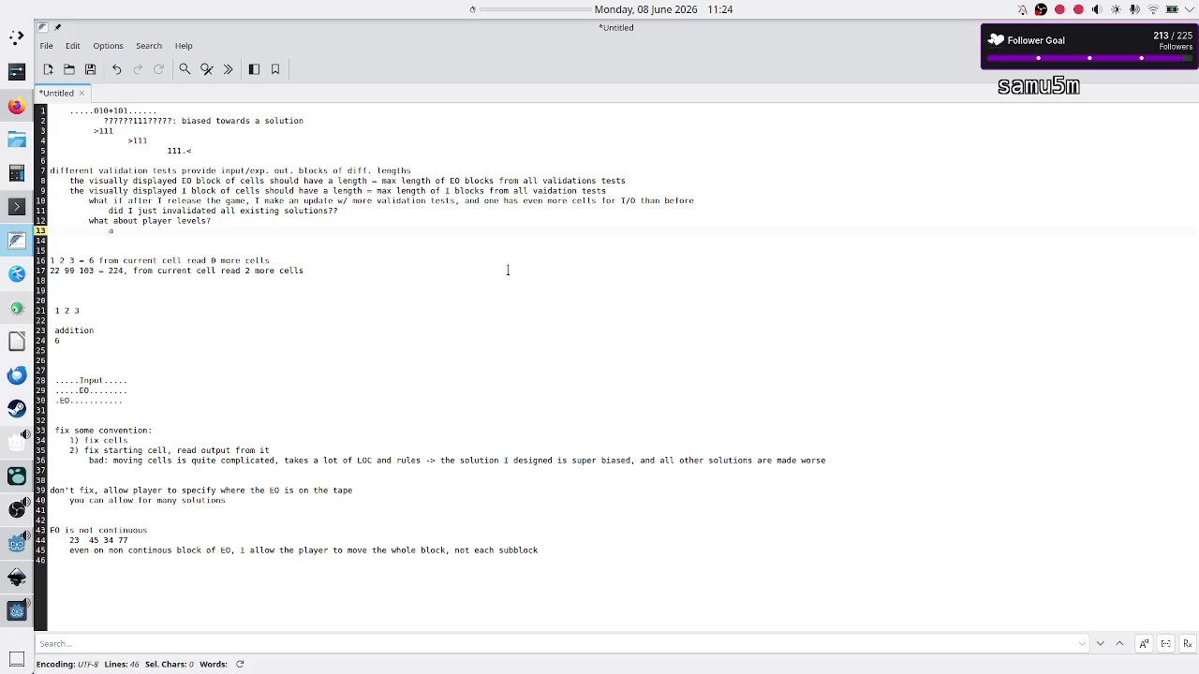
text(player creates a c)
text(ustom level,)
text( w/ some predefined)
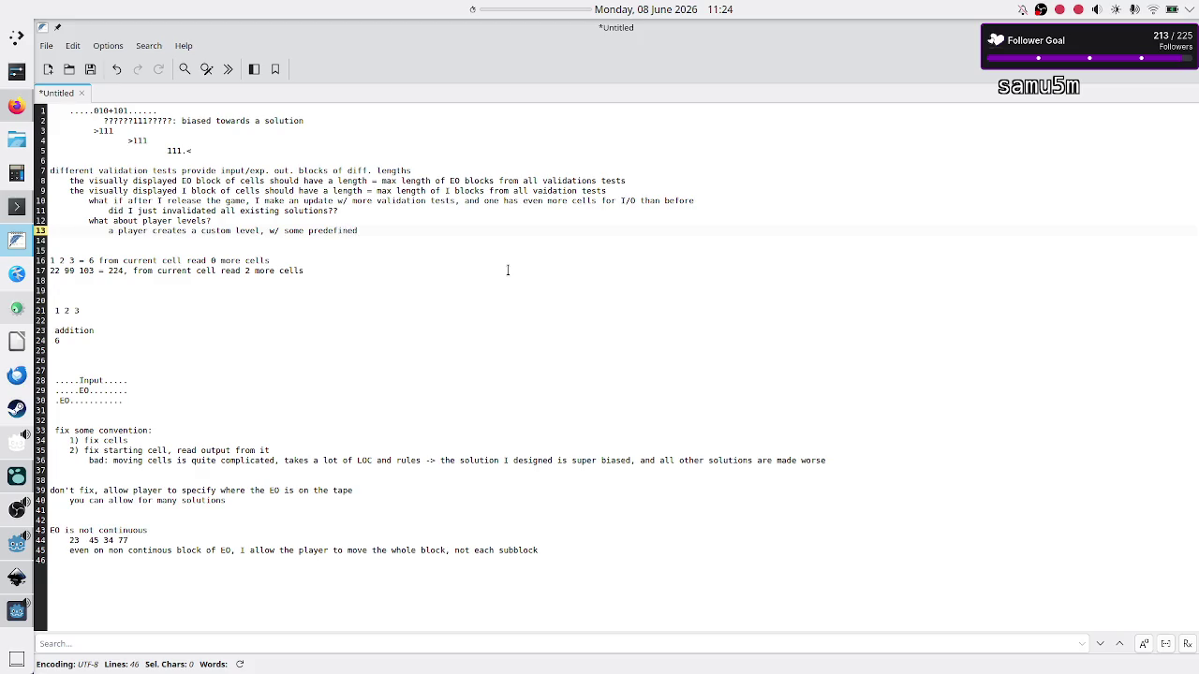
text(validation test)
text(s, then solves it)
key(Return)
Add an indented note that later adding a bigger I/O validation test invalidates previous solution(s)!!!
key(Tab)
text(then later)
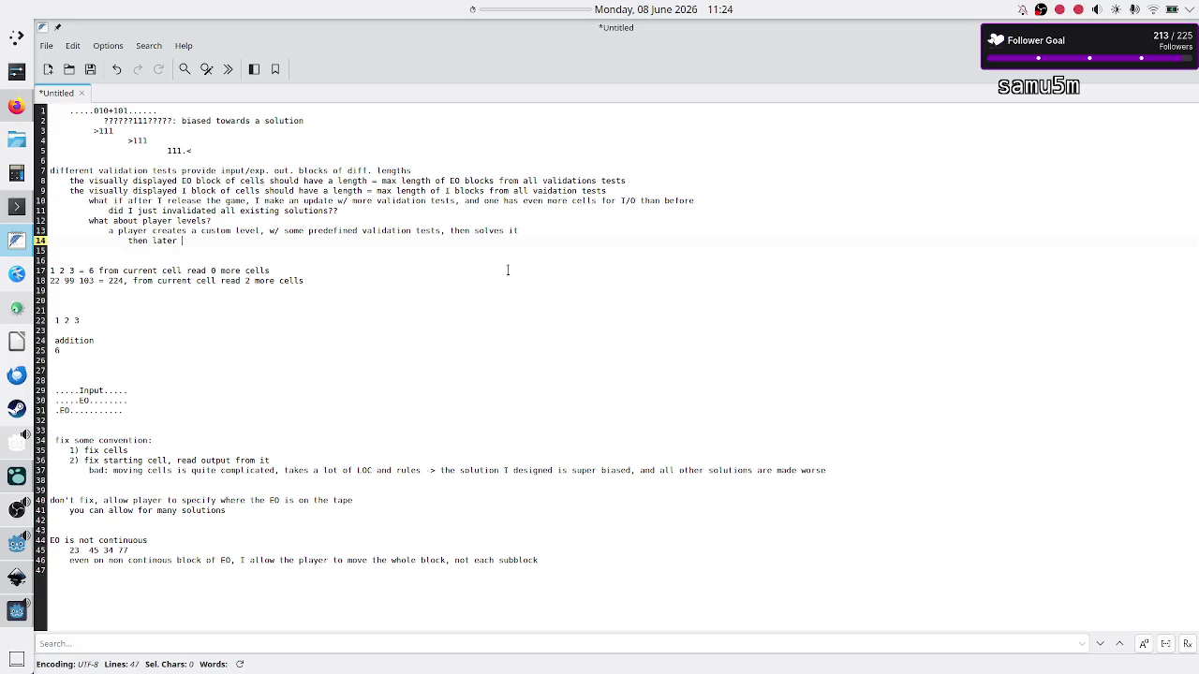
text( goes back and m)
text(odifieds the)
key(BackSpace)
key(BackSpace)
text(custom lvl )
text(to add more)
key(BackSpace)
key(BackSpace)
key(BackSpace)
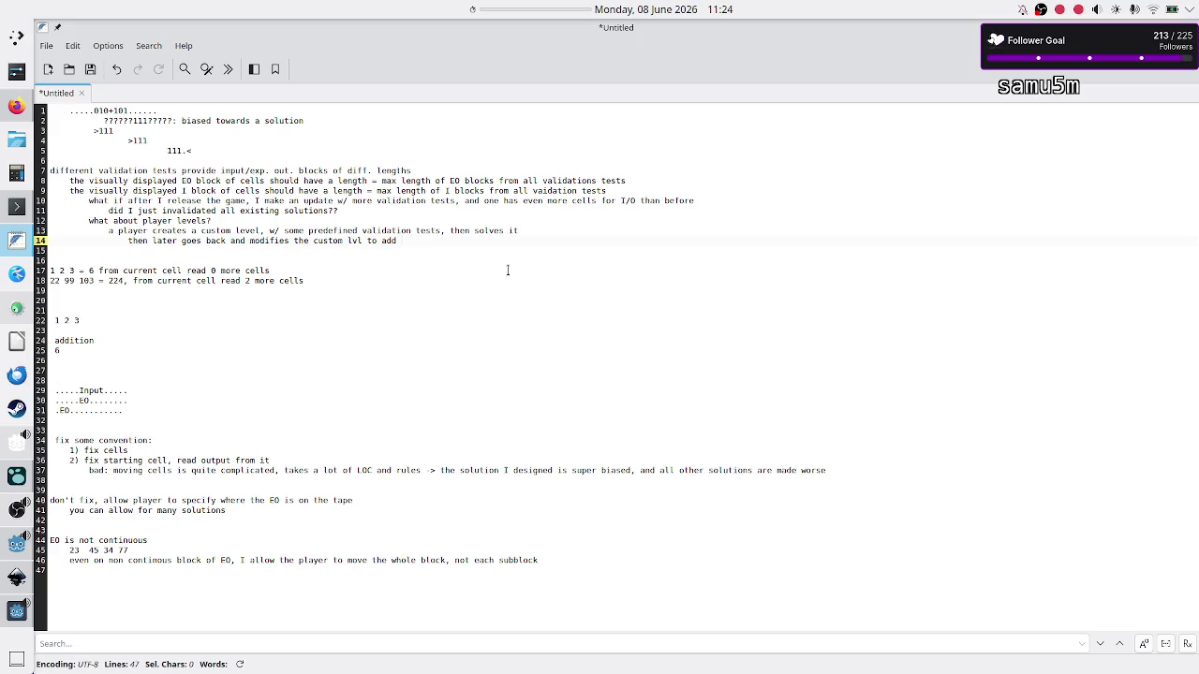
text(t least 1 more validation test)
text( that has a bi)
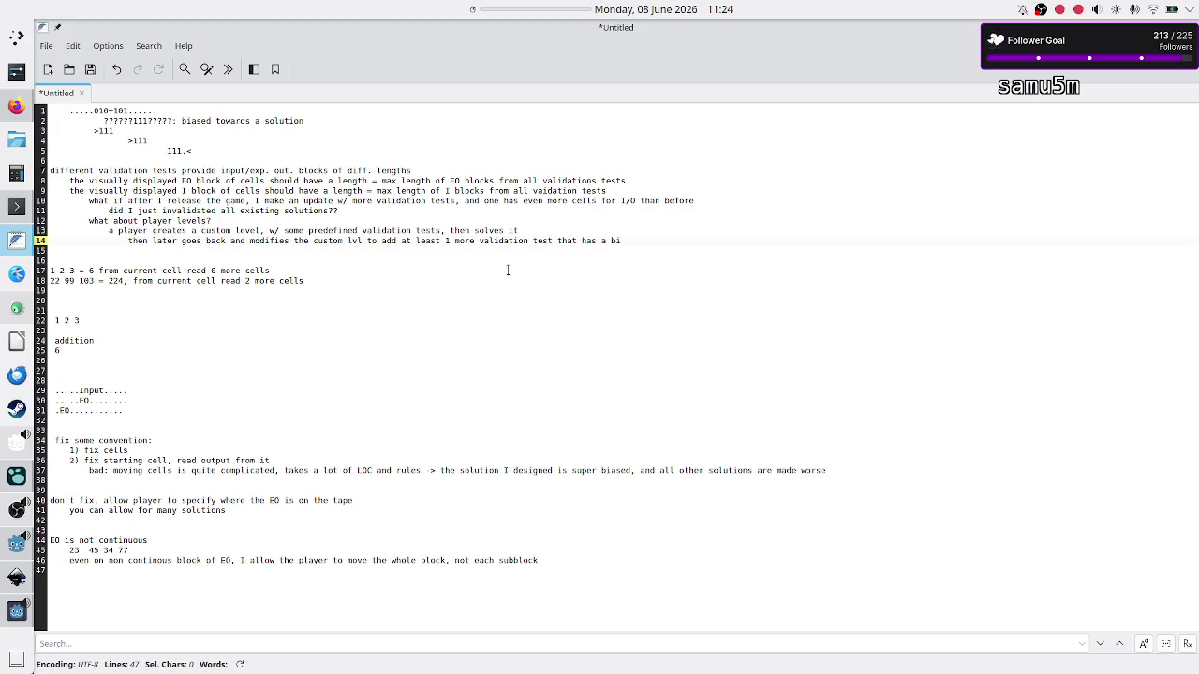
text(gger block of)
text( I/O cells)
key(Return)
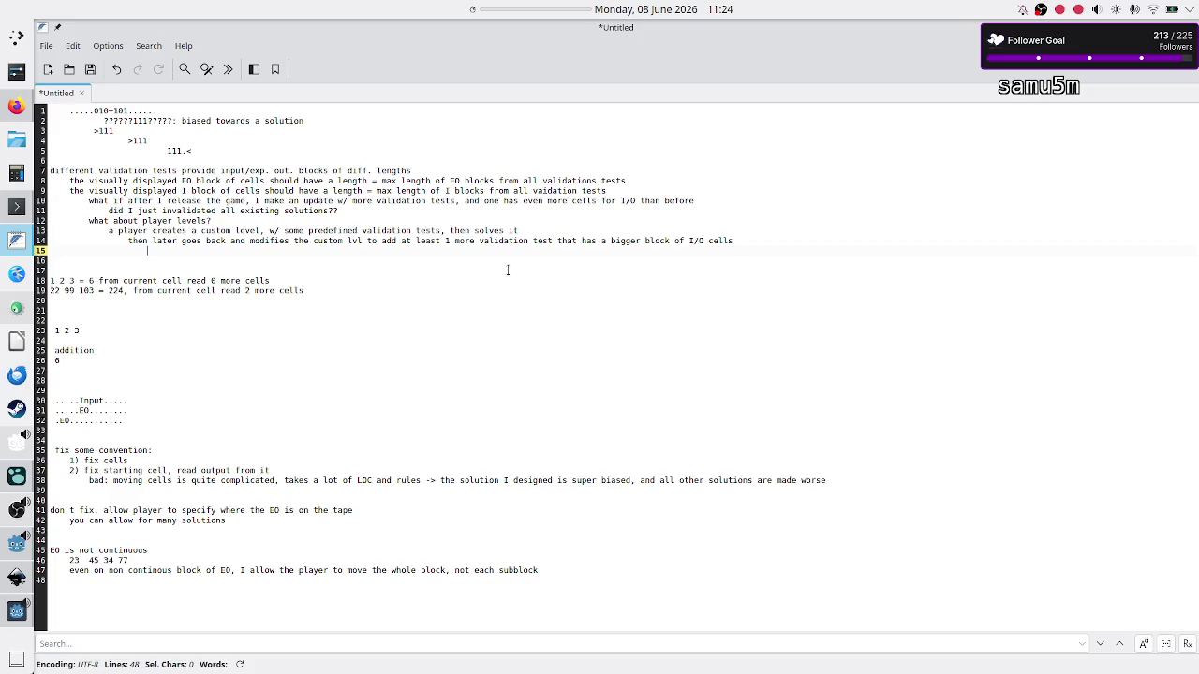
text(this is gonna )
text(invalidate h)
text(is previous)
text( sol)
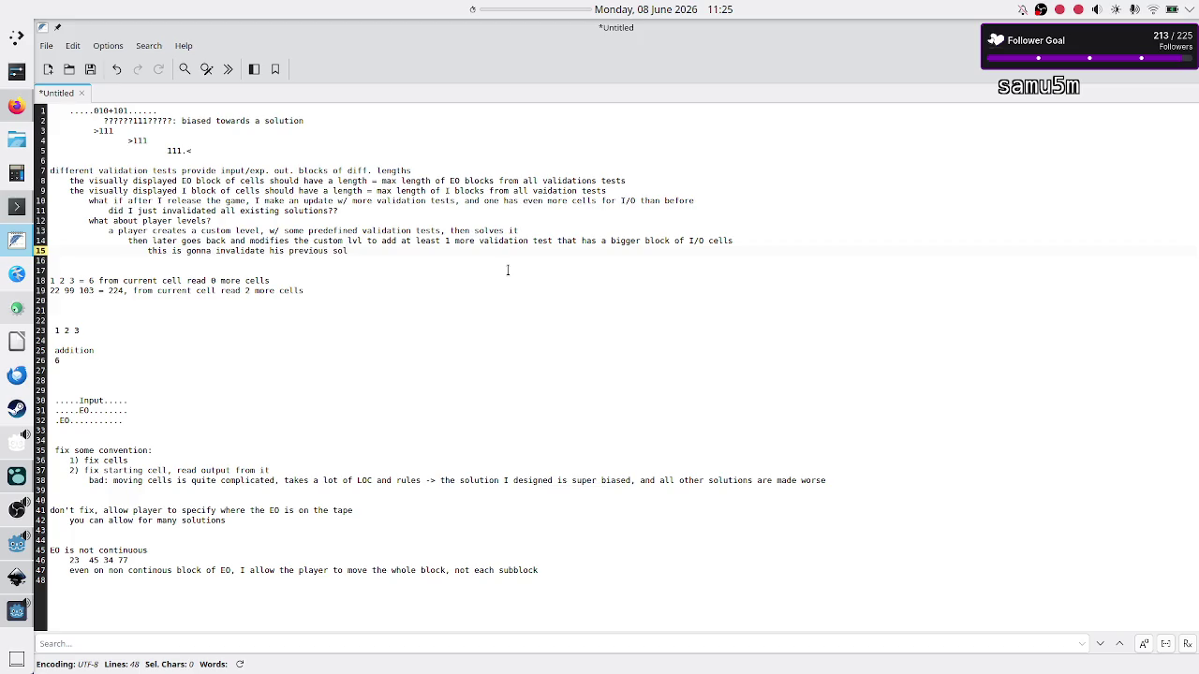
text(ution(s)!!!)
key(Return)
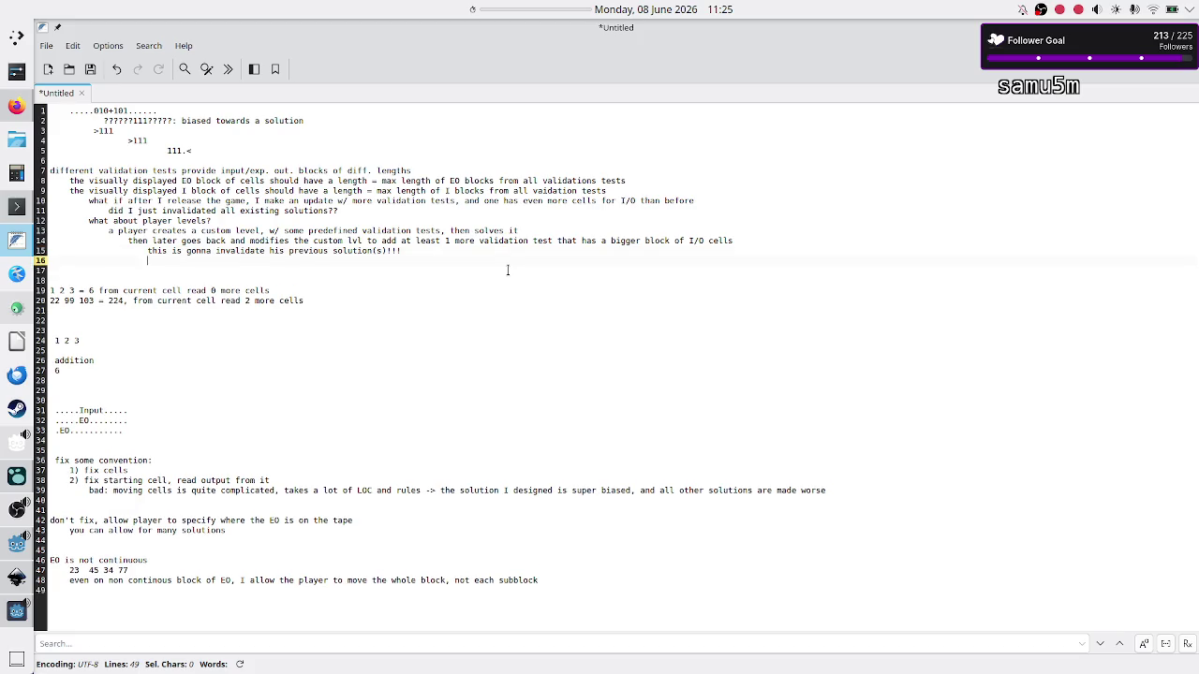
Below the invalidation remark, add lines about documenting the issue in the manual and doubting a custom level editor
text(document this is)
text(su)
text(su)
text(n the manual)
key(Return)
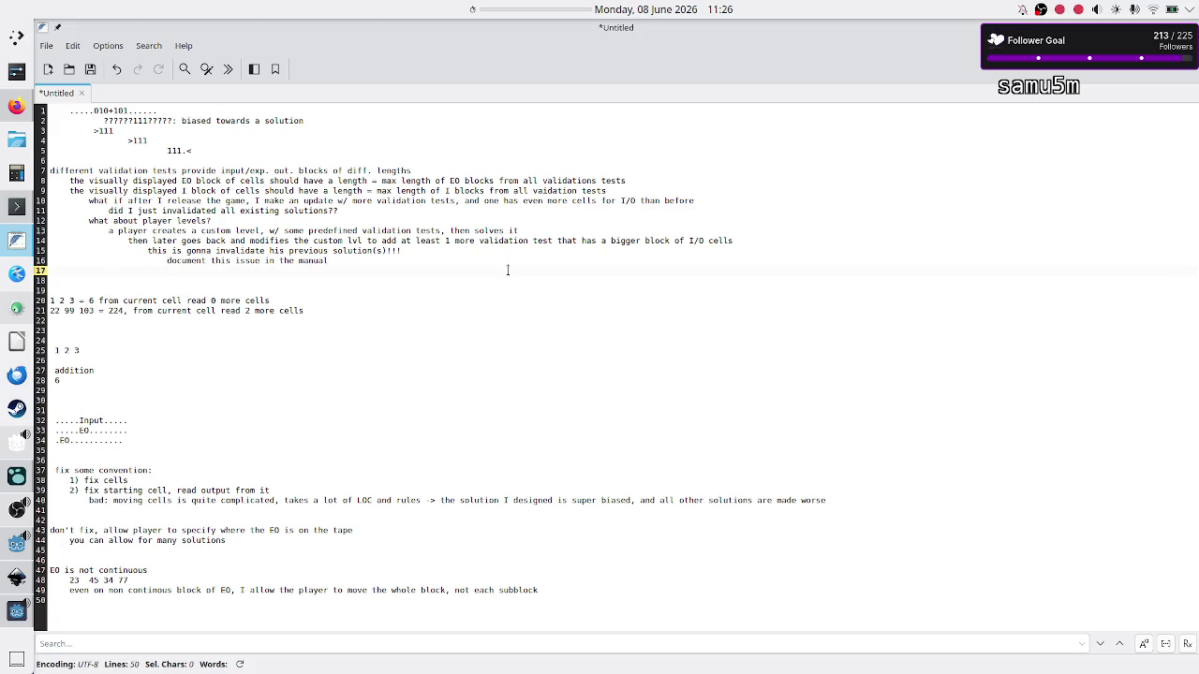
text(idk)
text( if I even)
key(BackSpace)
key(BackSpace)
key(BackSpace)
text(ll even have)
text( a custom level e)
text(dit)
key(Up)
key(shift+Up)
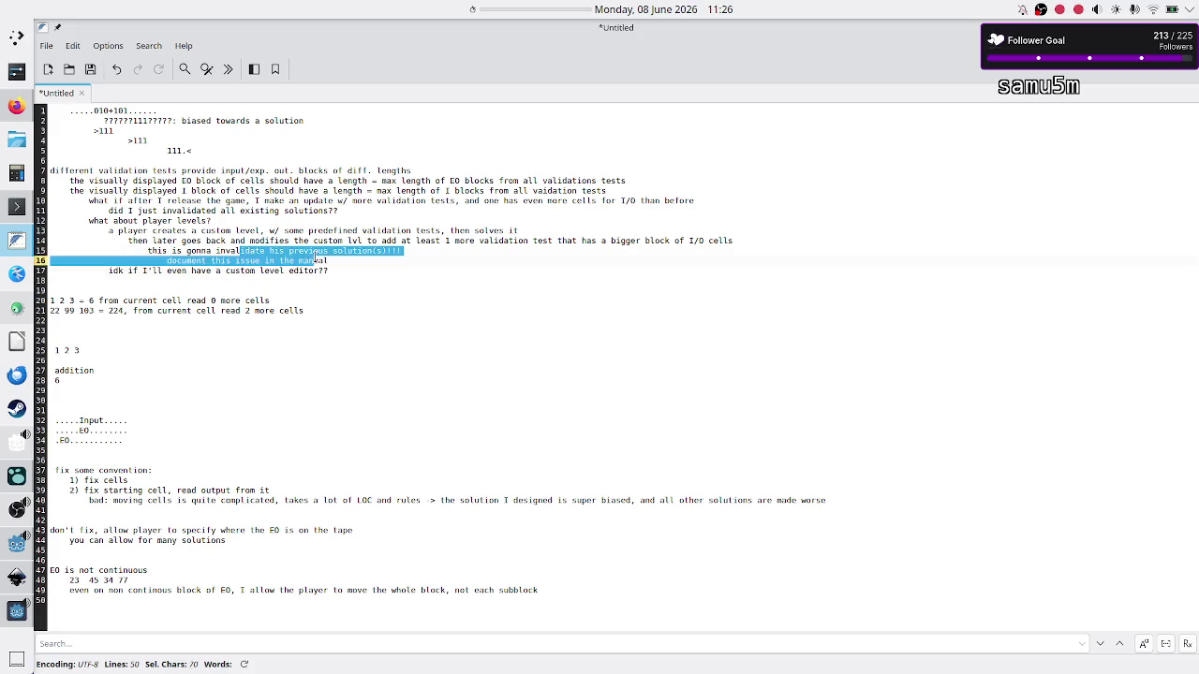
Add two post-release lines: if the game flopped, dev would have happened anyway; if it succeeded, that's a good problem
key(shift+Down)
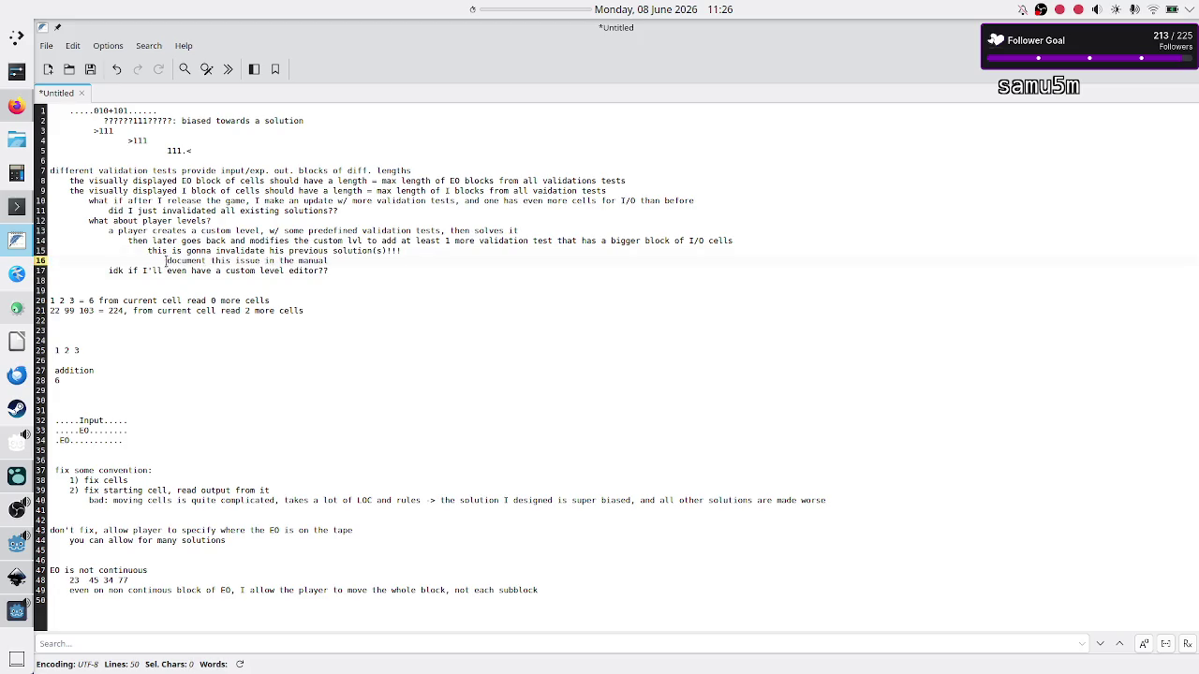
mouse_move(166, 260)
mouse_down()
mouse_move(288, 251)
mouse_move(344, 265)
mouse_up()
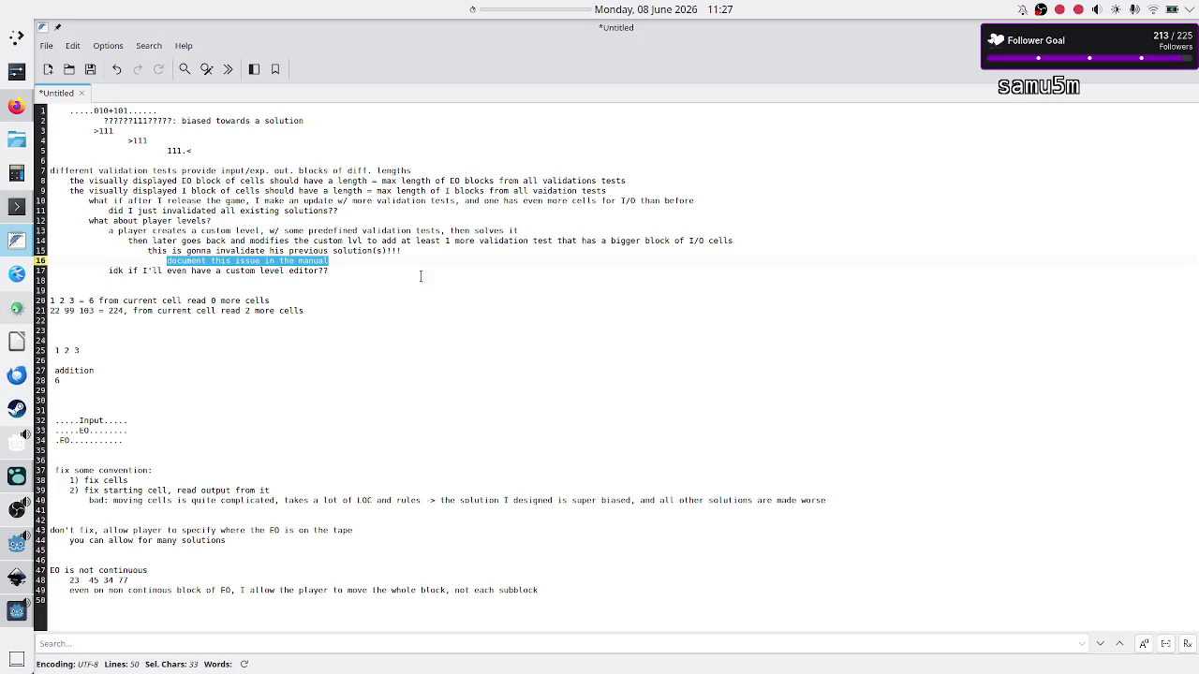
click(421, 278)
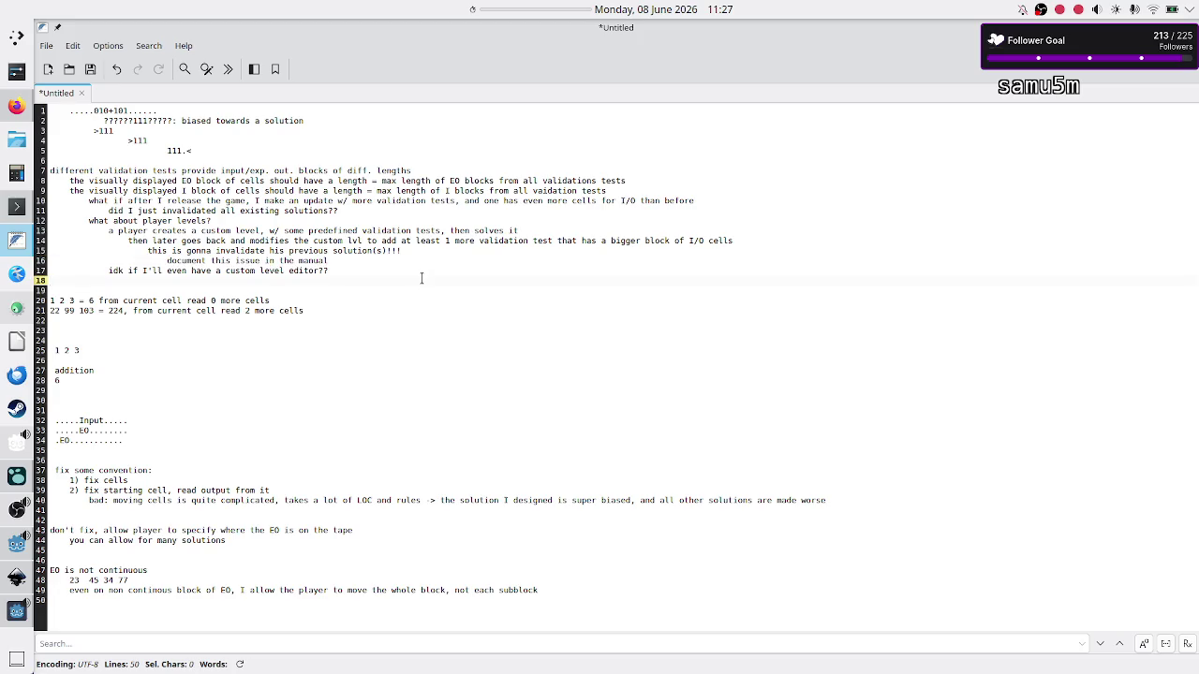
key(Up)
key(Return)
text(pro)
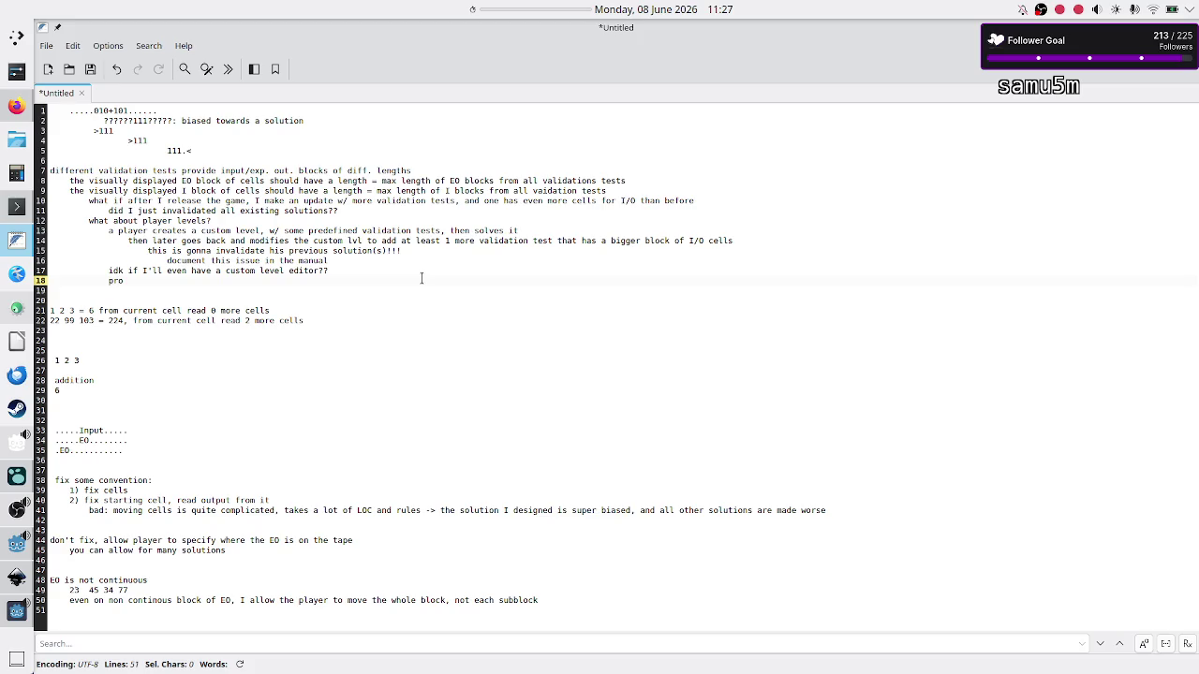
key(BackSpace)
key(BackSpace)
text(pro)
text(ost-release)
text(pro)
text(: if the game)
text( flopped)
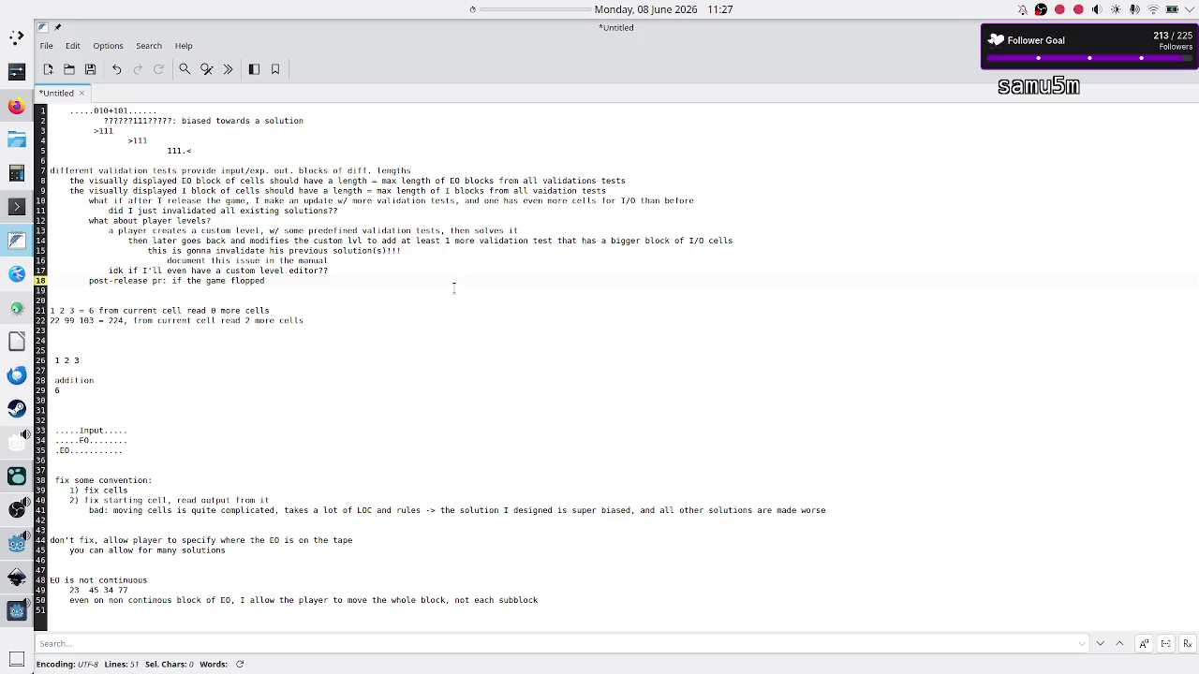
text( dev would have happe)
text(ned anyway)
key(Return)
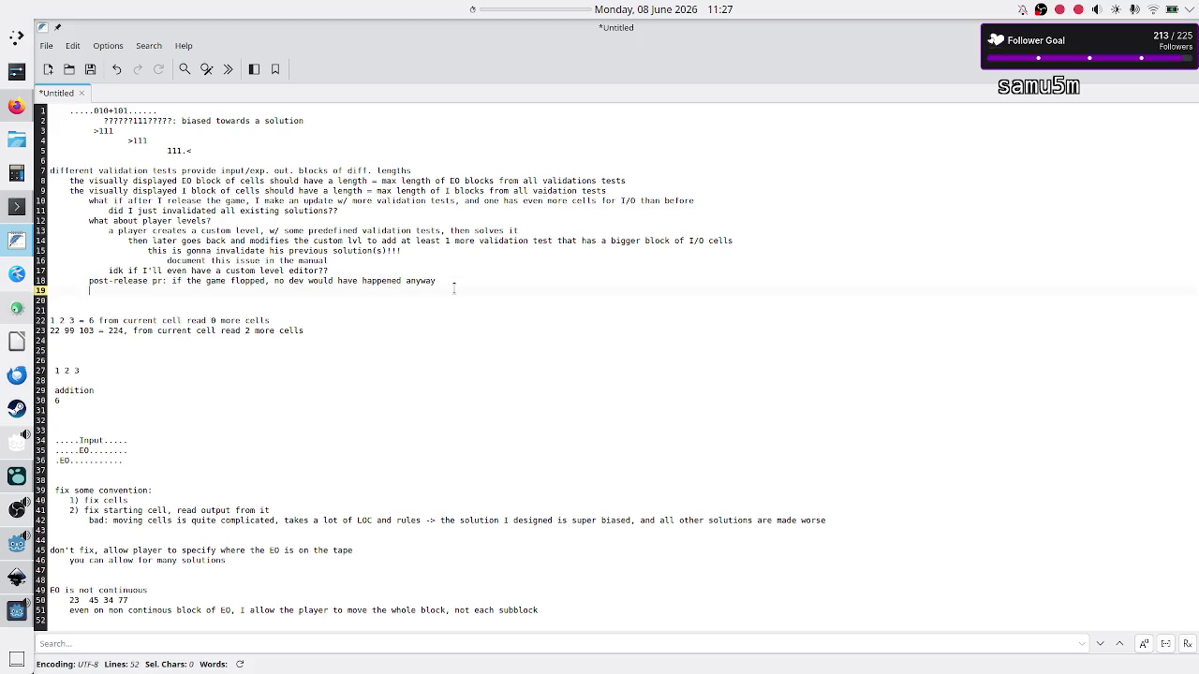
text(if)
text(me succee)
text(ded,)
text( that's a )
text(good problem )
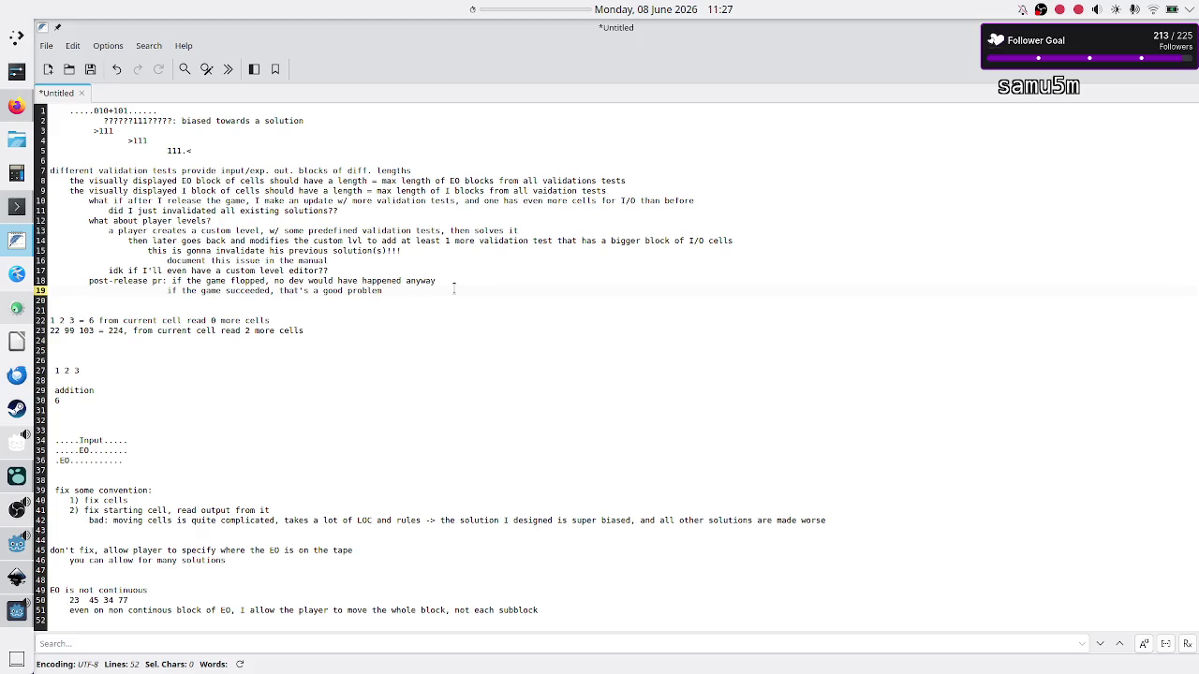
text(to have!)
Select the whole validation-tests notes block and remove it from FeatherPad
key(Up)
key(Up)
key(Up)
key(shift+Down)
key(shift+Down)
key(shift+Down)
key(shift+Down)
key(shift+End)
key(ctrl+c)
key(Delete)
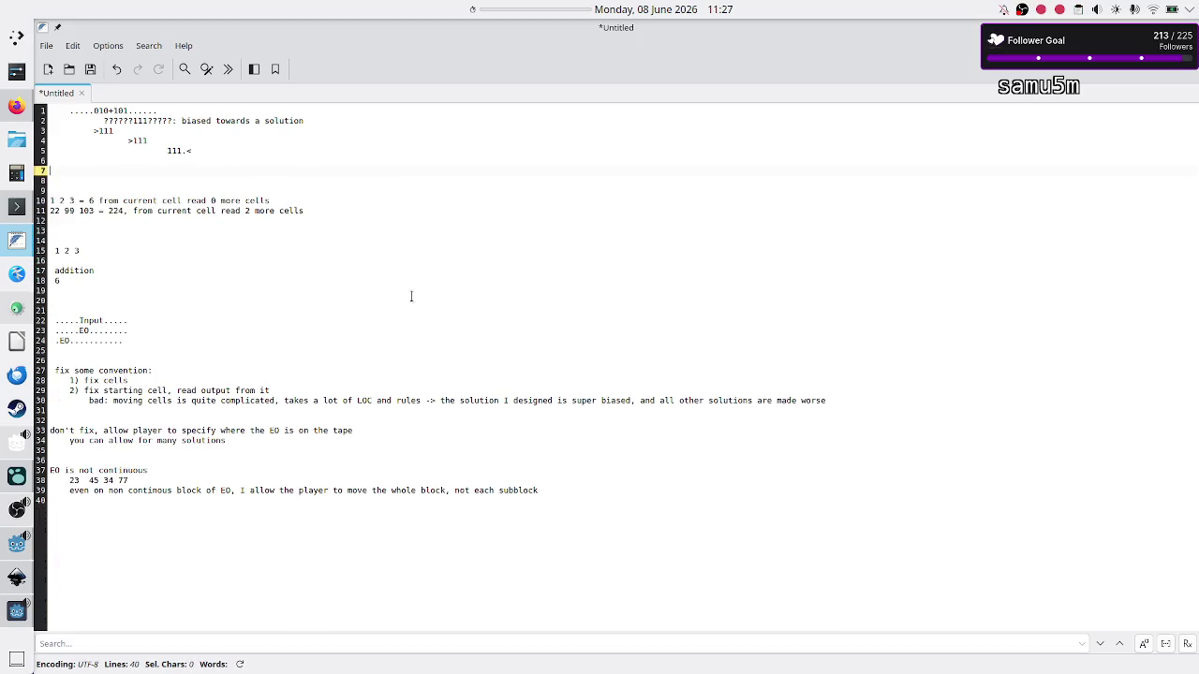
click(15, 479)
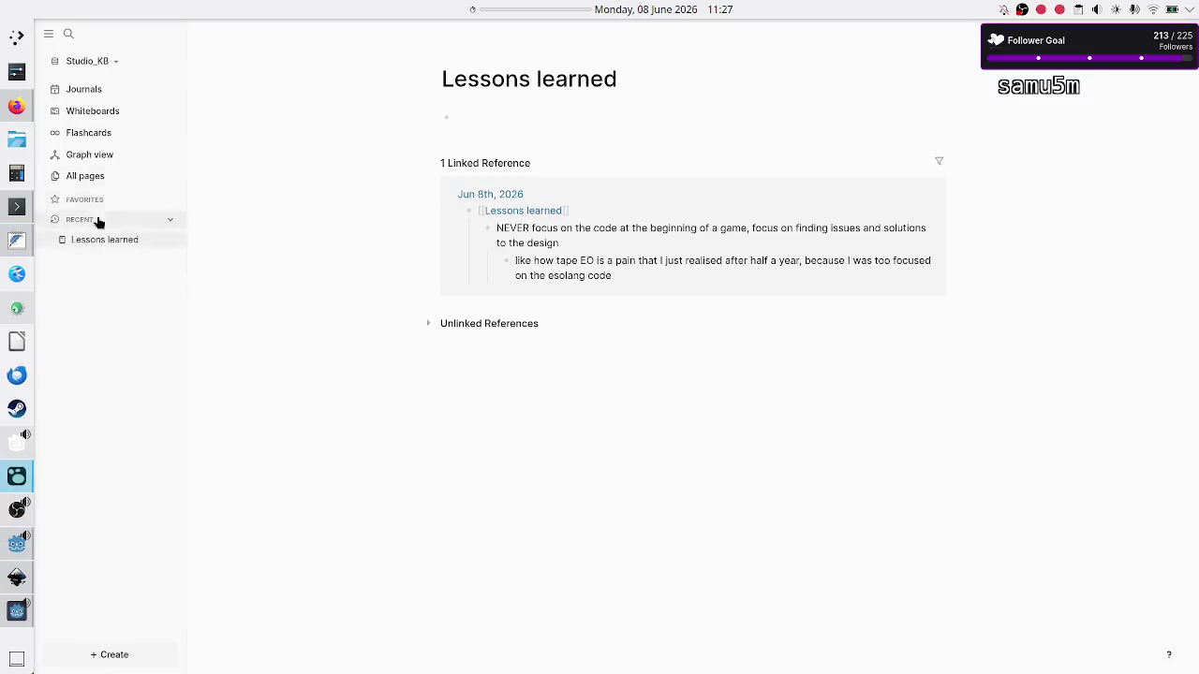
Add a [[Game 1]] block below the tape EO note in today's journal
click(89, 92)
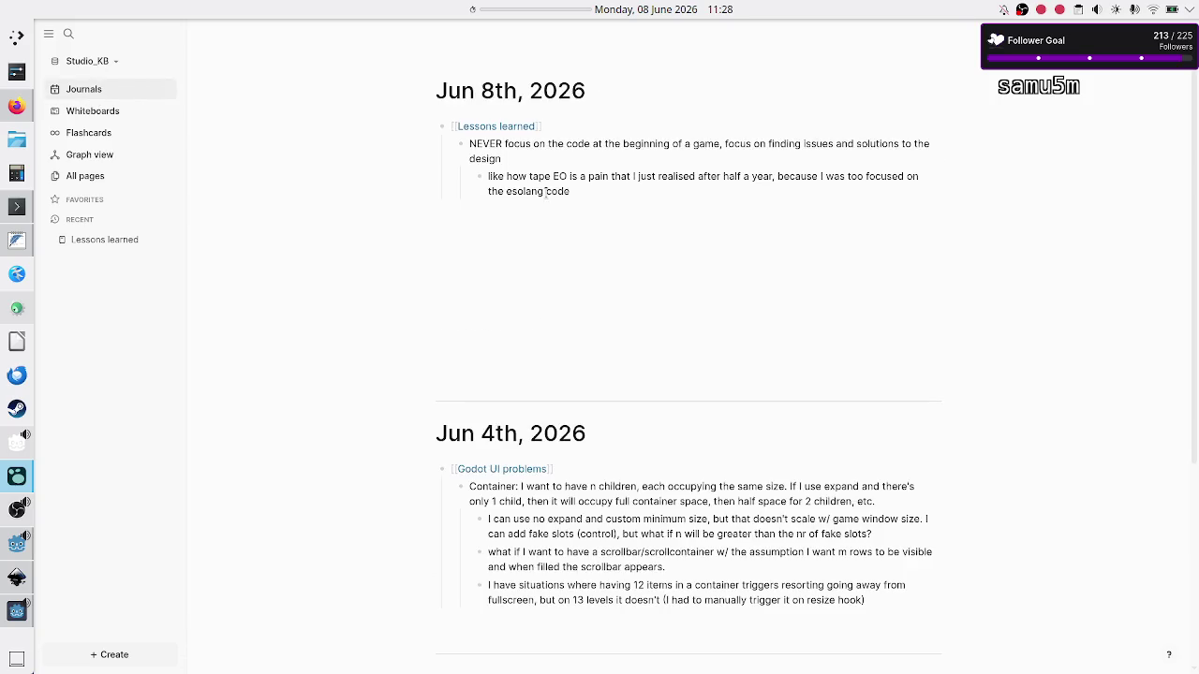
click(604, 192)
key(Return)
text([[Game 1)
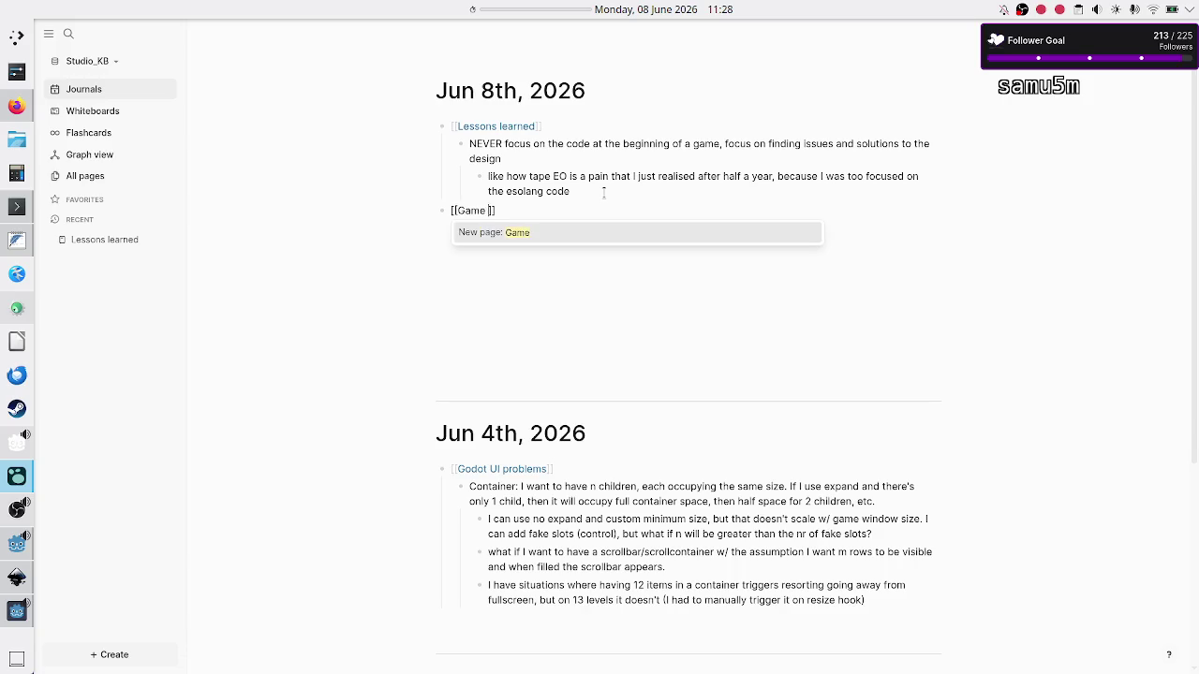
key(Return)
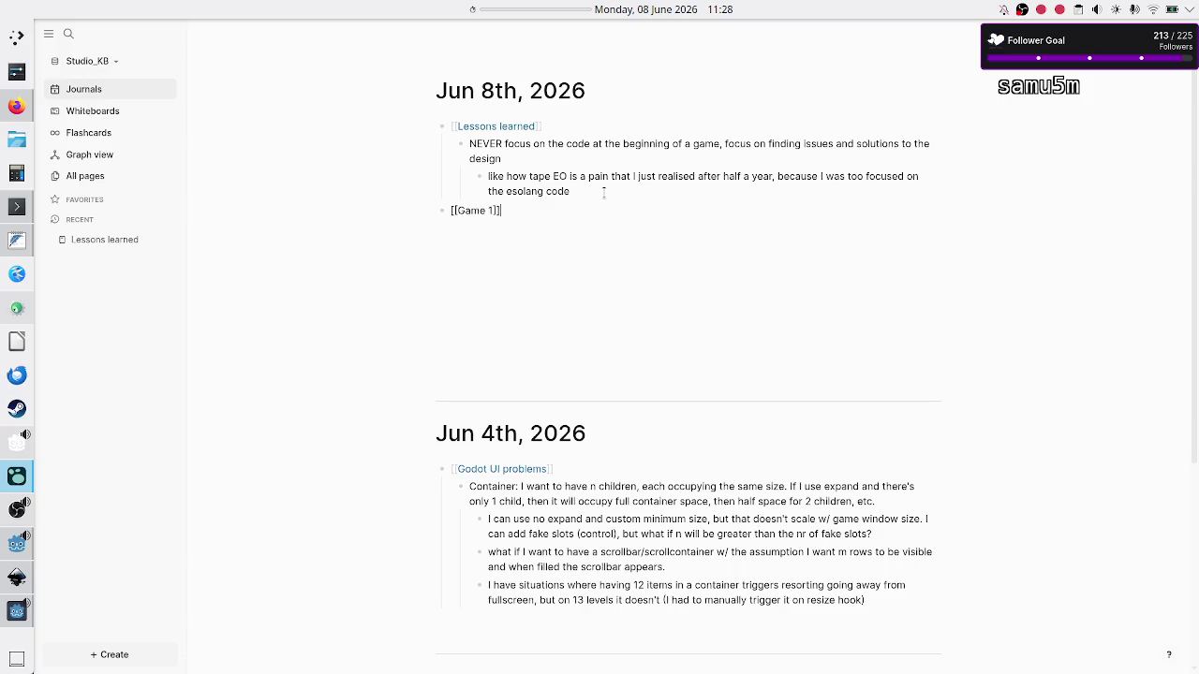
text( #)
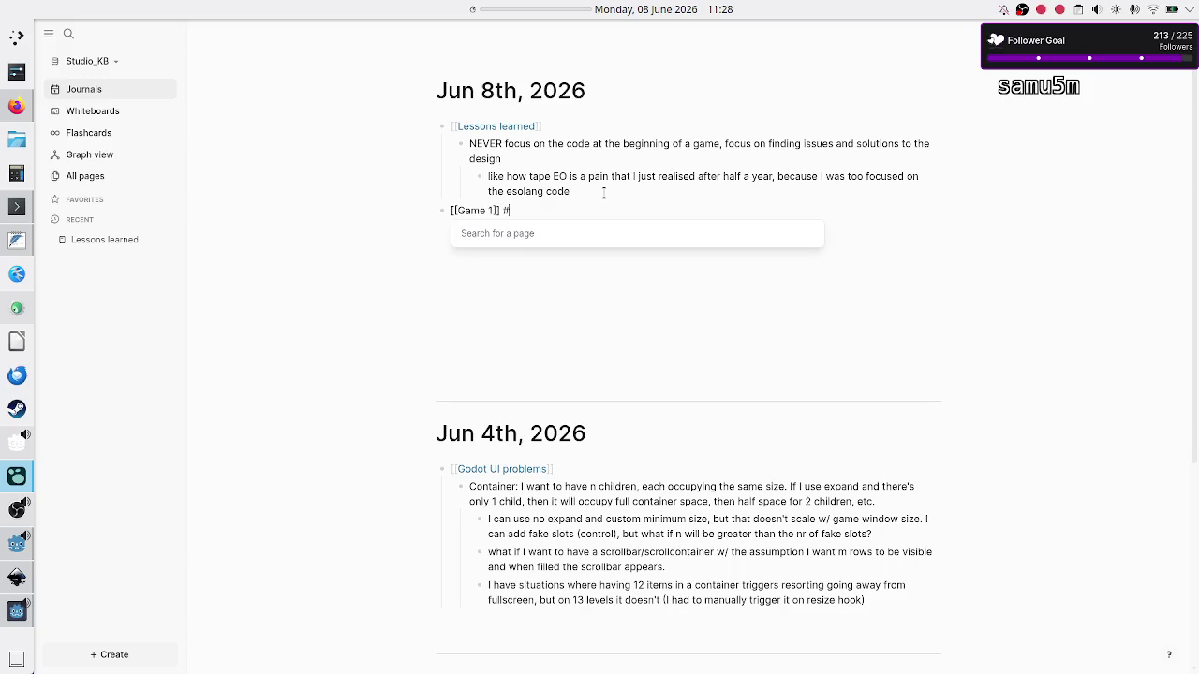
text(gamedev)
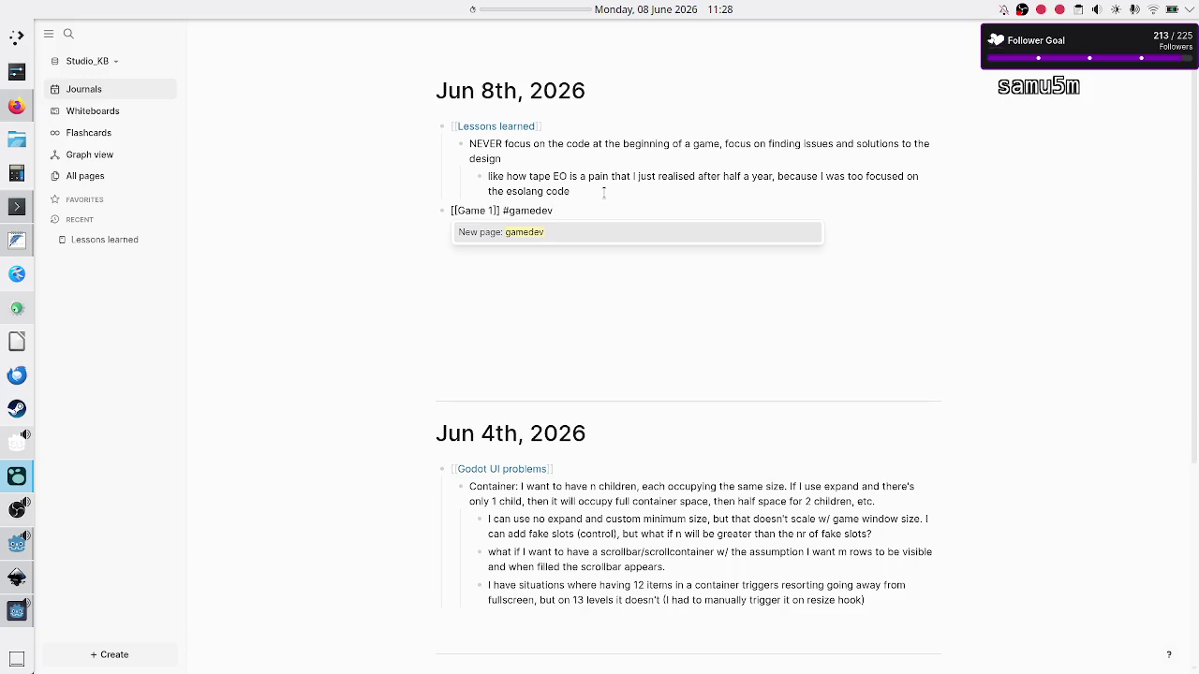
key(BackSpace)
key(BackSpace)
key(BackSpace)
key(BackSpace)
text([[)
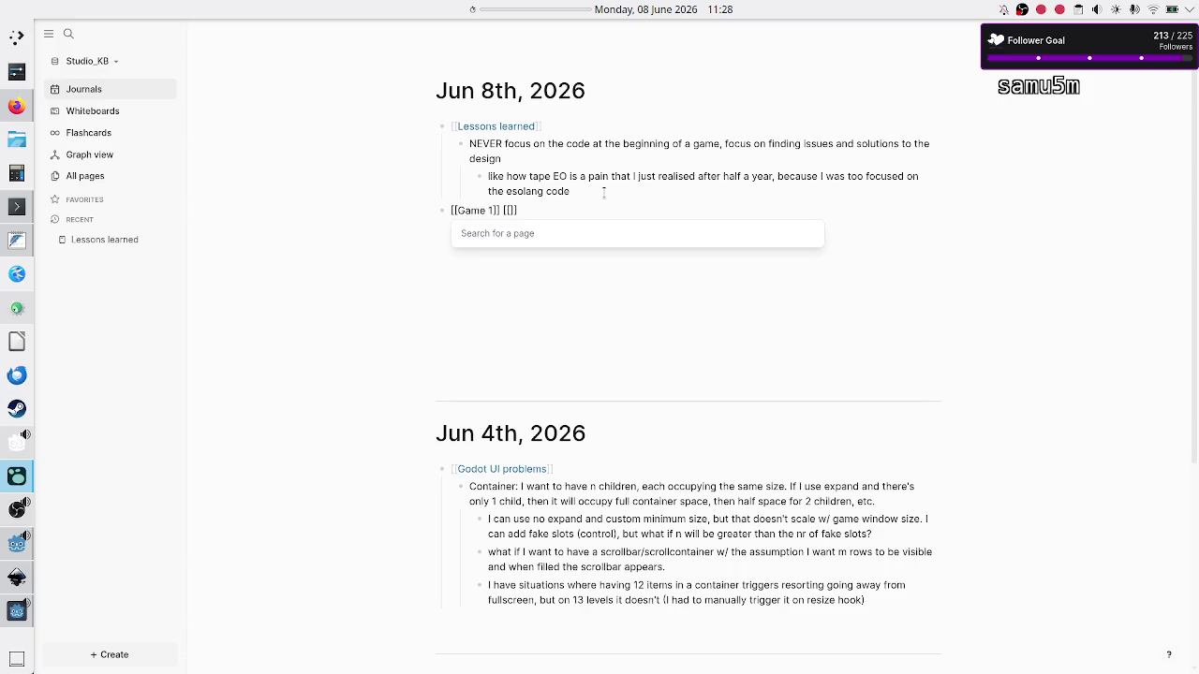
key(Escape)
key(BackSpace)
key(BackSpace)
key(BackSpace)
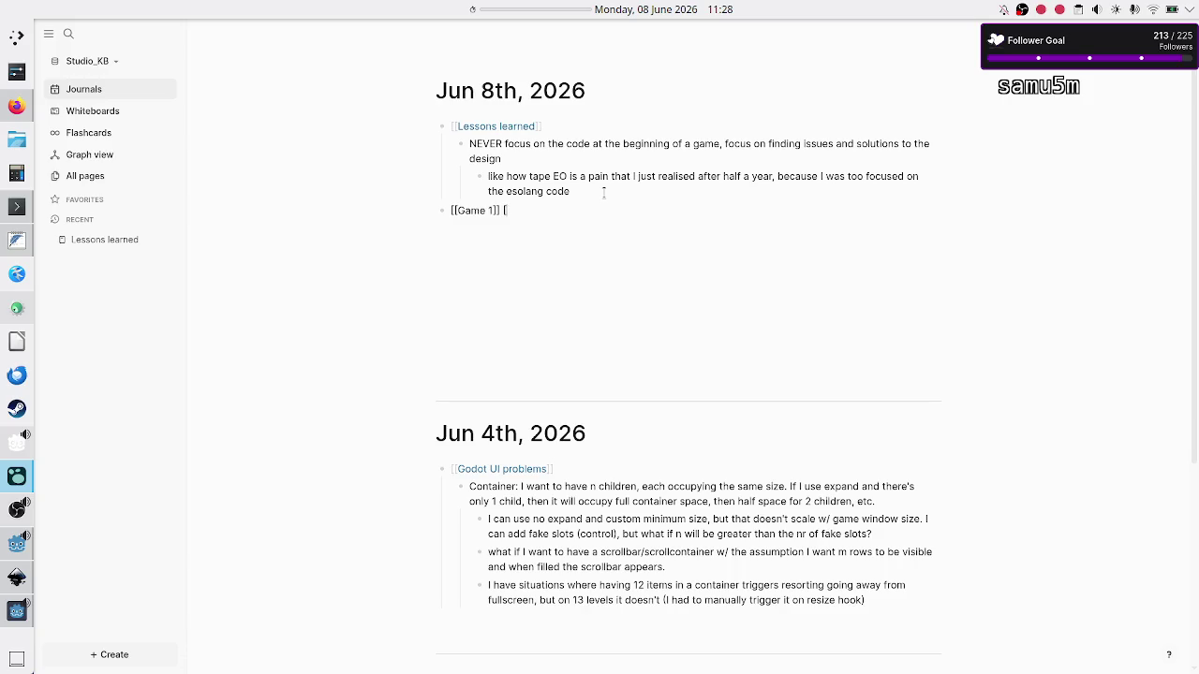
key(Return)
Add a [[Game design]] block, paste the validation-tests notes, and indent them under it
text([[)
text(Game desi)
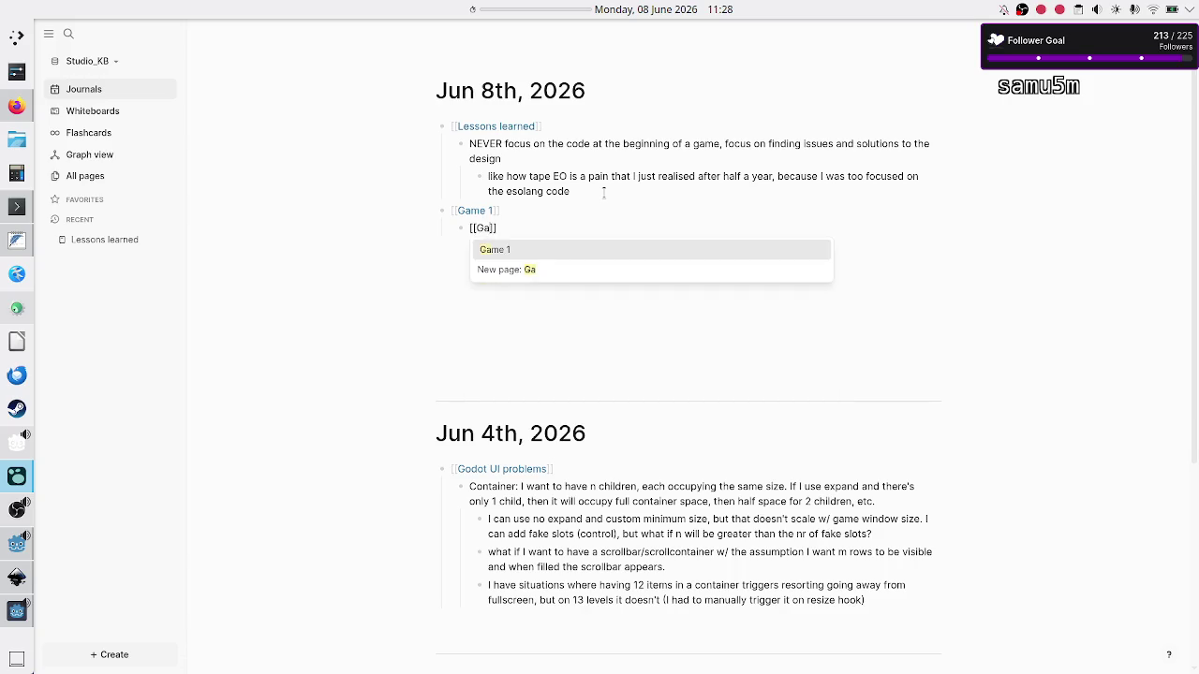
text(gn)
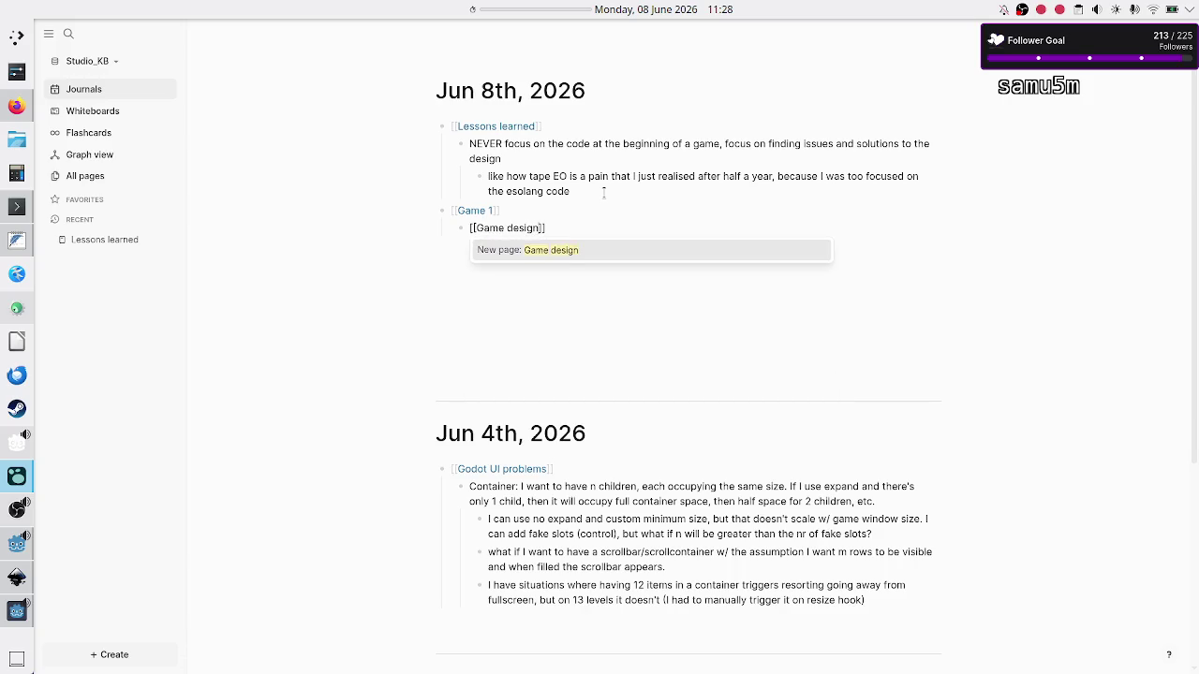
key(Return)
key(Return)
key(ctrl+v)
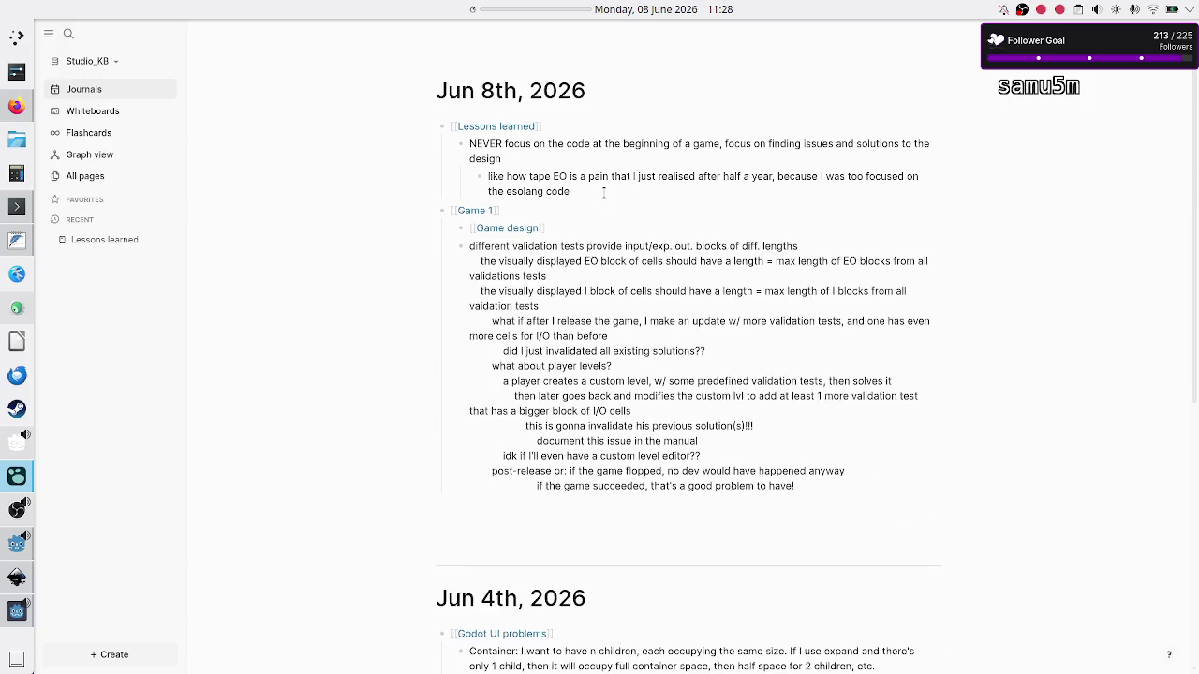
key(Up)
key(Up)
key(Up)
key(Down)
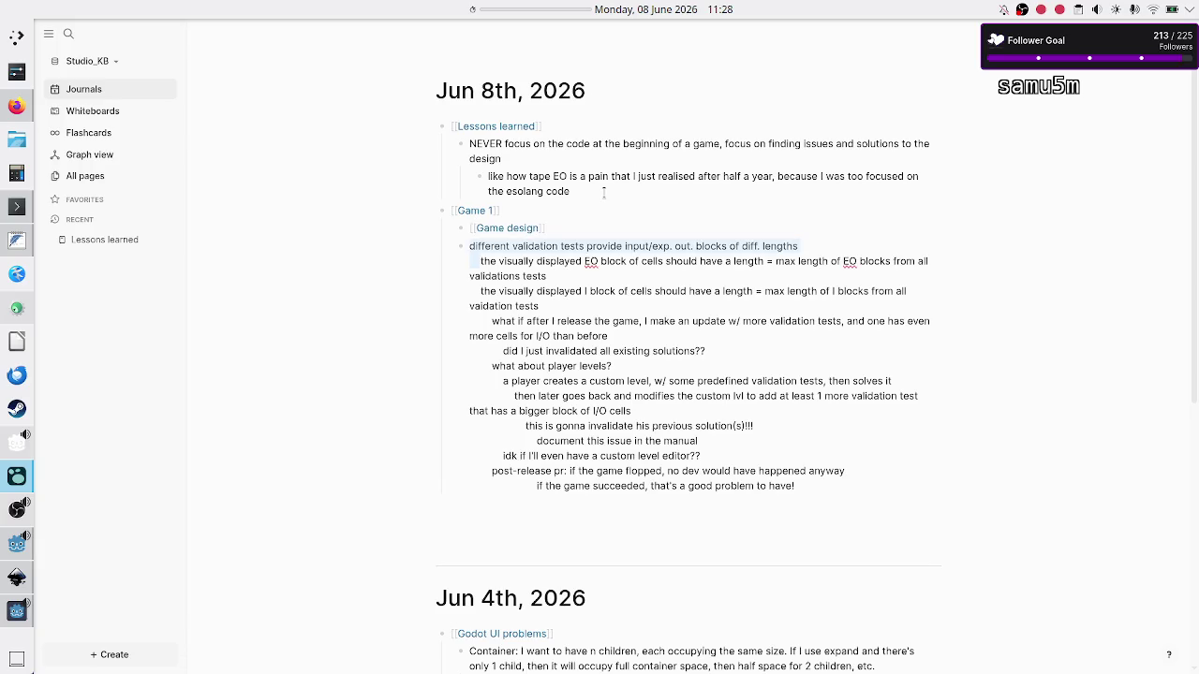
key(shift+Down)
key(shift+Down)
key(shift+Down)
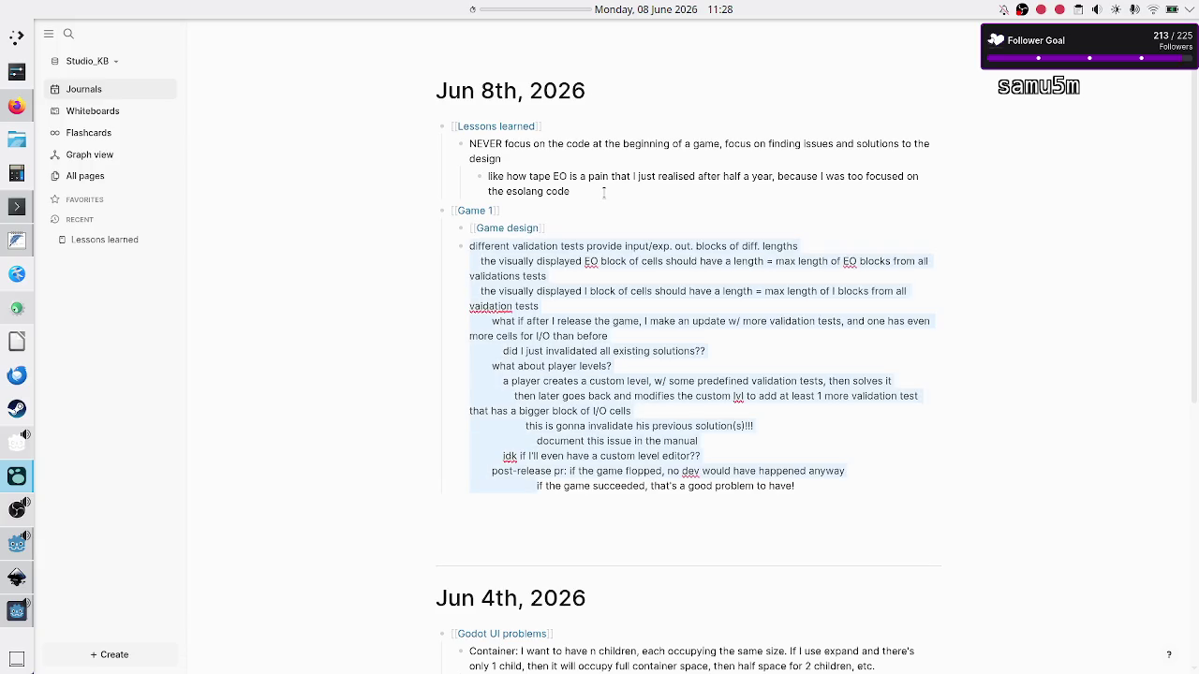
key(Tab)
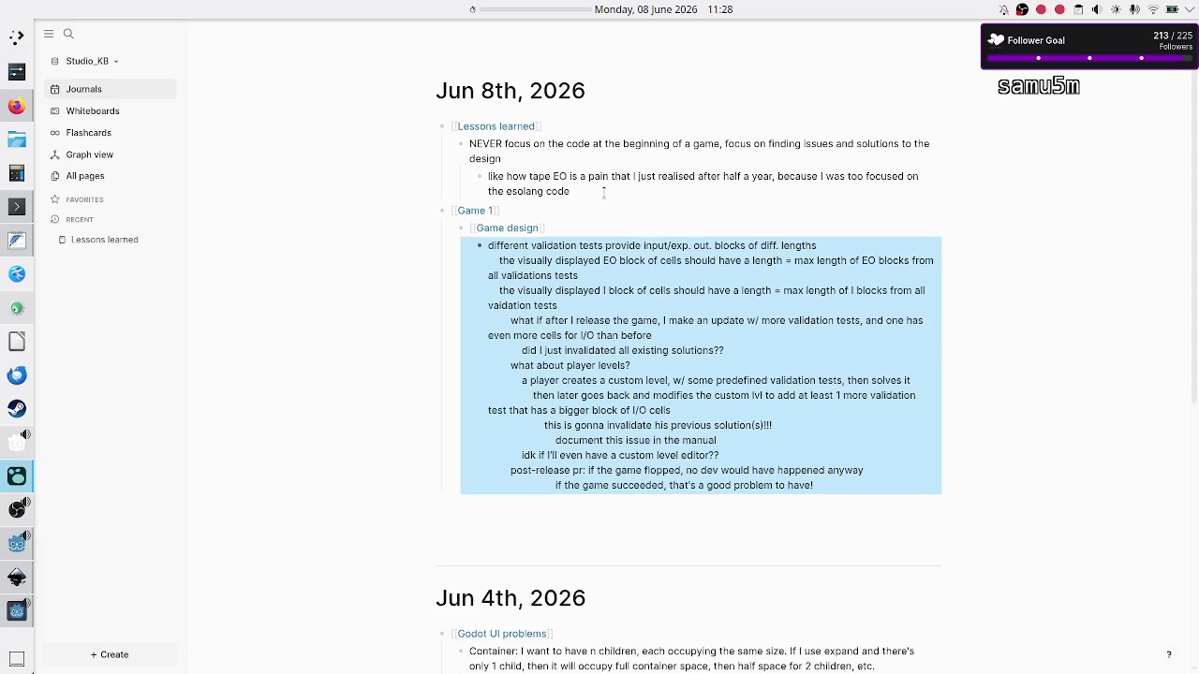
scroll(603, 192, down, 3)
scroll(603, 192, up, 3)
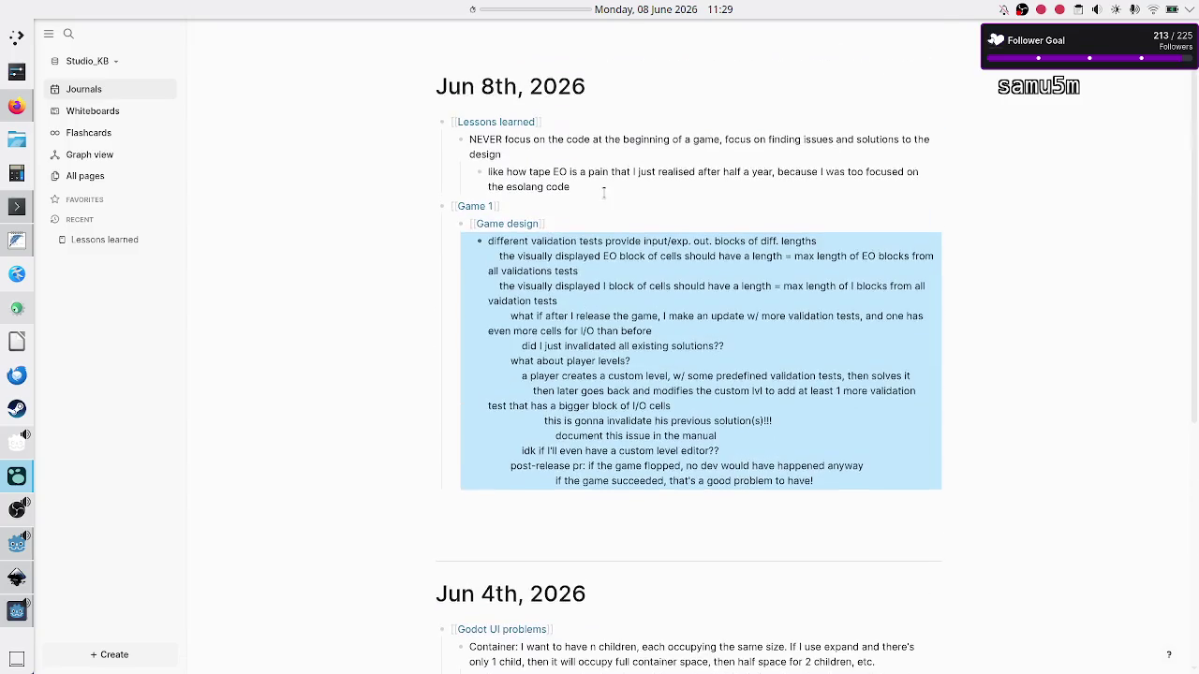
click(473, 208)
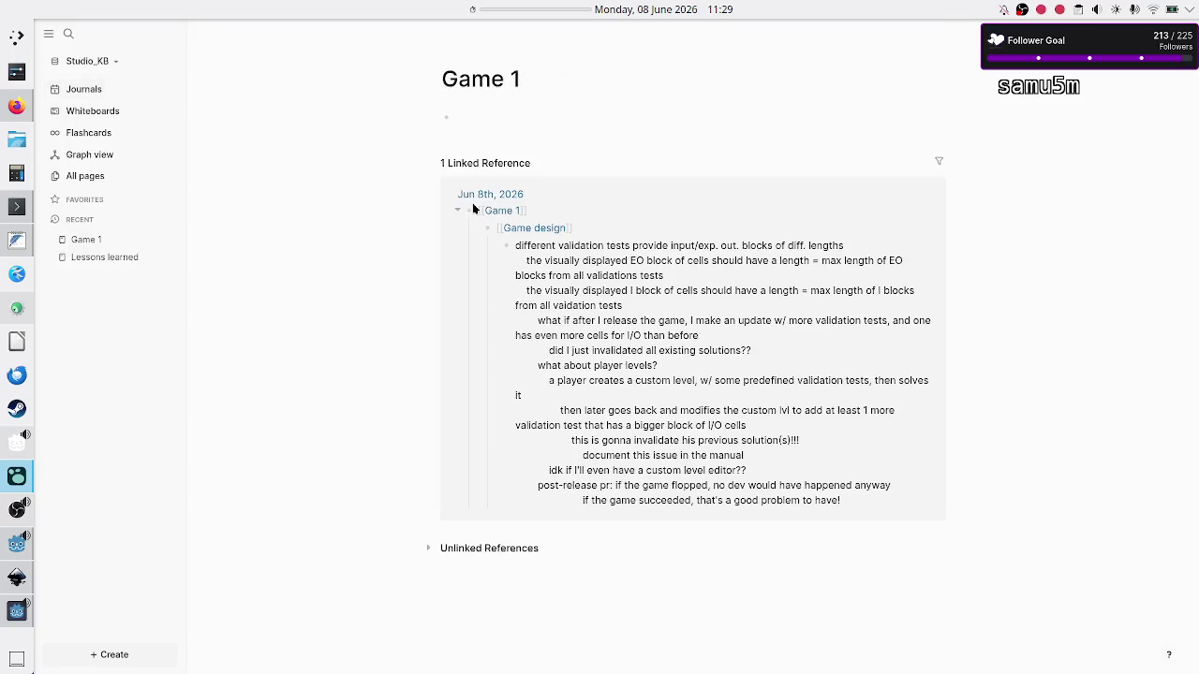
click(527, 228)
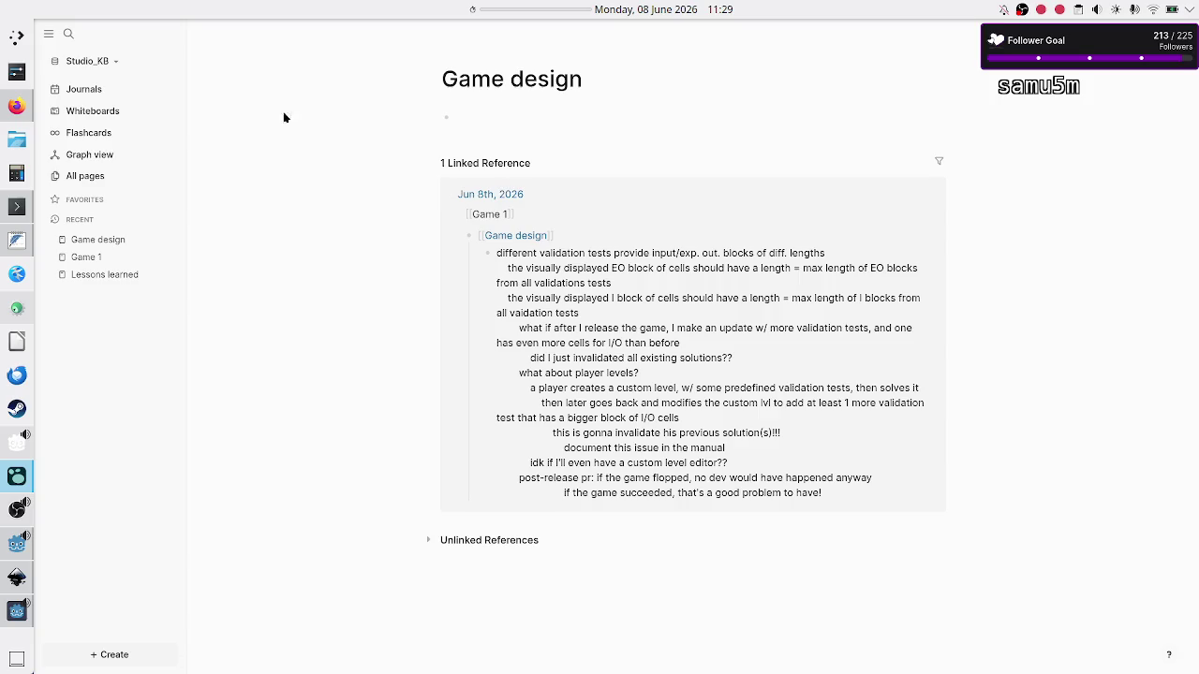
click(106, 91)
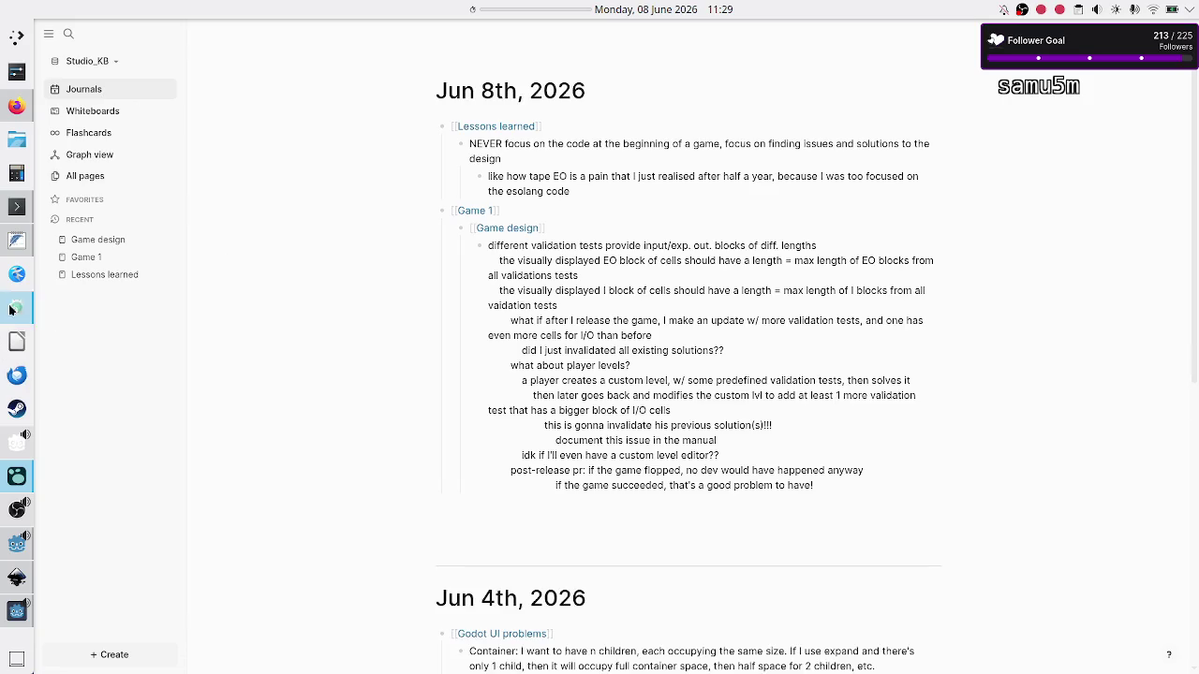
click(16, 241)
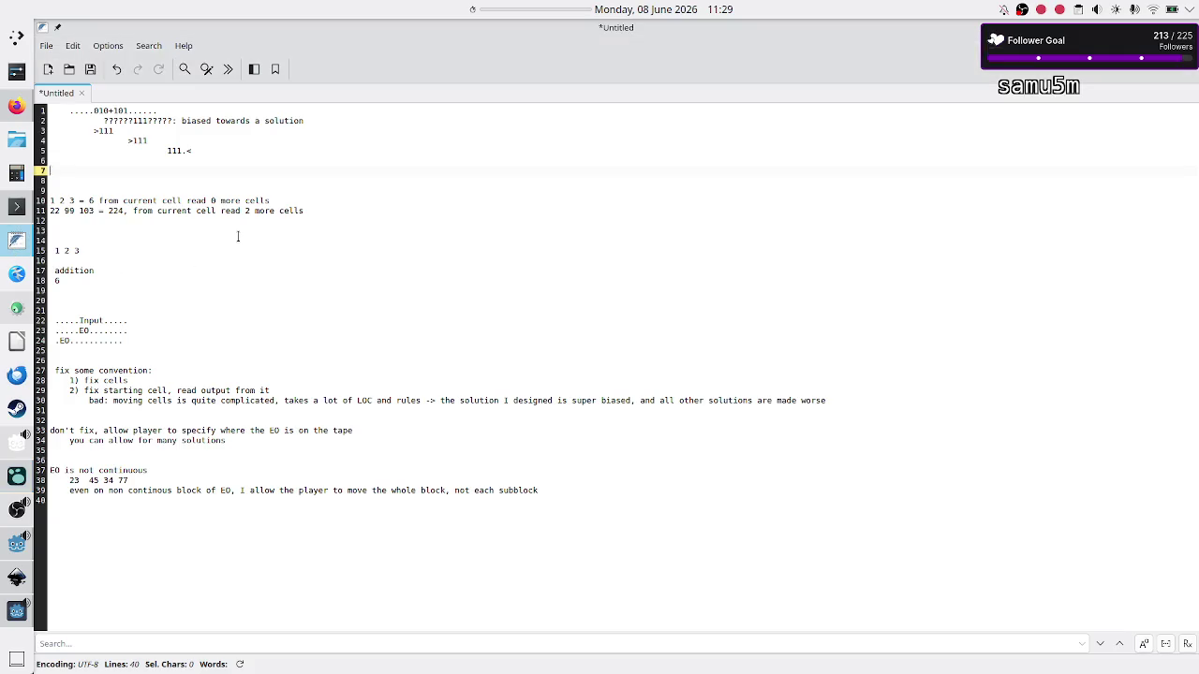
key(Up)
key(Up)
key(Up)
key(Down)
key(Down)
key(Down)
key(Down)
key(Down)
key(Down)
key(Down)
key(Down)
key(Down)
key(Down)
key(Down)
key(Down)
key(Up)
key(Up)
key(Down)
key(Down)
key(Down)
key(Down)
key(alt+Tab)
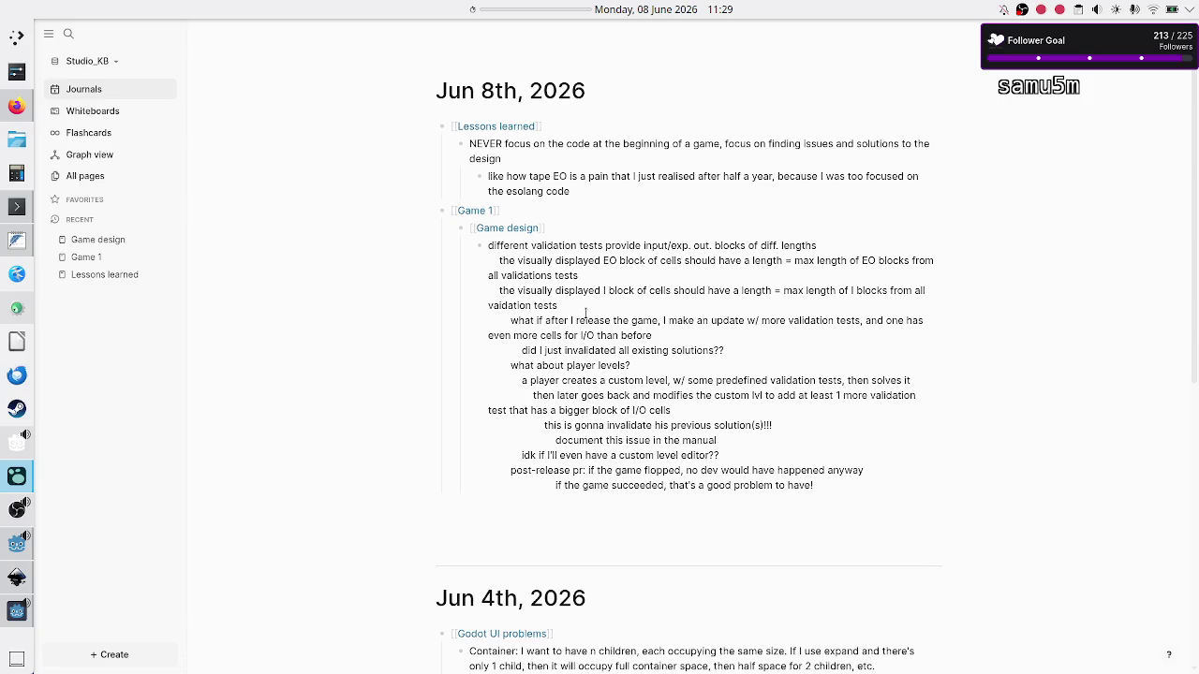
click(569, 229)
Change the [[Game design]] link to [[Tape design]] and append a #validationtests tag
key(BackSpace)
key(BackSpace)
key(BackSpace)
text(Tape)
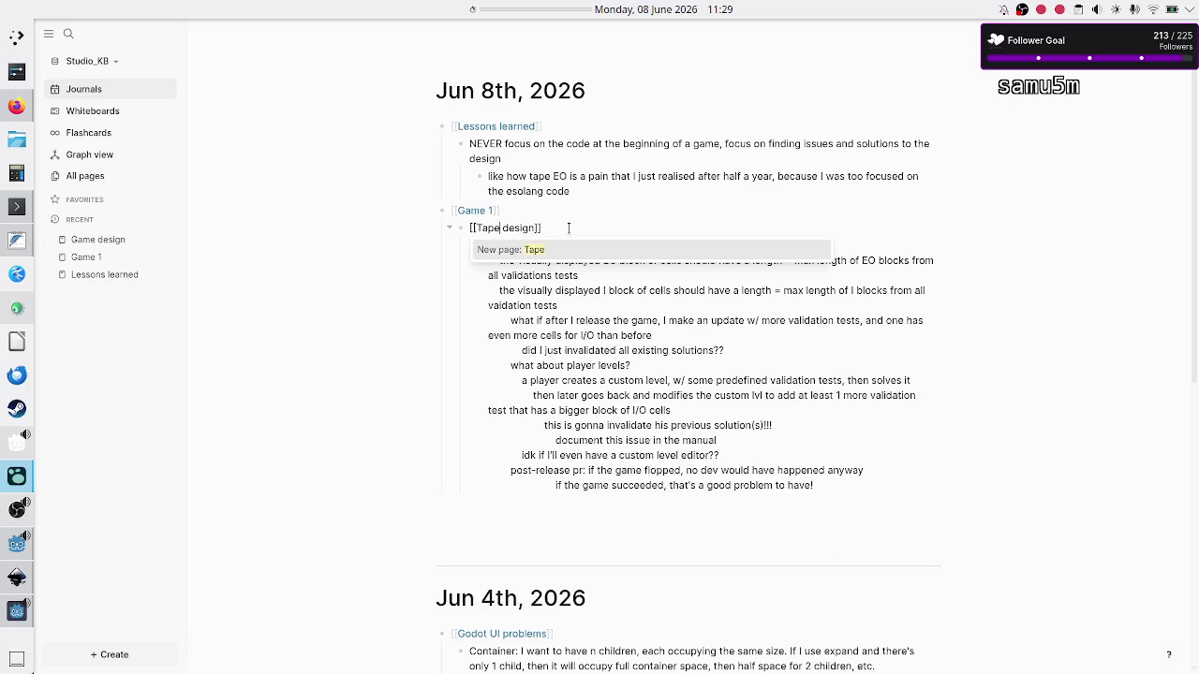
key(Return)
key(Left)
key(Left)
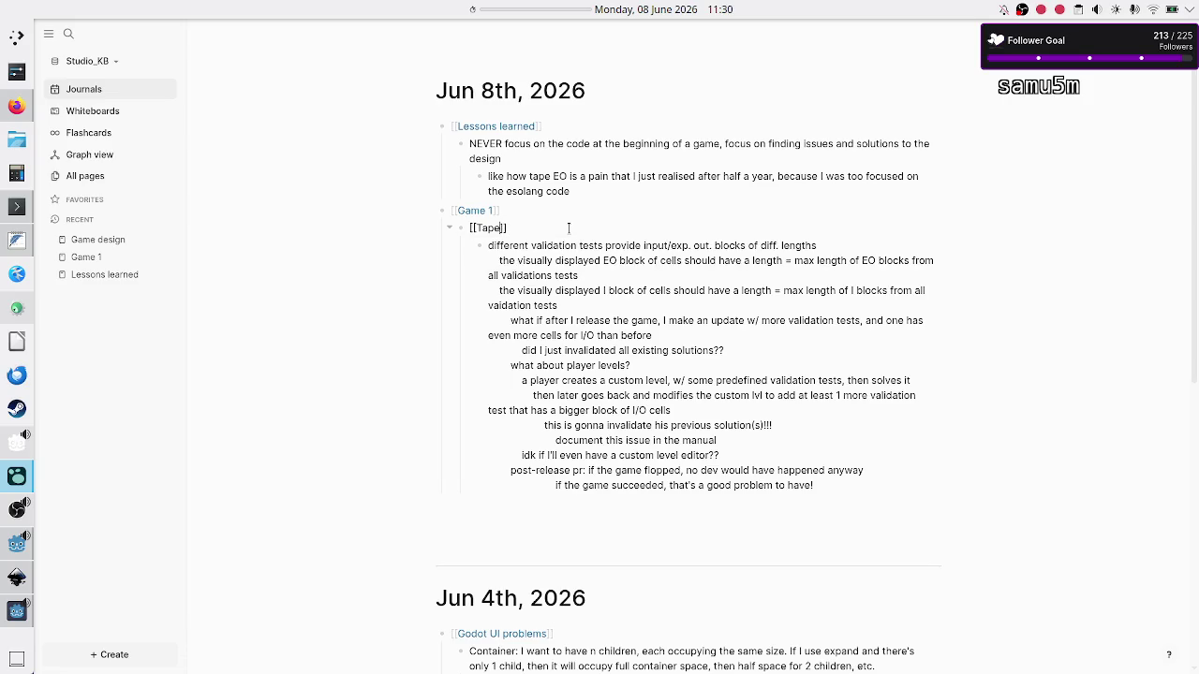
text(design)
key(Return)
text(#)
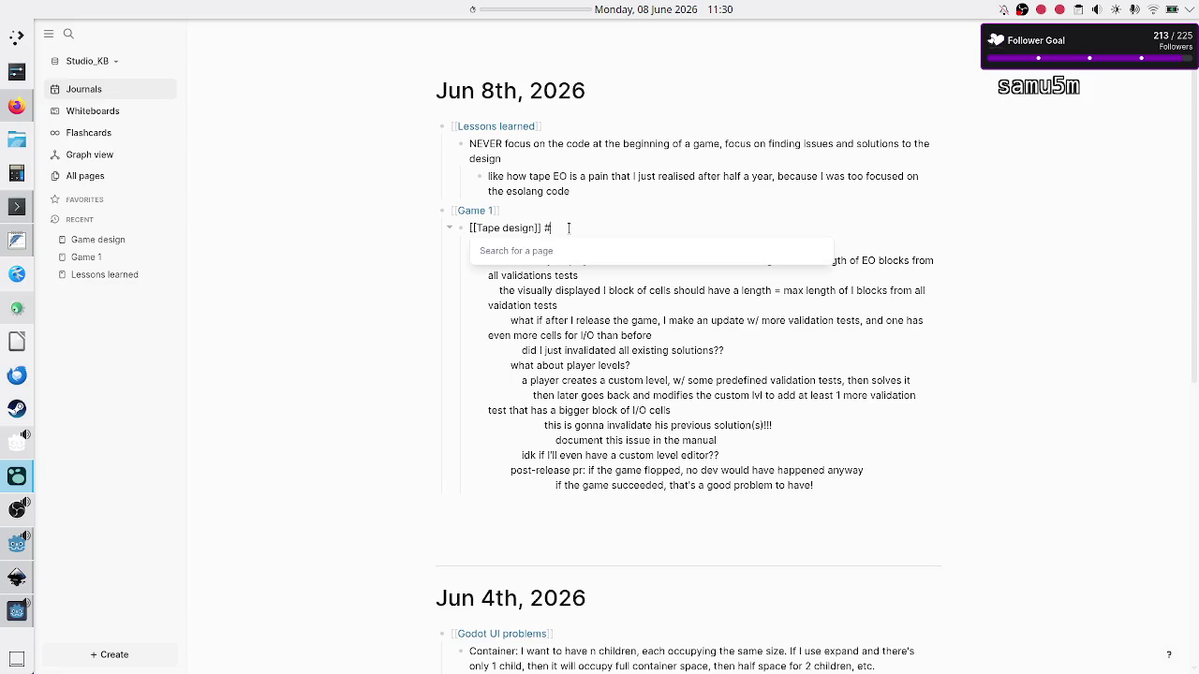
text(validationtests)
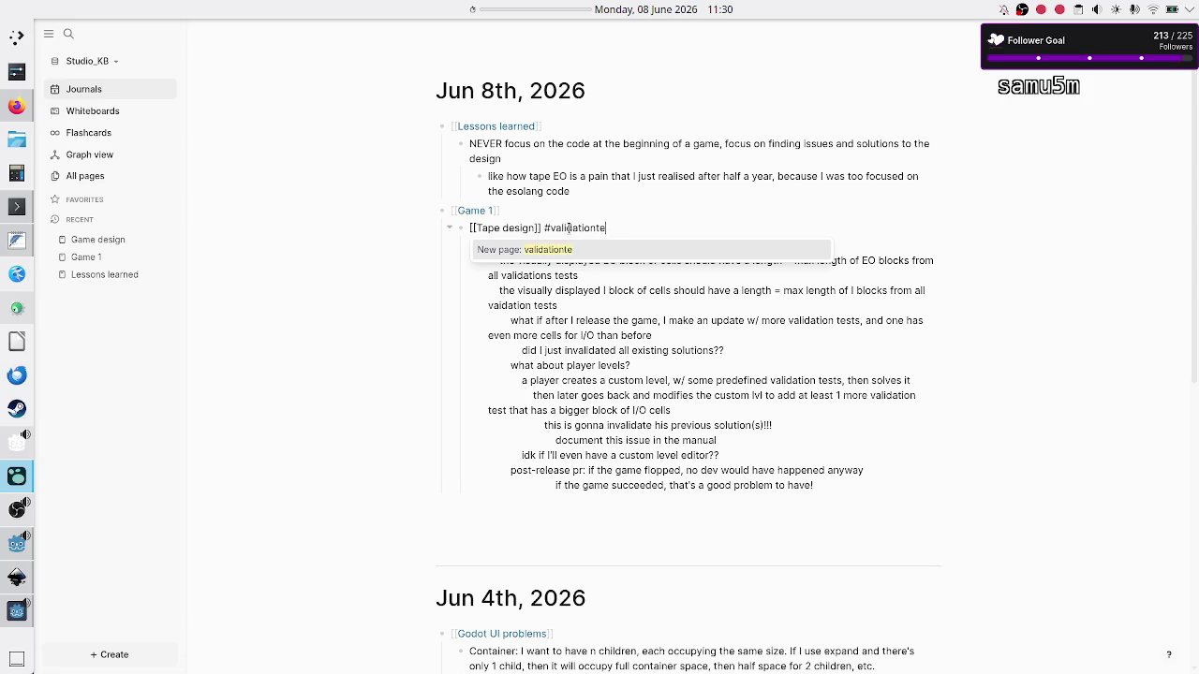
key(Escape)
key(Down)
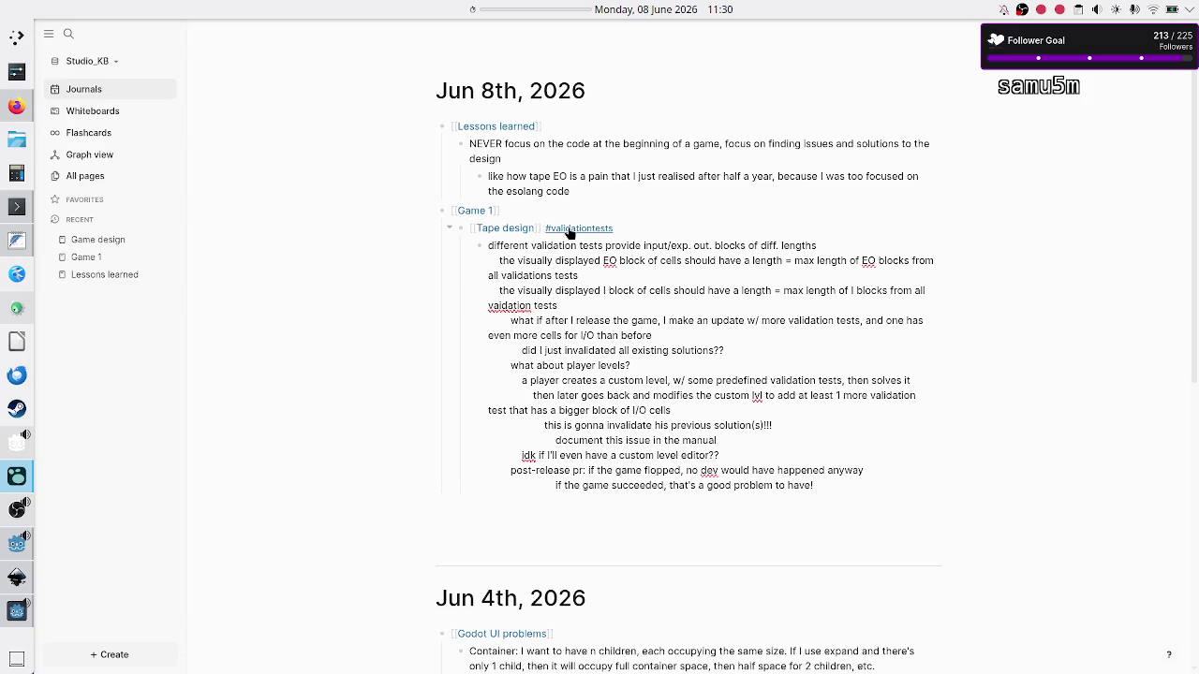
key(alt+Tab)
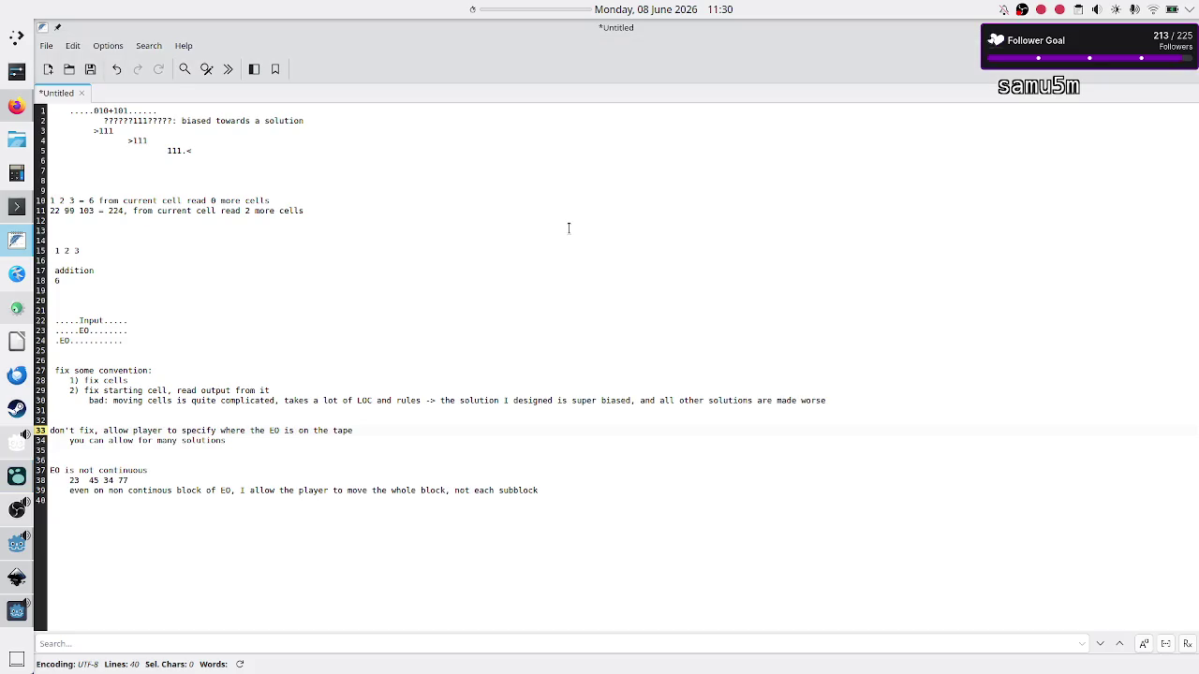
Select the 'fix some convention' lines, glance at Logseq and the Inkscape mockup, and return to the notes
key(Up)
key(Up)
key(Up)
key(Down)
key(Down)
key(shift+Down)
key(shift+Down)
key(shift+Down)
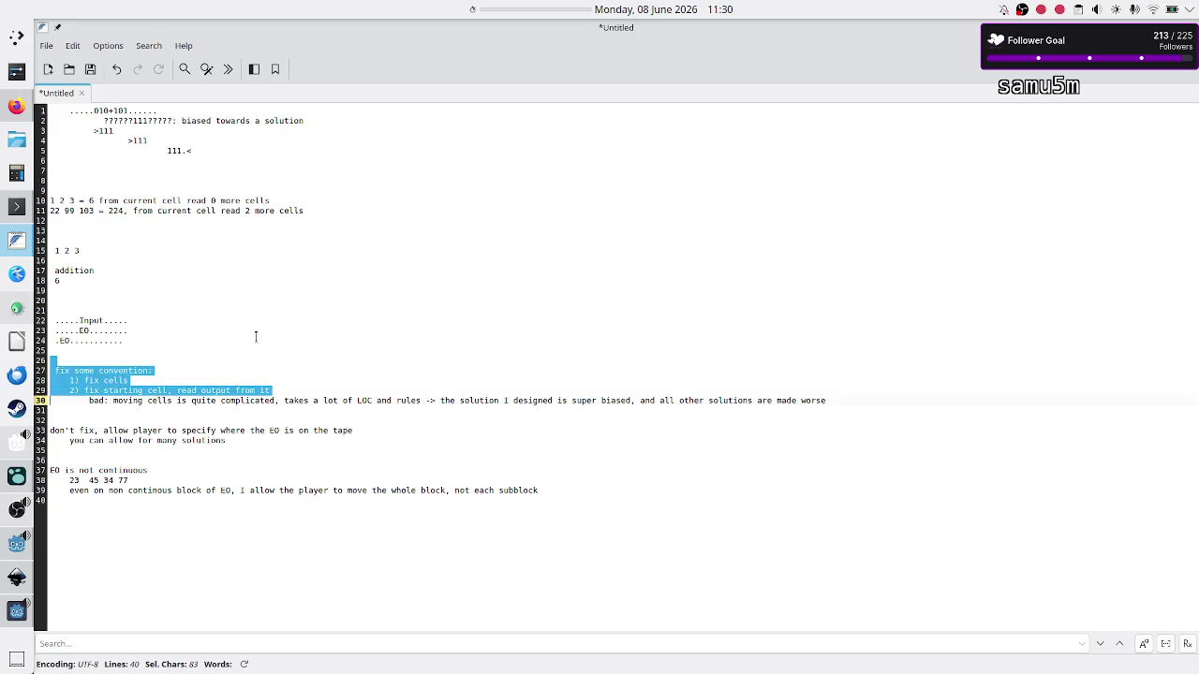
key(shift+Down)
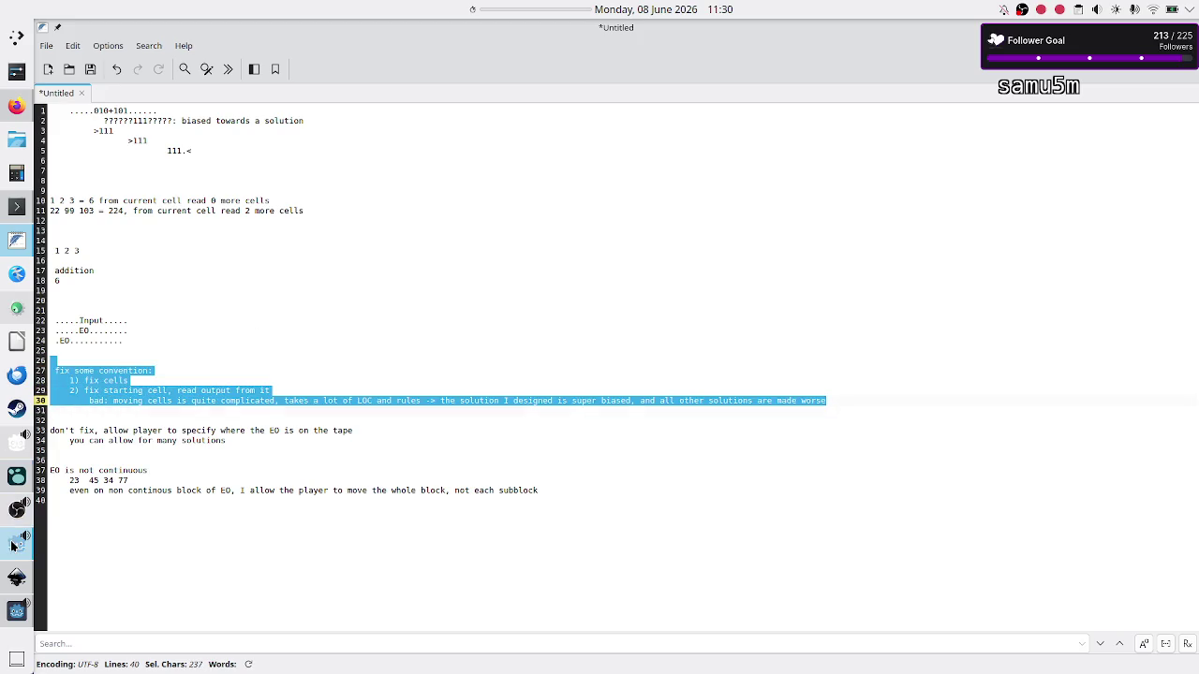
key(alt+Tab)
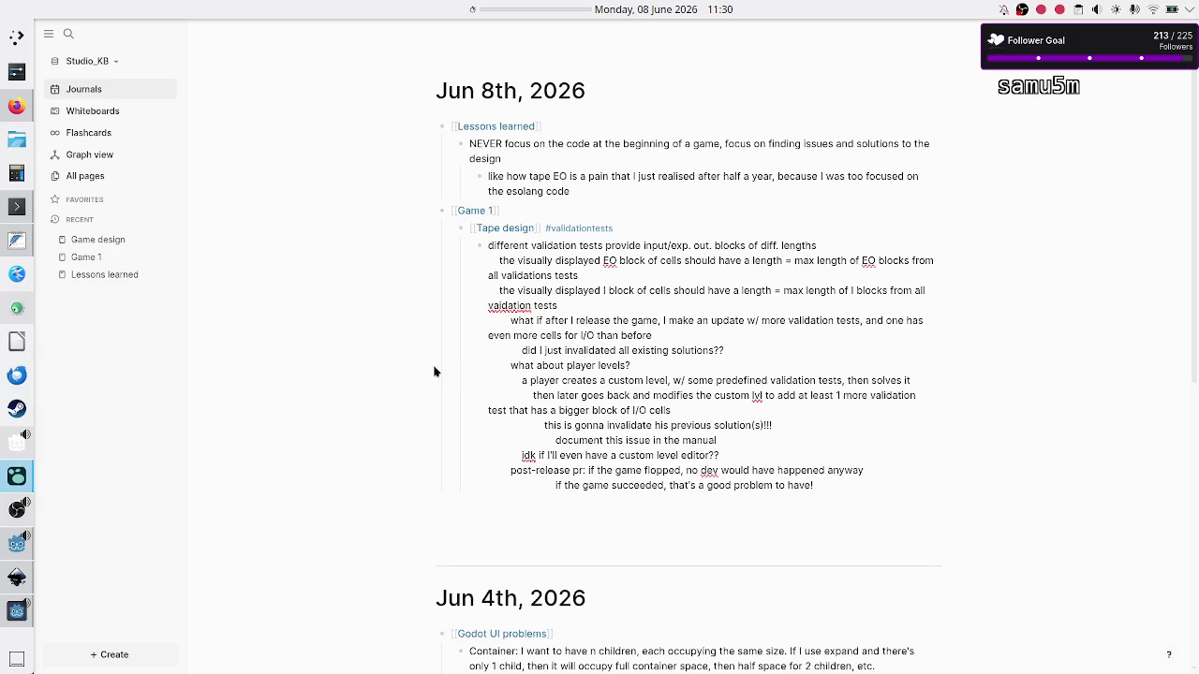
click(17, 578)
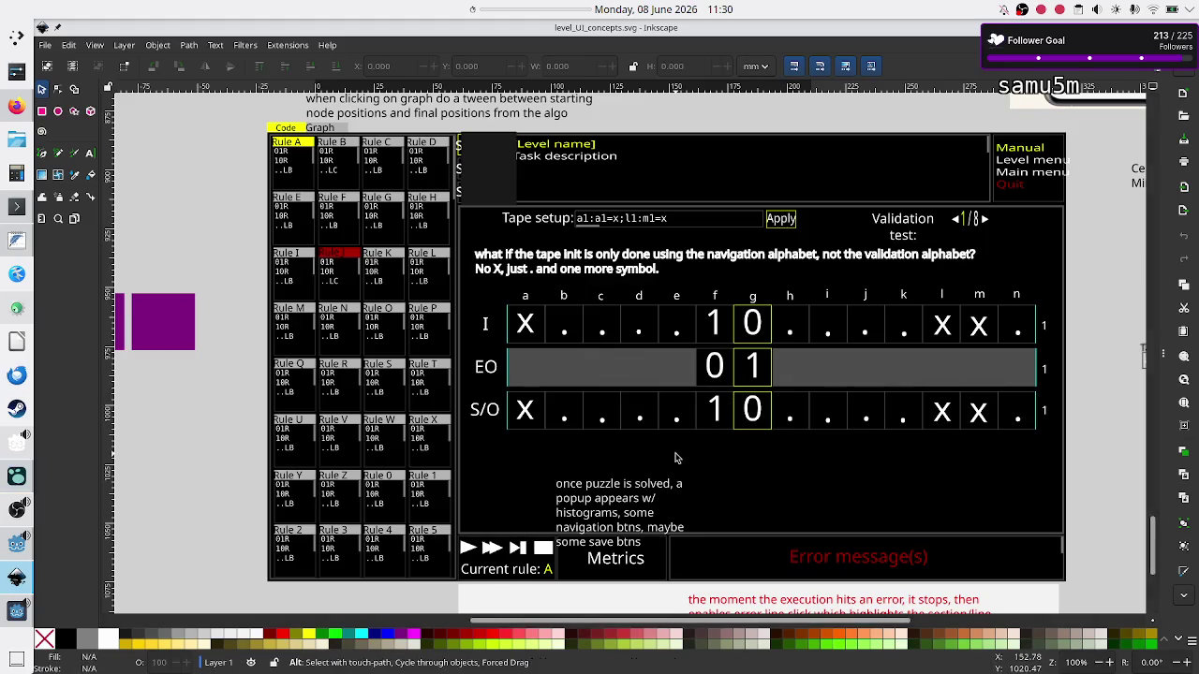
key(alt+Tab)
key(alt+Tab)
key(alt+Tab)
key(Tab)
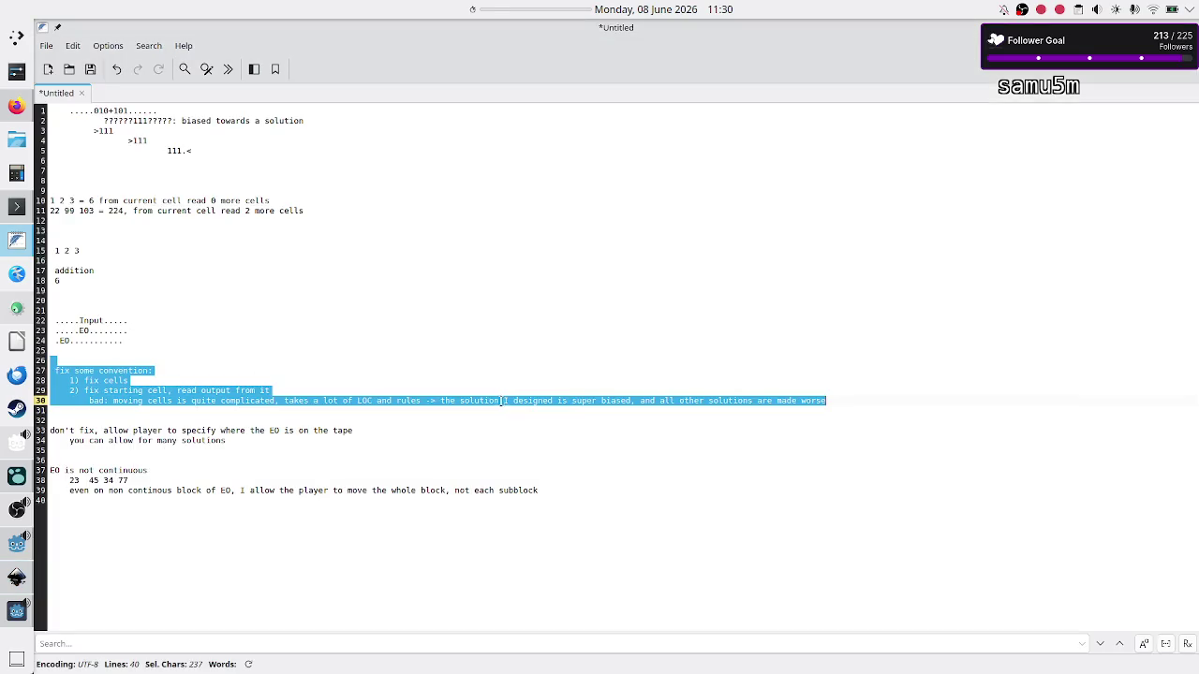
Extend line 33's 'don't fix' note with 'EO cells/start of the EO cells, but'
click(176, 434)
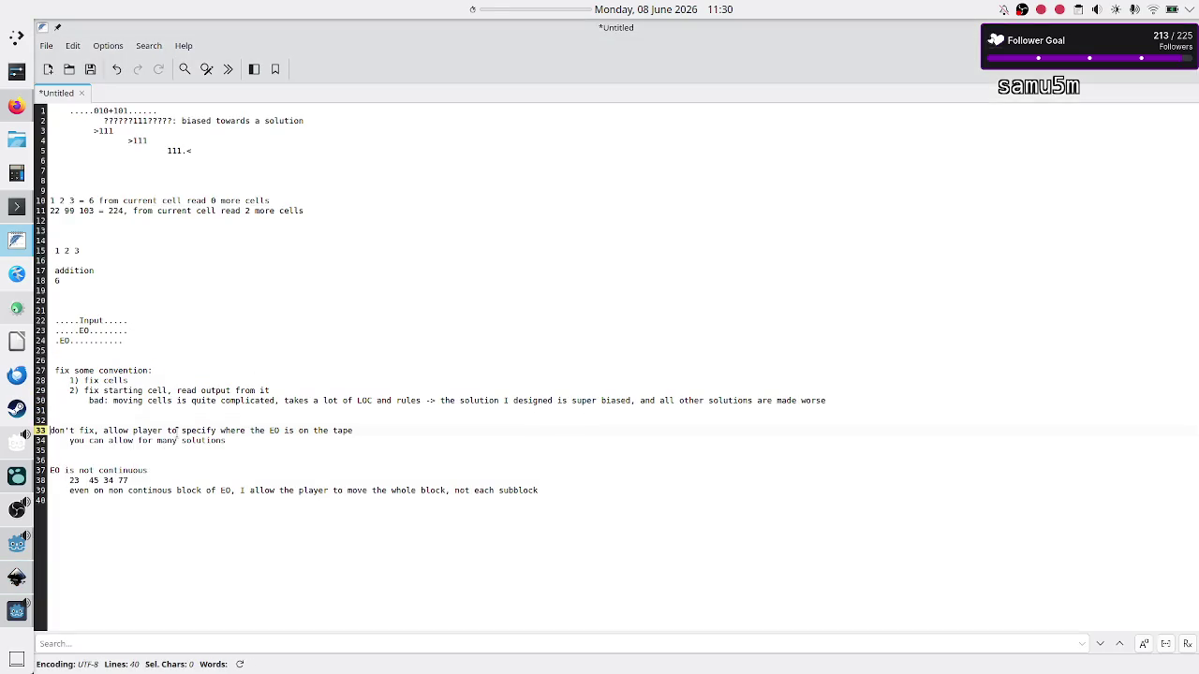
text(cell)
key(BackSpace)
key(BackSpace)
key(BackSpace)
text(EO cells/)
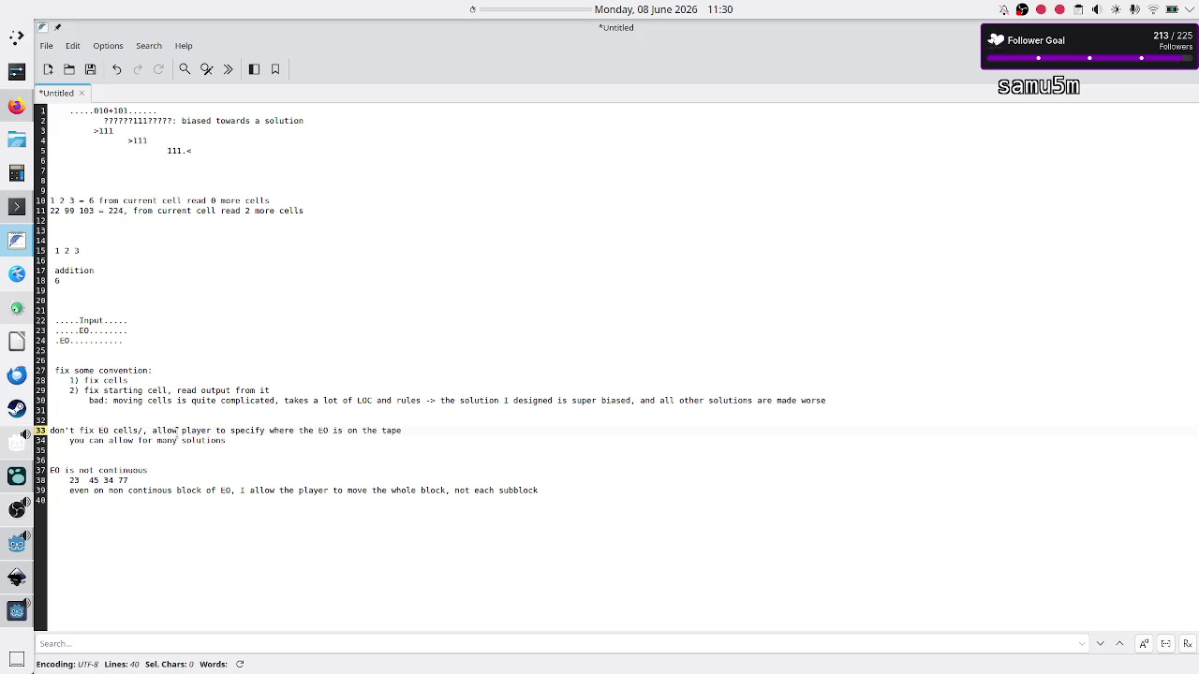
text(start of the )
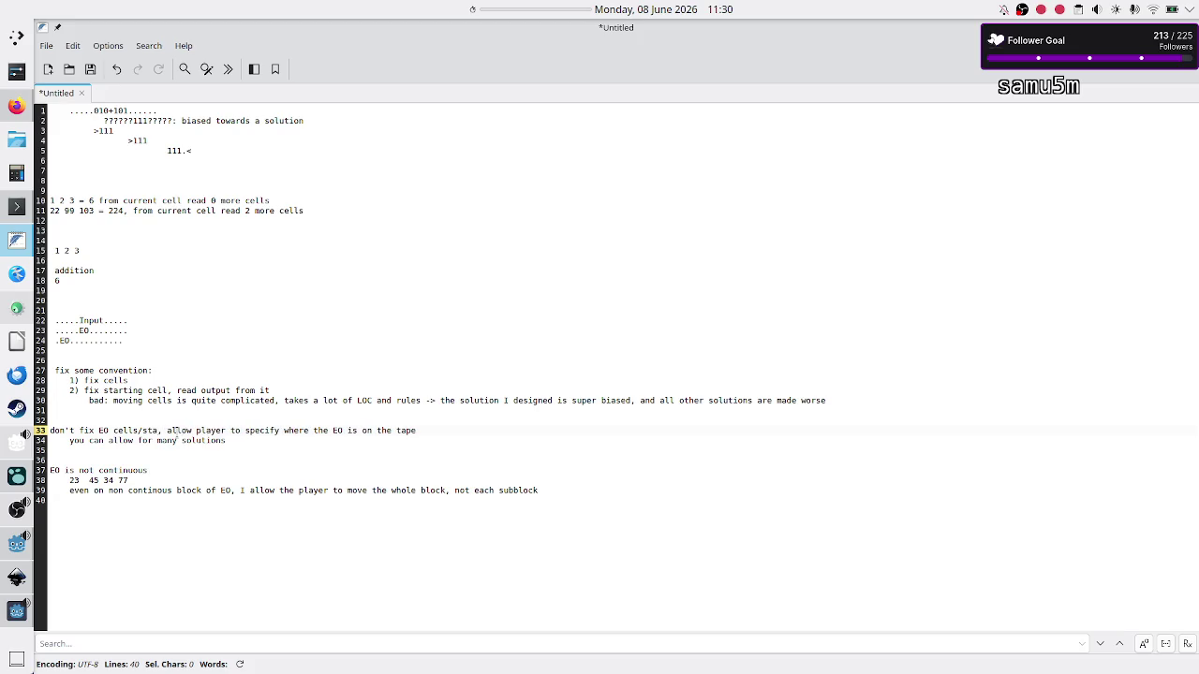
text(EO cells, )
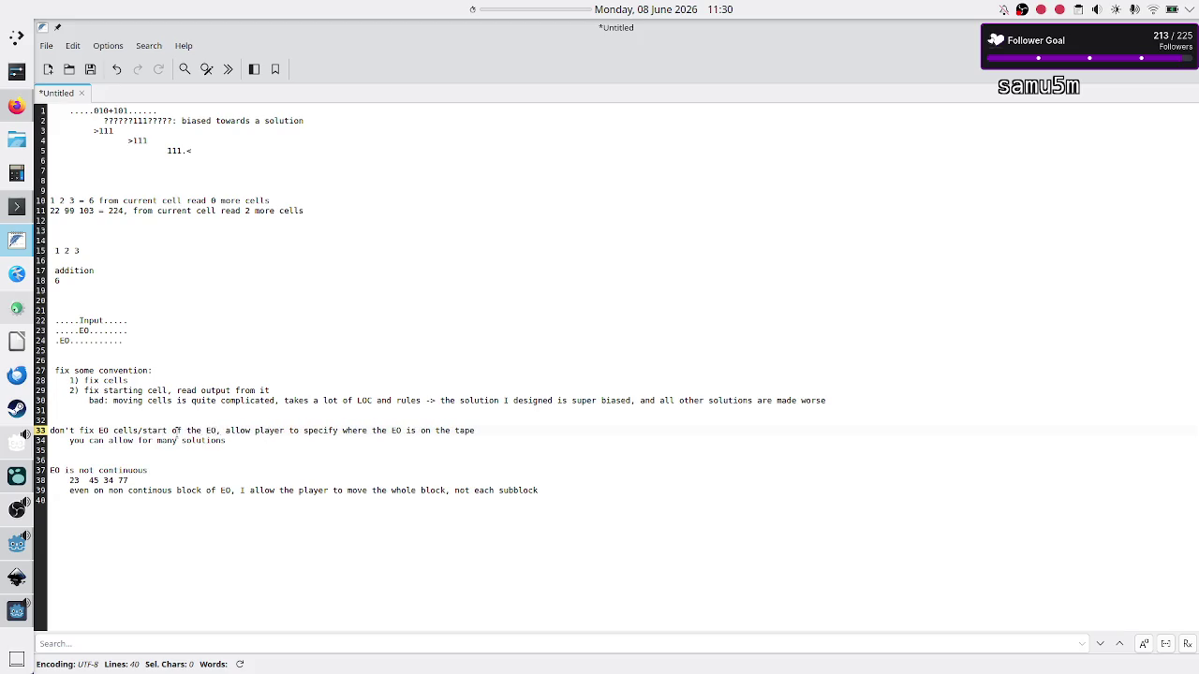
text(but)
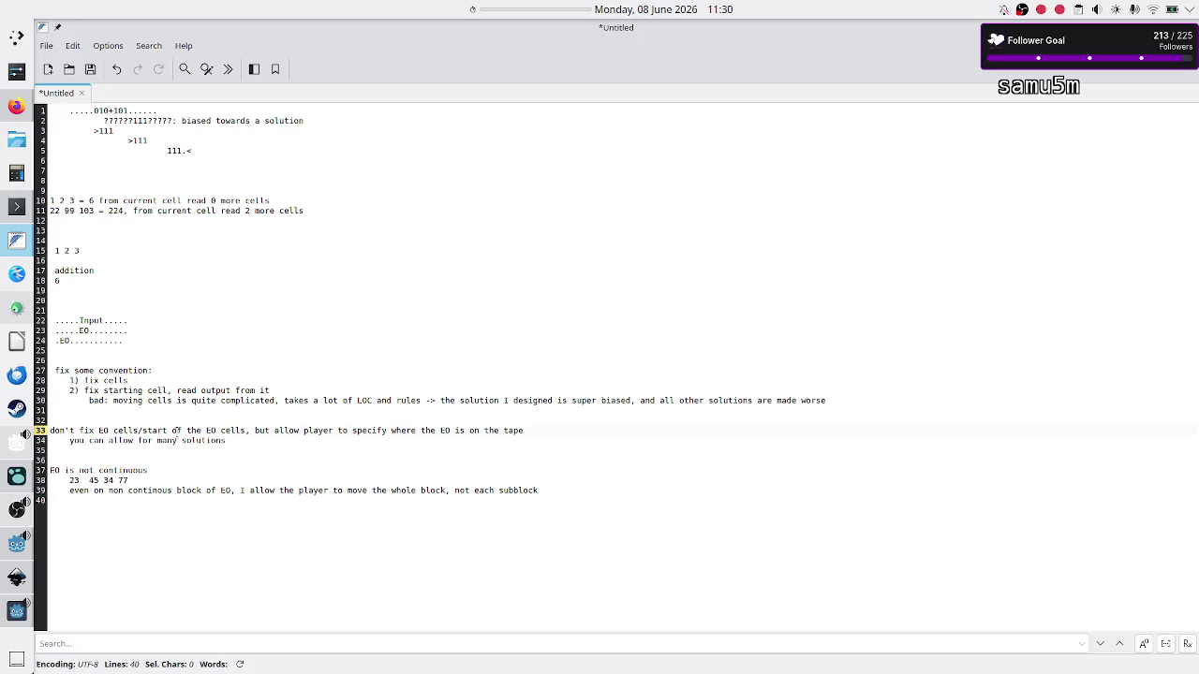
key(Down)
key(Down)
key(Down)
key(Down)
Move the non-continuous EO block note from line 39 under the EO placement note
key(shift+Home)
key(ctrl+c)
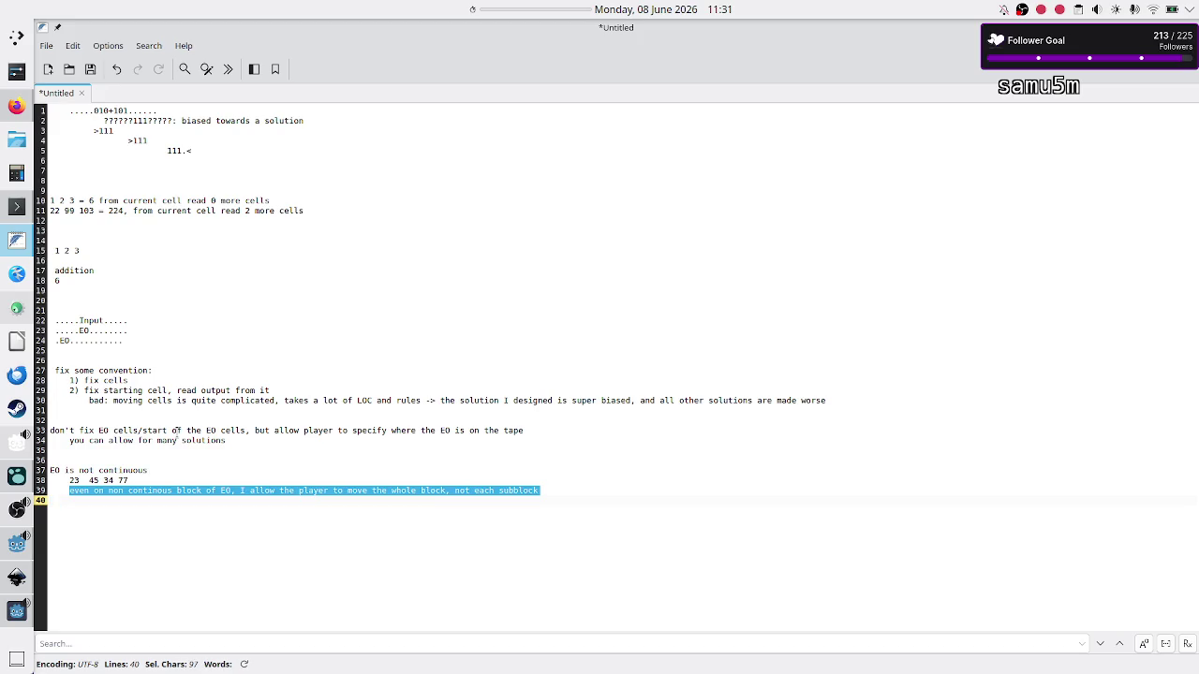
key(BackSpace)
key(Up)
key(Up)
key(Up)
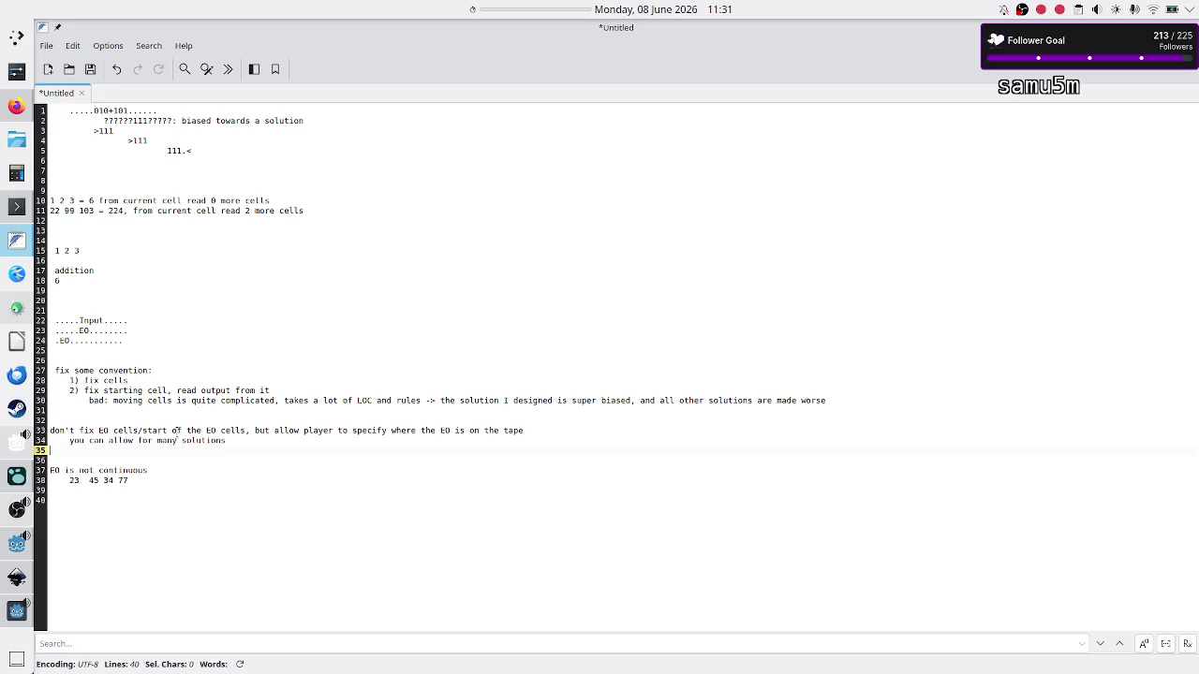
key(Return)
key(ctrl+v)
Cut the three-line movable-EO note out of the plain-text notes
key(Up)
key(Up)
key(Up)
key(Down)
key(shift+Down)
key(shift+Down)
key(shift+End)
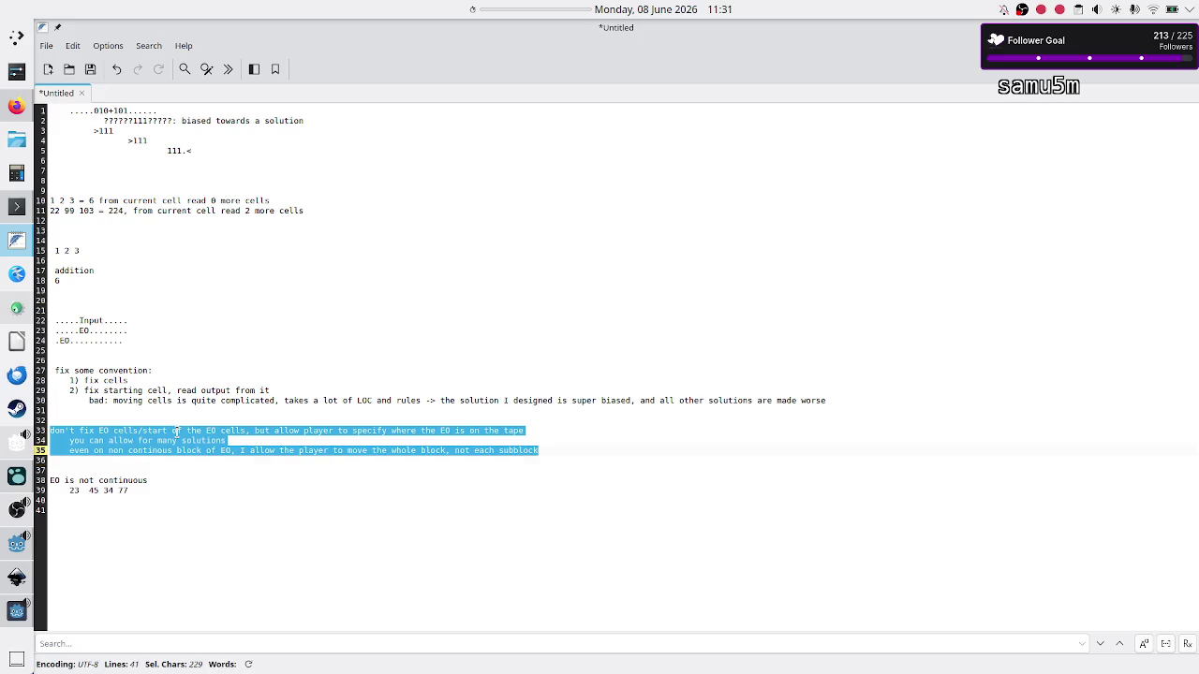
key(ctrl+x)
key(alt+Tab)
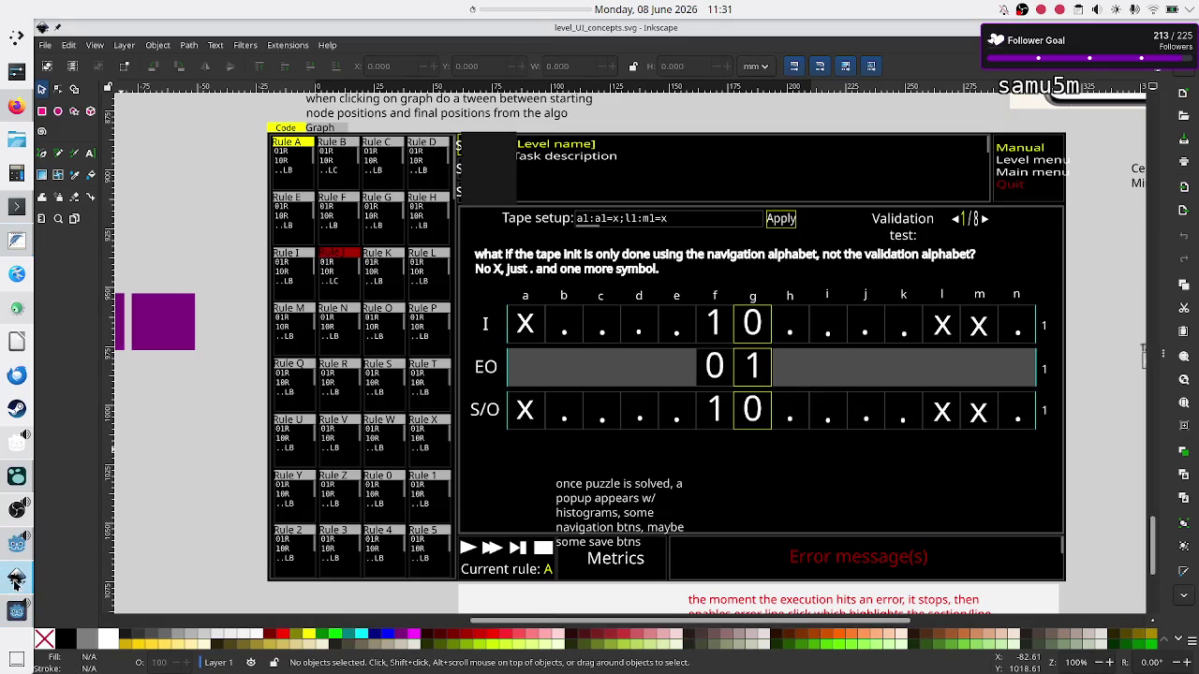
Paste the movable-EO note as a new bullet under Tape design in Logseq
click(17, 476)
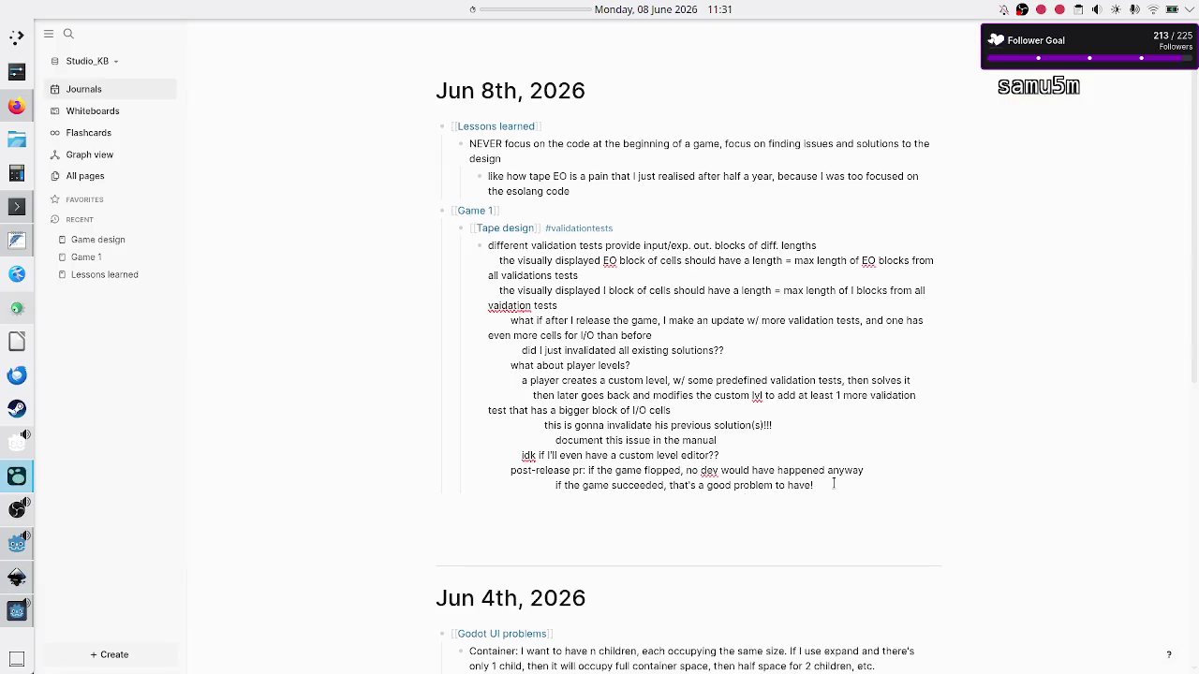
key(Return)
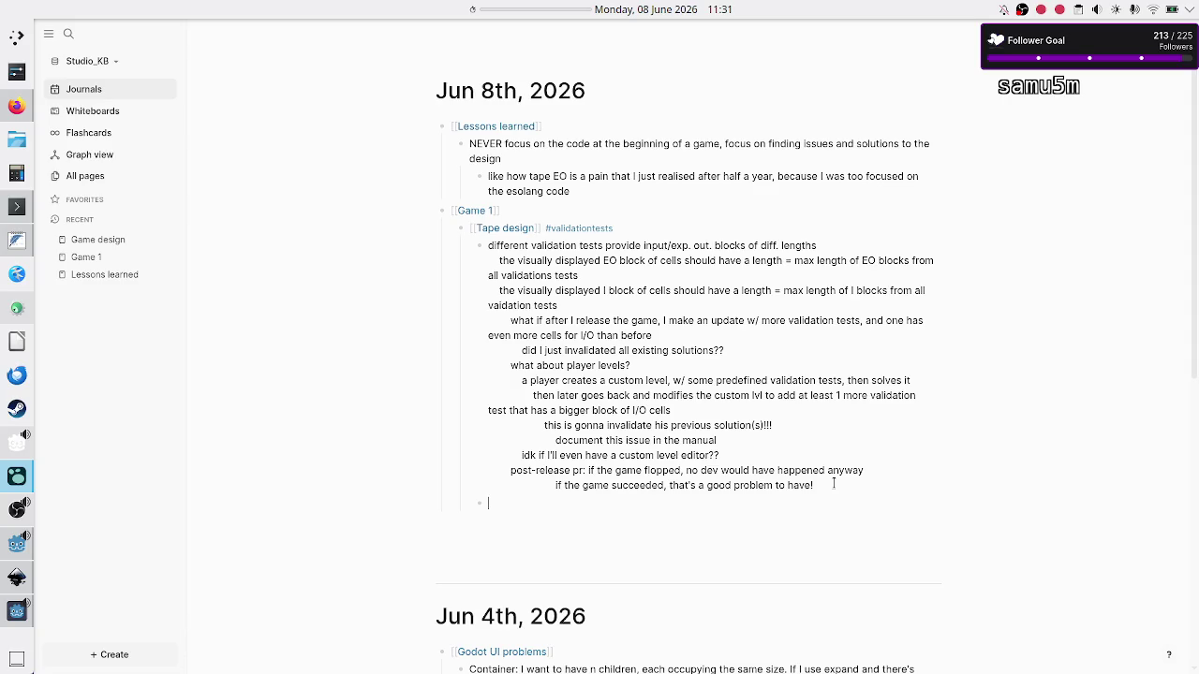
key(ctrl+v)
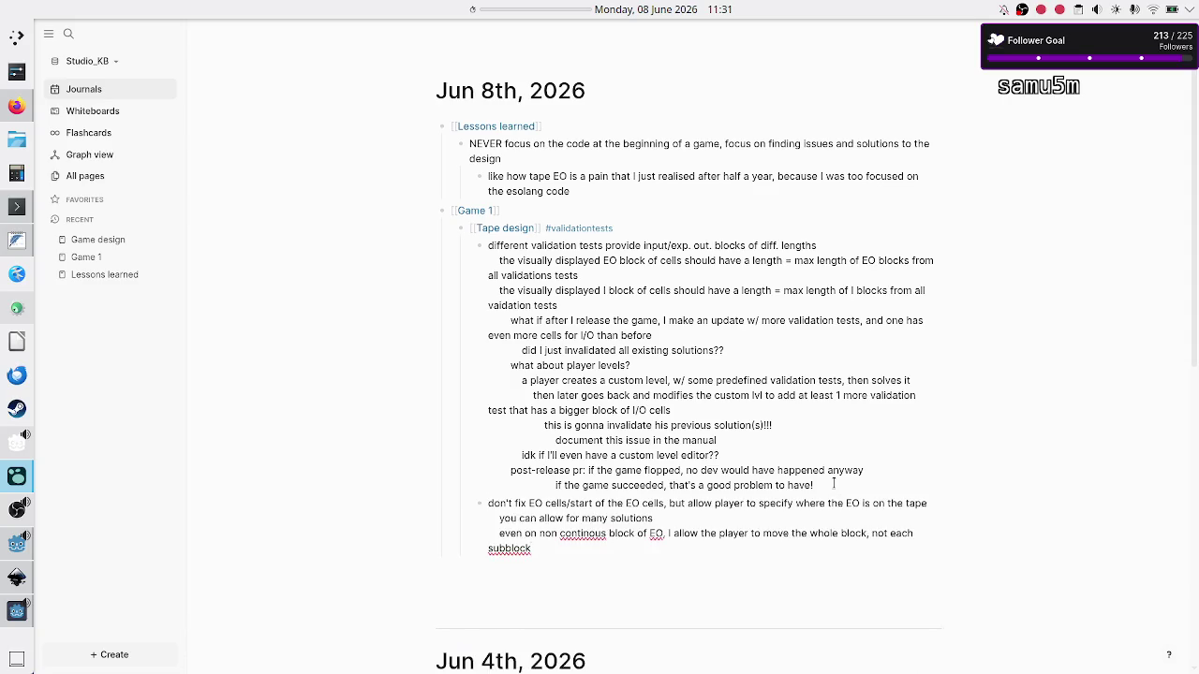
click(17, 578)
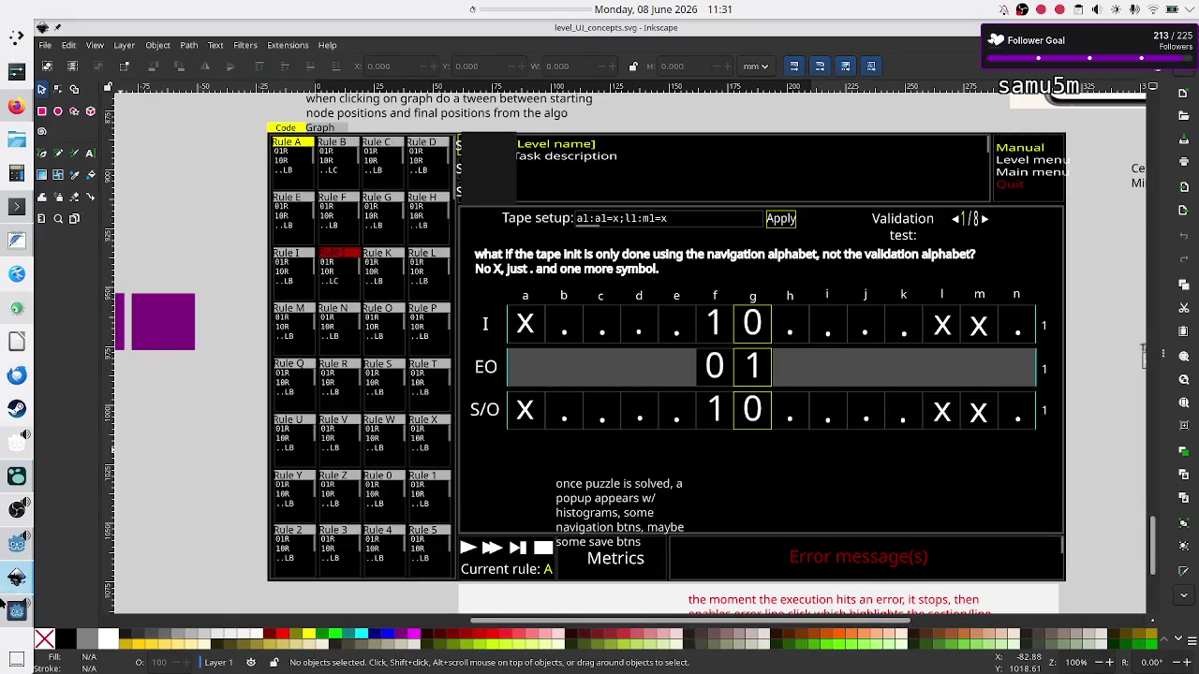
Open Tape_UI.gd, then find Tape_UI.tscn by filtering for 'tape' and display it in 2D
click(16, 546)
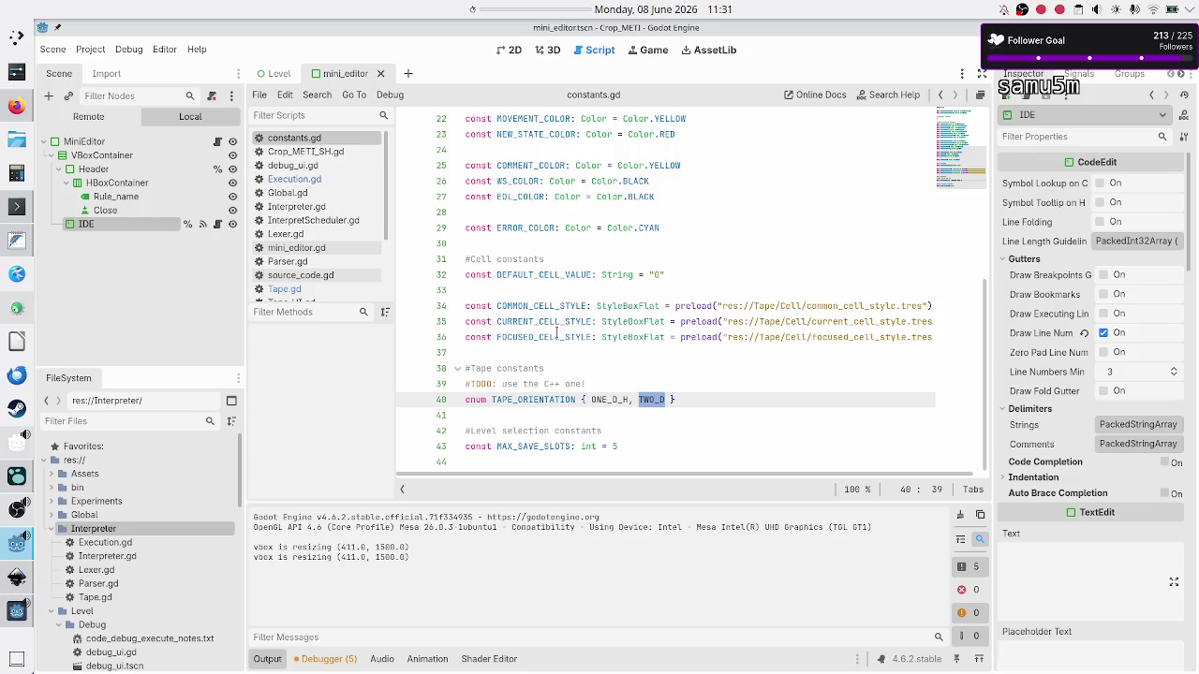
click(644, 356)
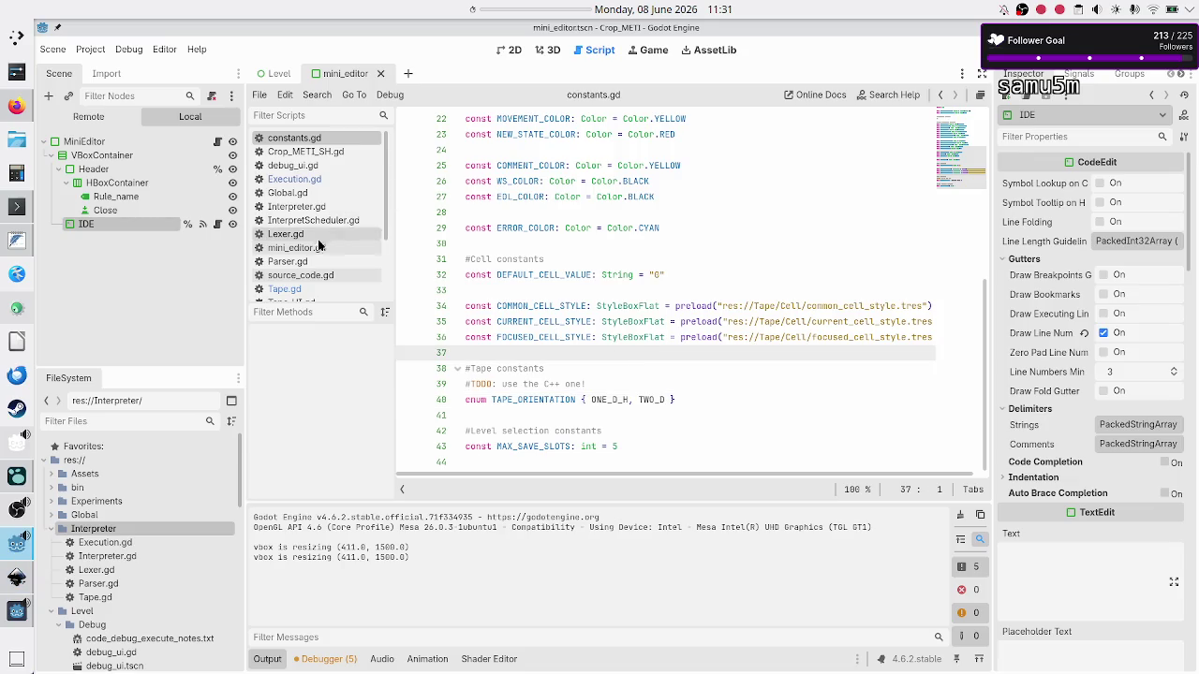
scroll(323, 237, down, 3)
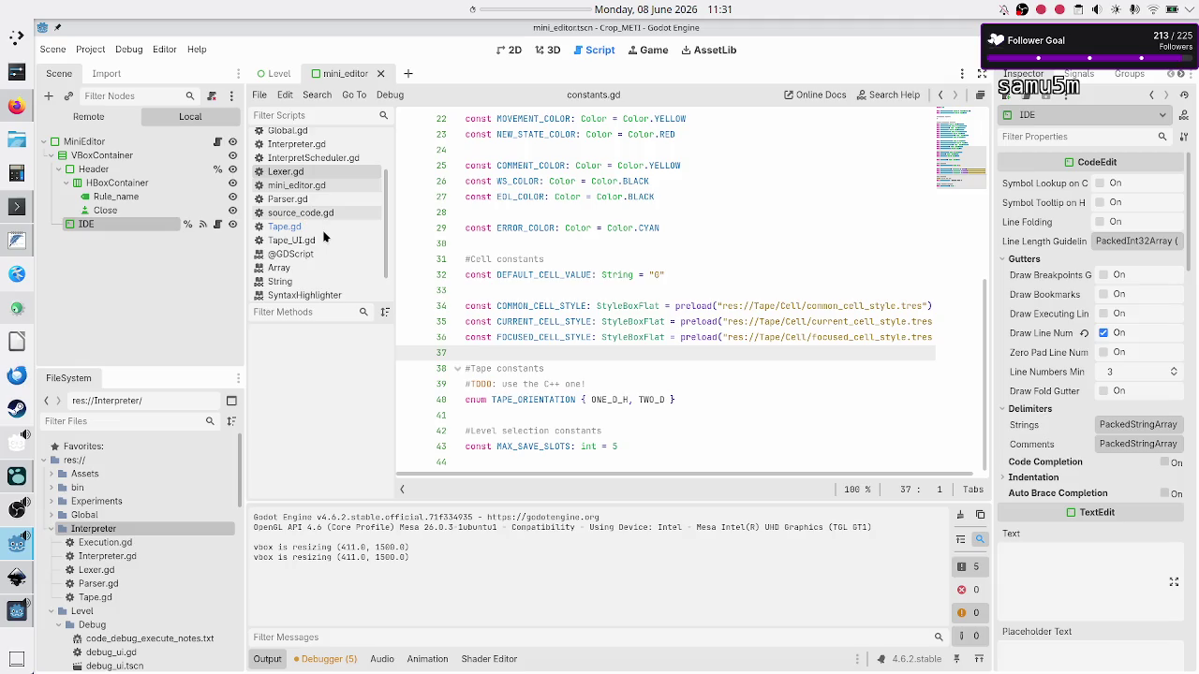
click(303, 240)
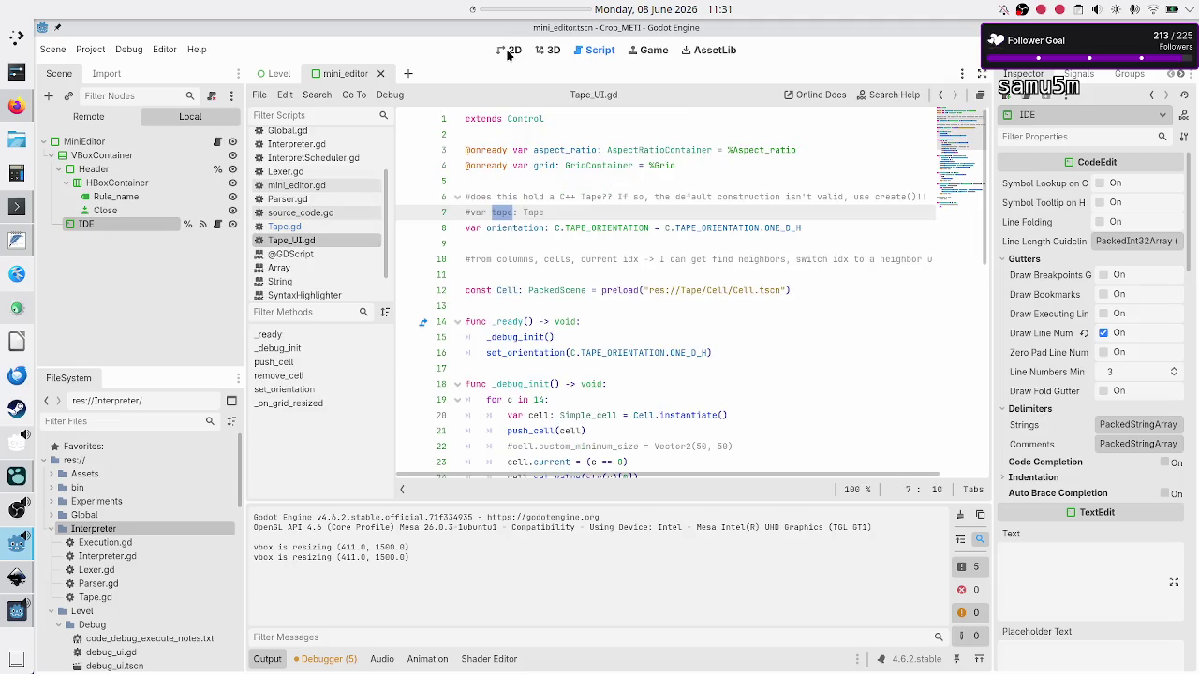
scroll(129, 539, down, 6)
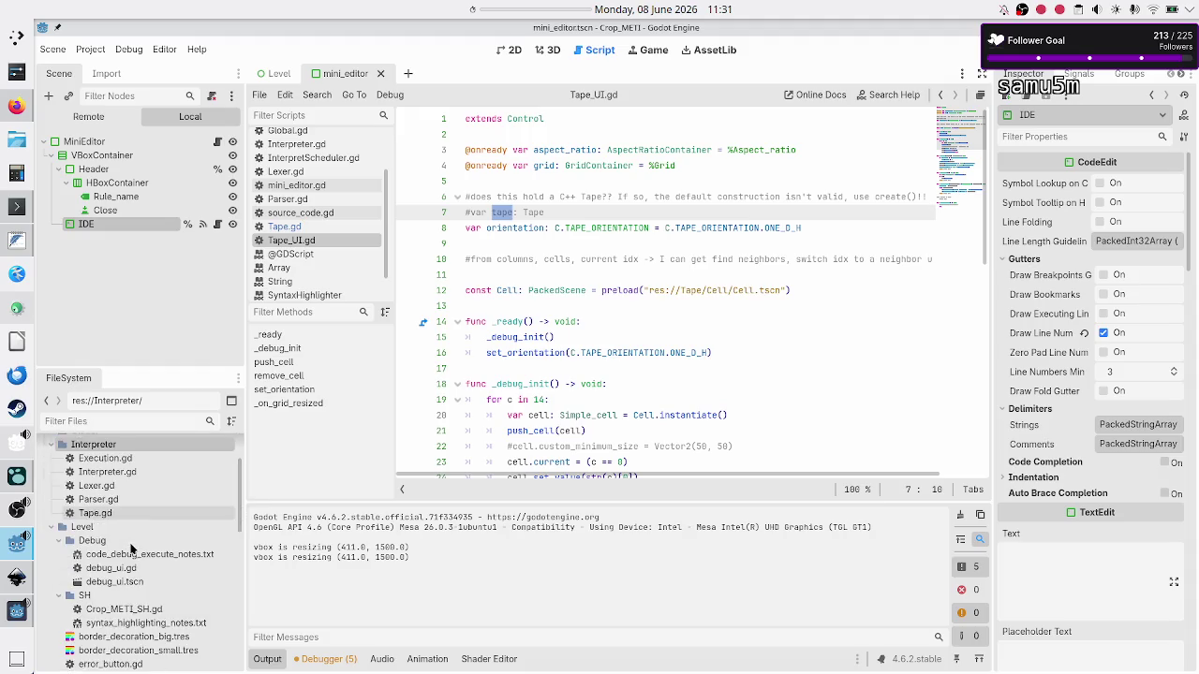
click(137, 421)
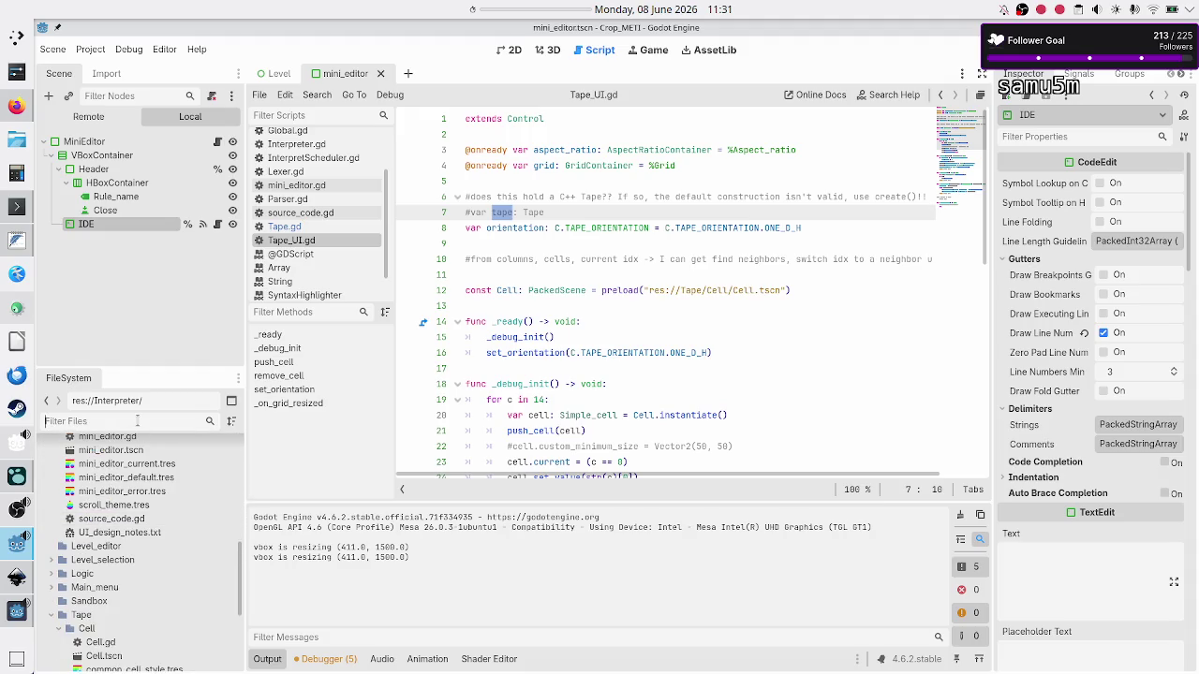
text(tape)
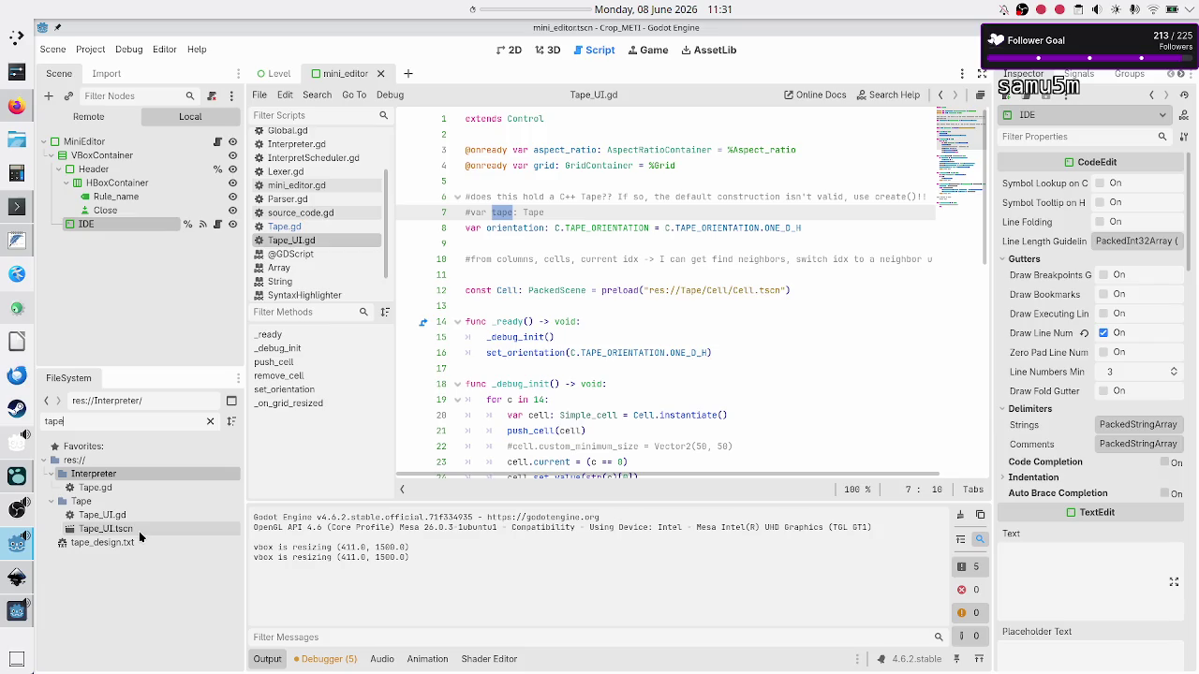
double_click(138, 530)
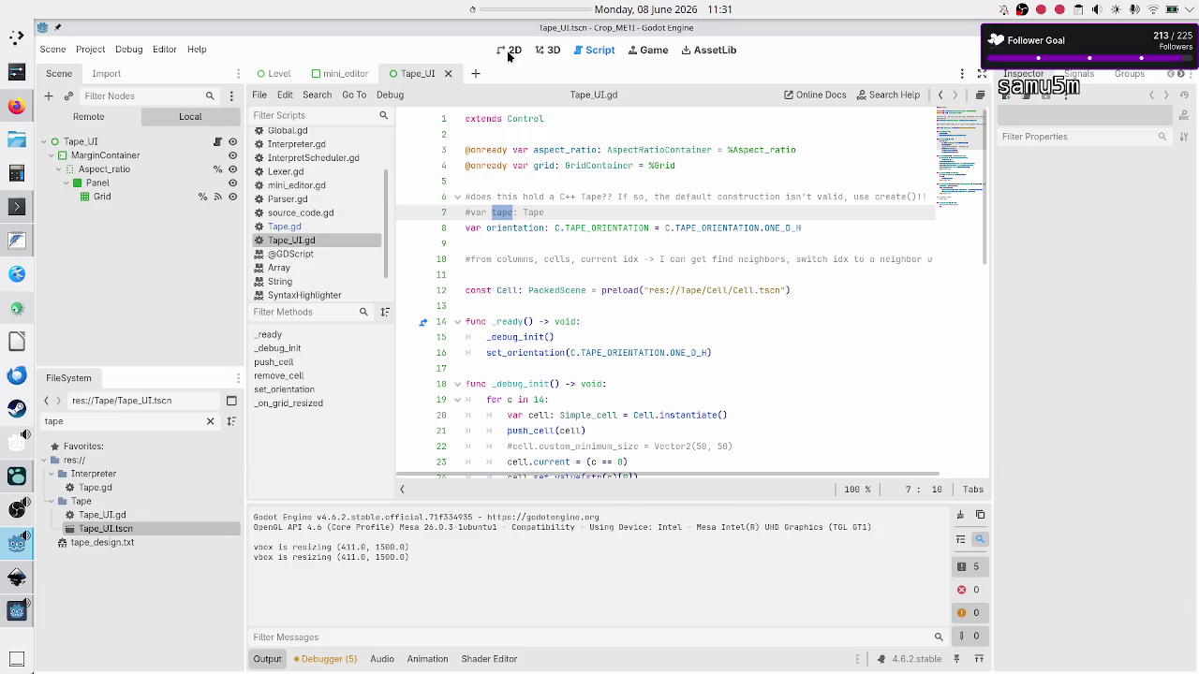
click(511, 50)
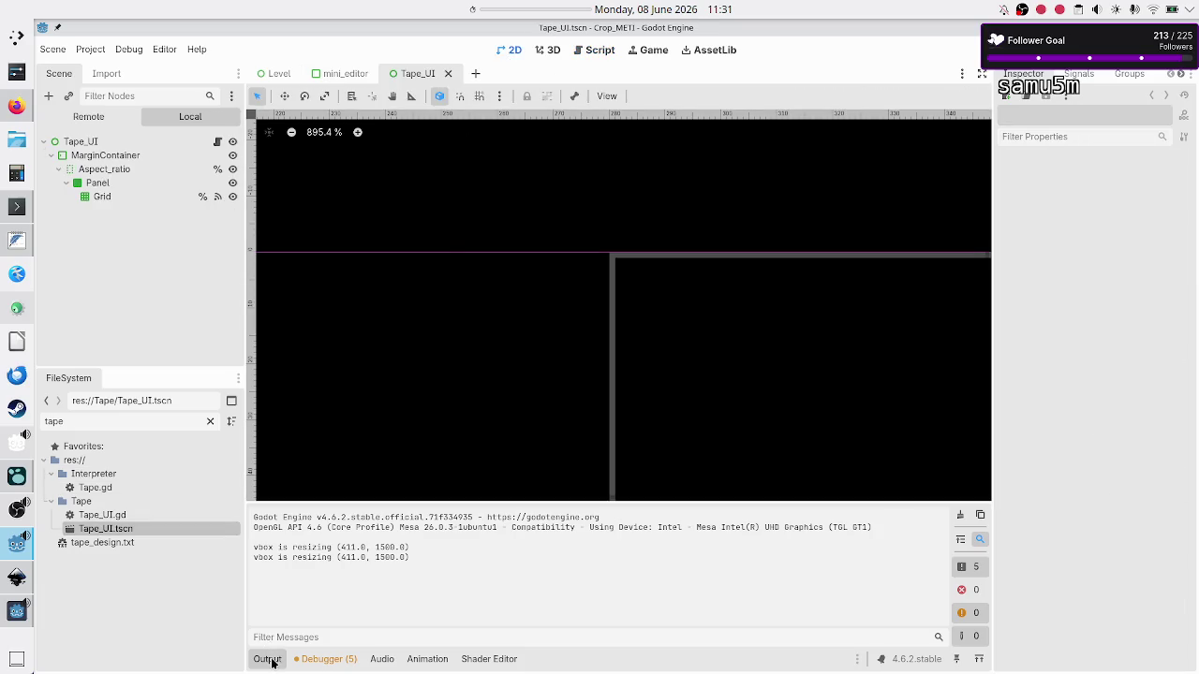
Collapse the Output panel, test-run the project, then close the game window
click(269, 659)
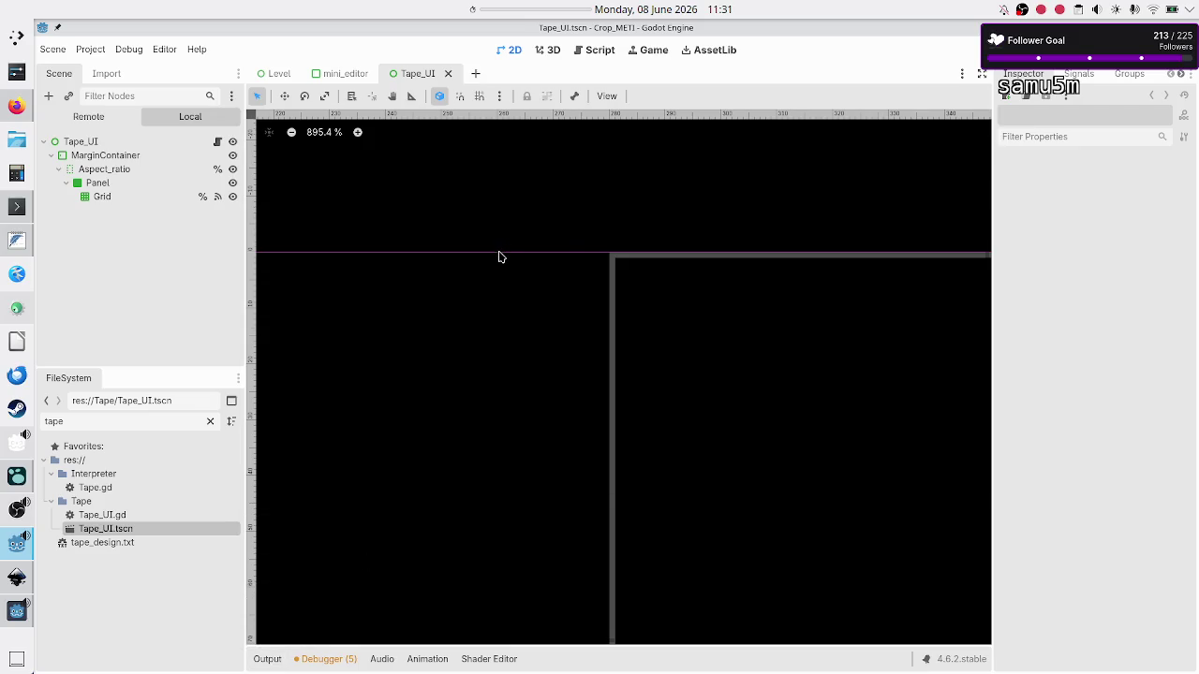
scroll(500, 257, down, 10)
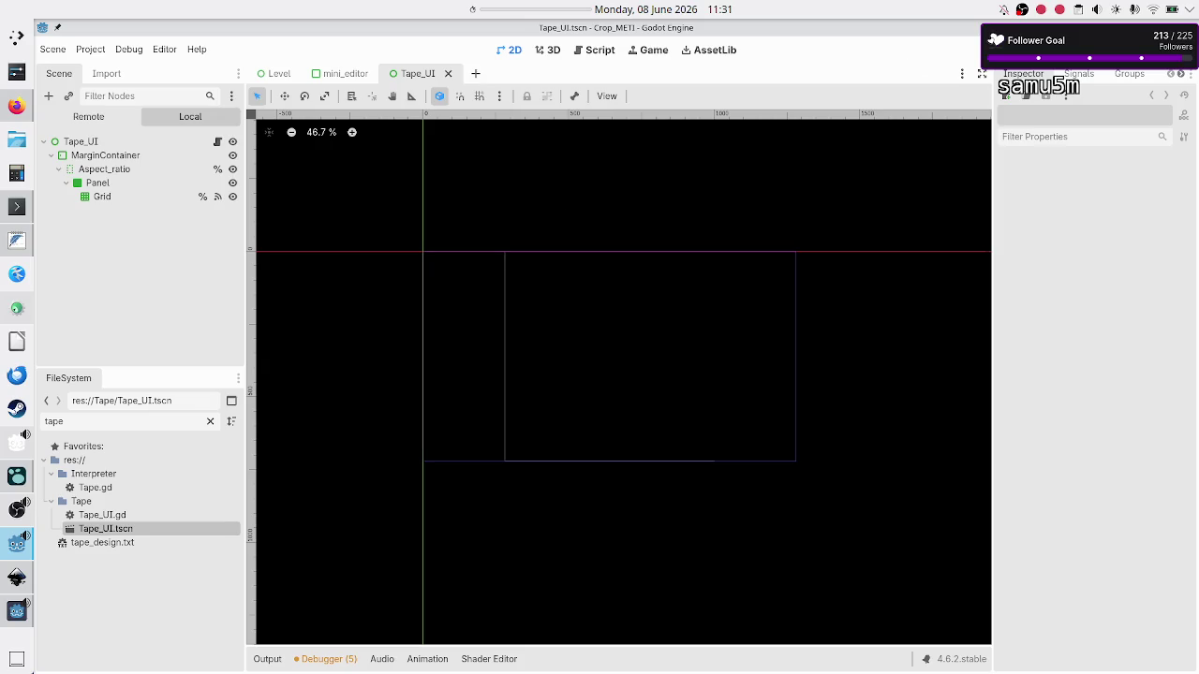
key(F8)
key(F6)
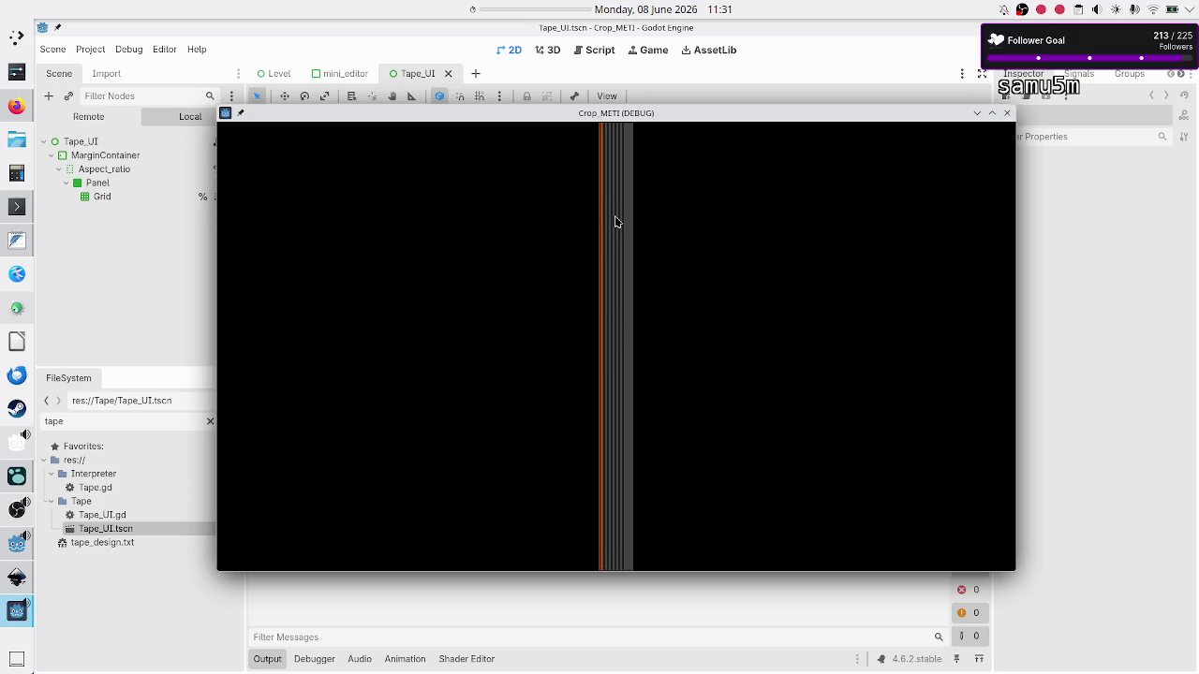
click(1007, 113)
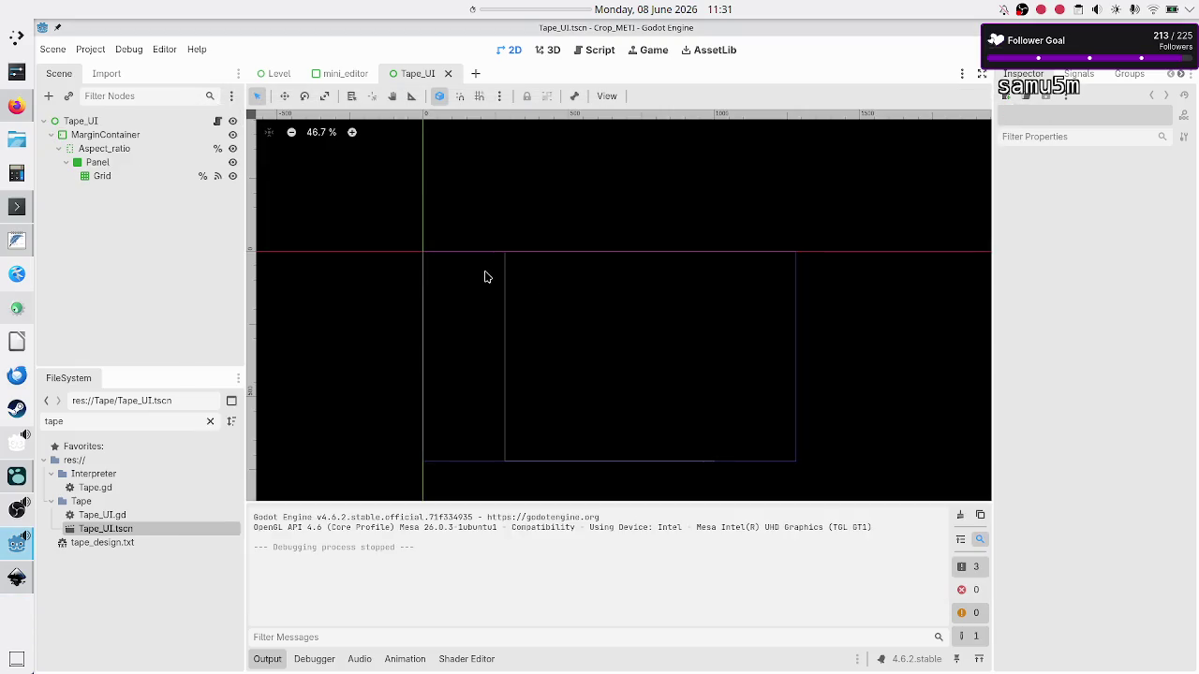
click(153, 123)
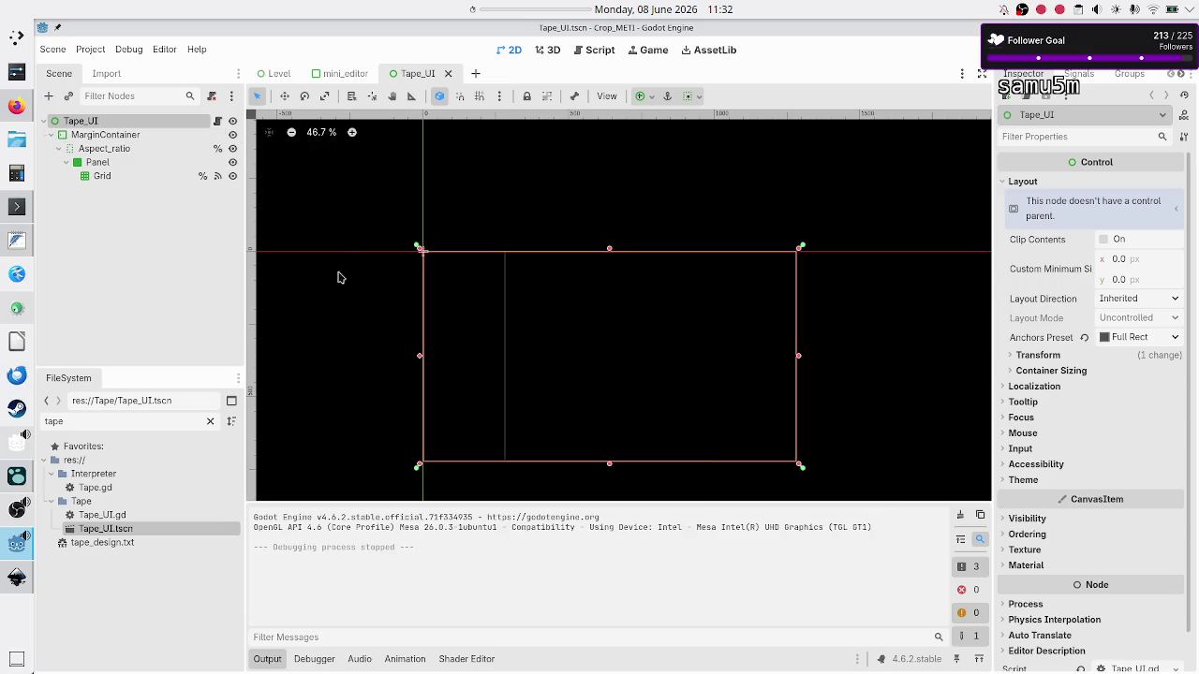
click(338, 304)
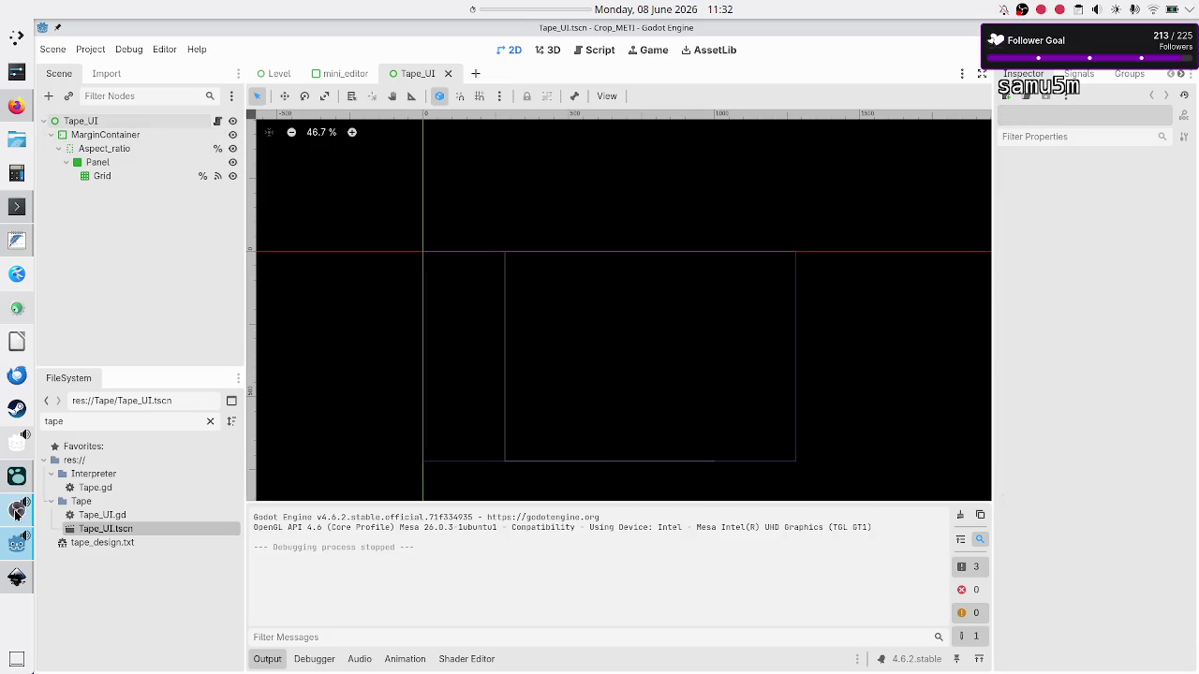
click(16, 577)
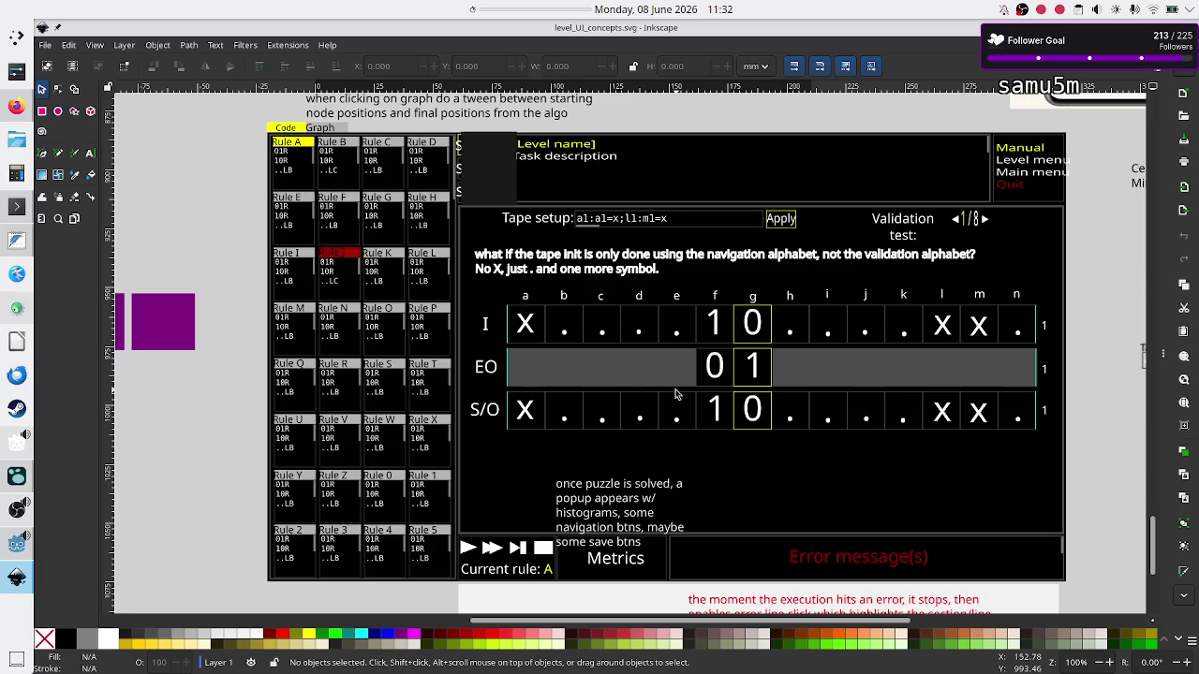
Switch from Inkscape to Godot and select the MarginContainer in Tape_UI.tscn
key(alt+Tab)
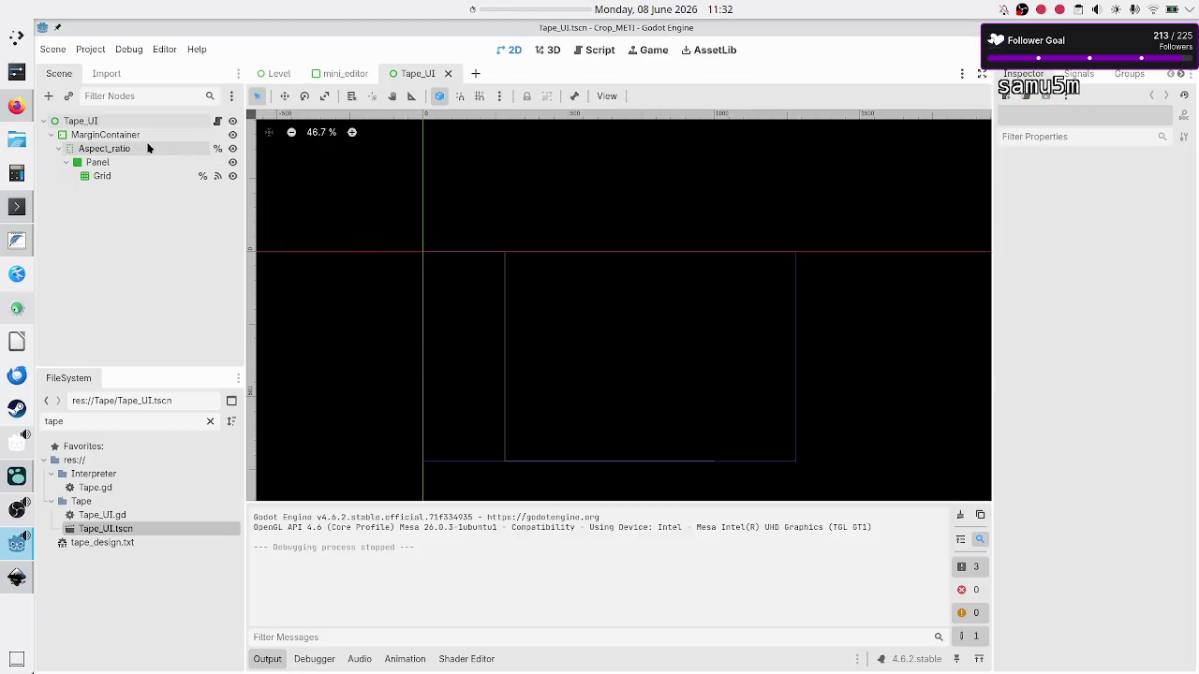
click(142, 133)
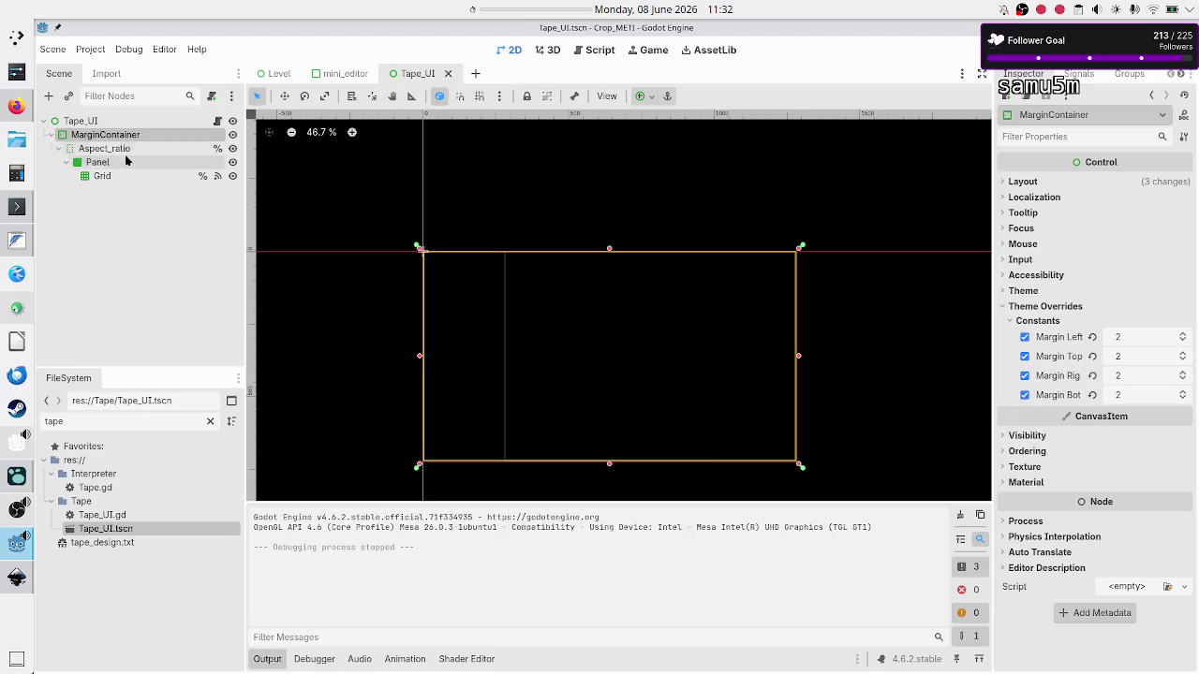
Inspect the Aspect_ratio, Panel and Grid nodes, then compare them against the Inkscape mockup
click(127, 151)
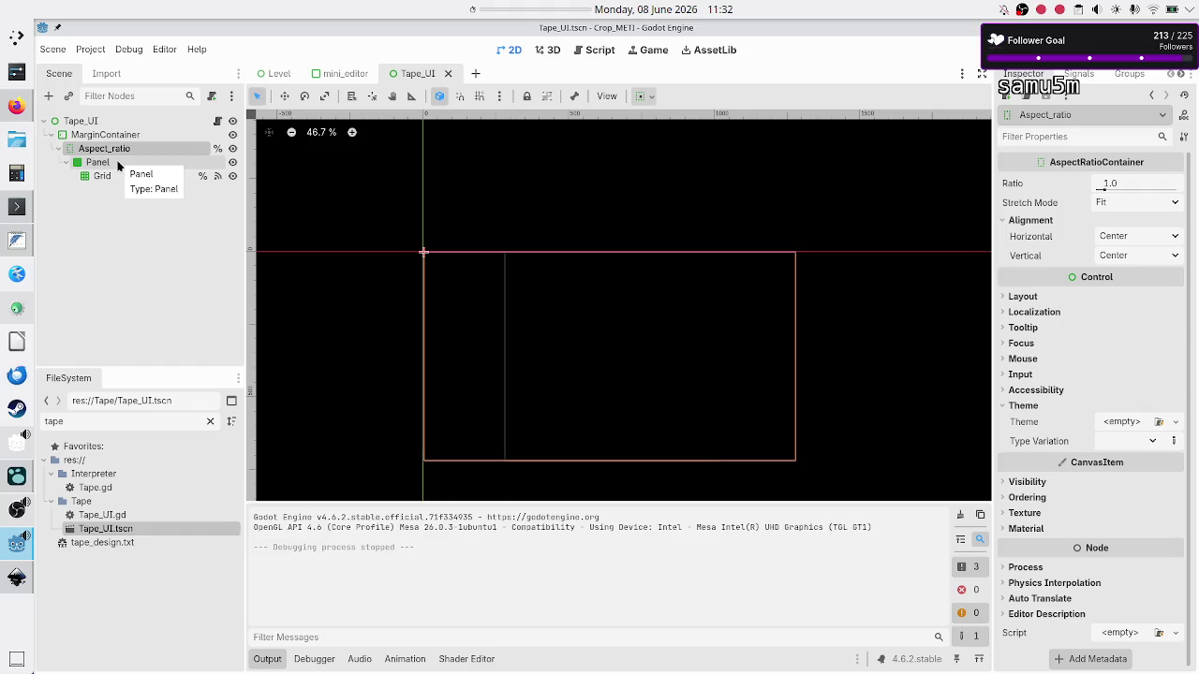
click(118, 164)
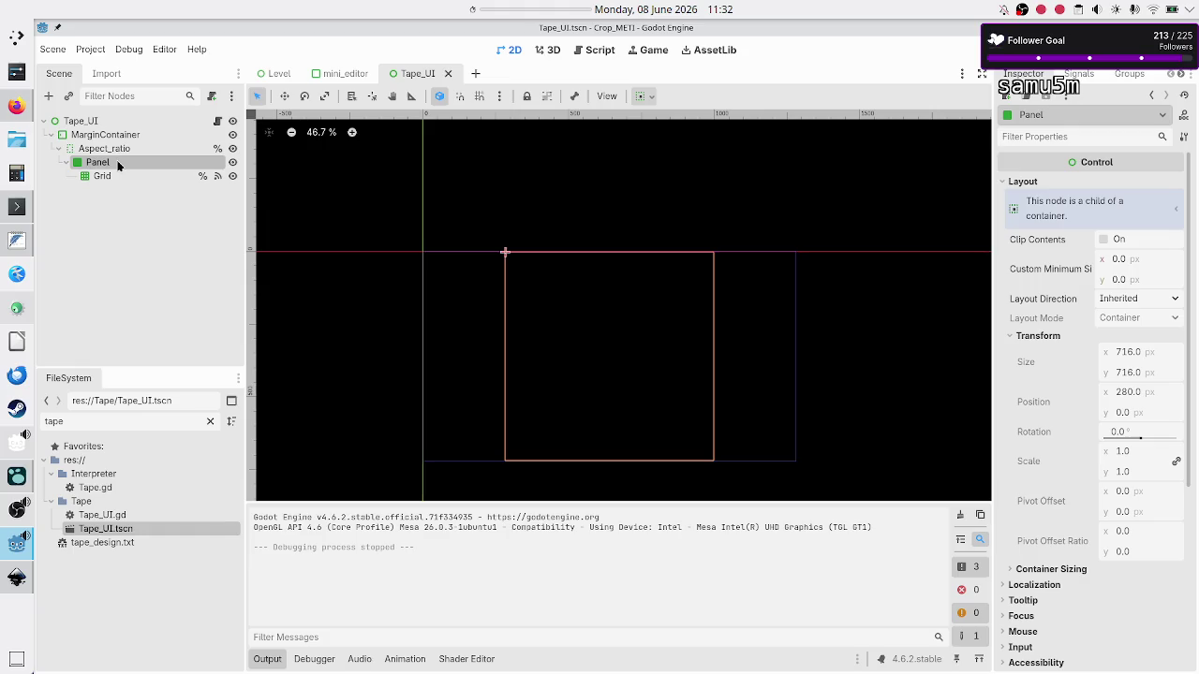
click(115, 177)
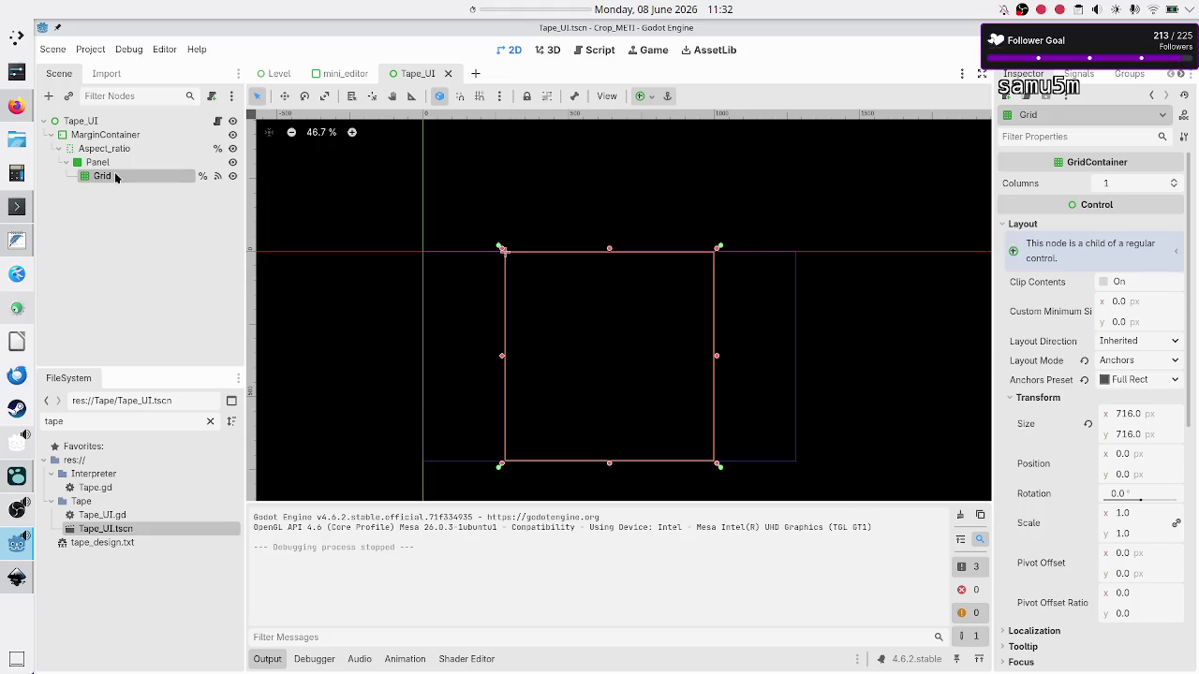
key(alt+Tab)
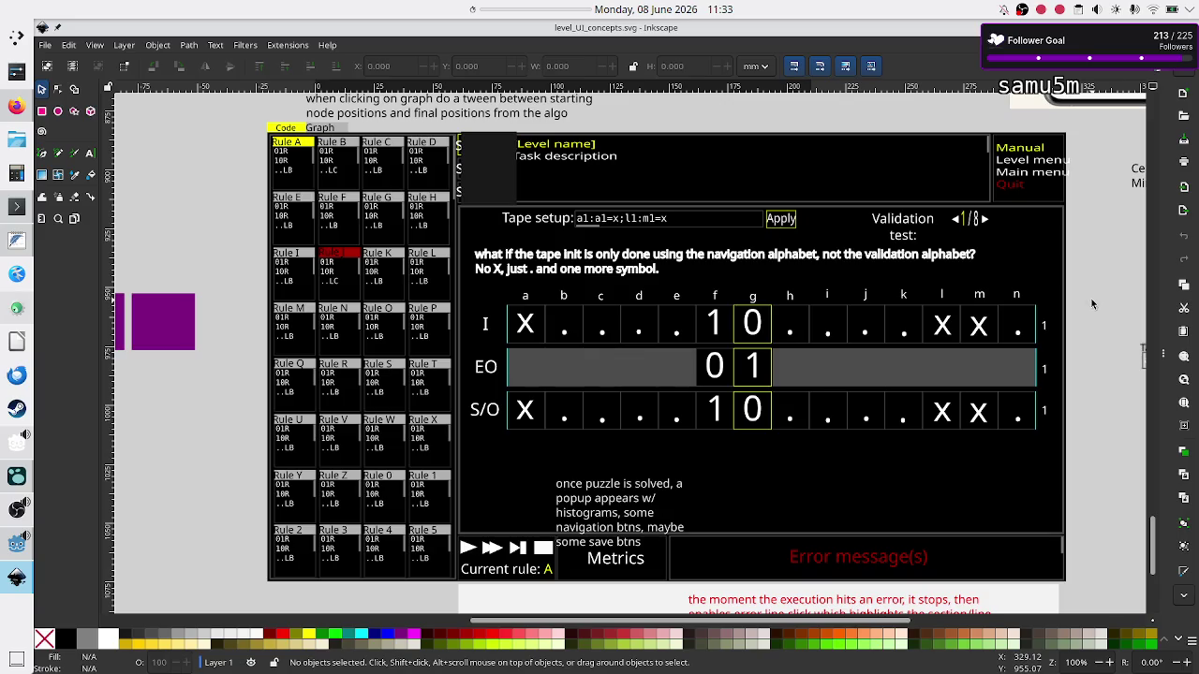
key(alt+Tab)
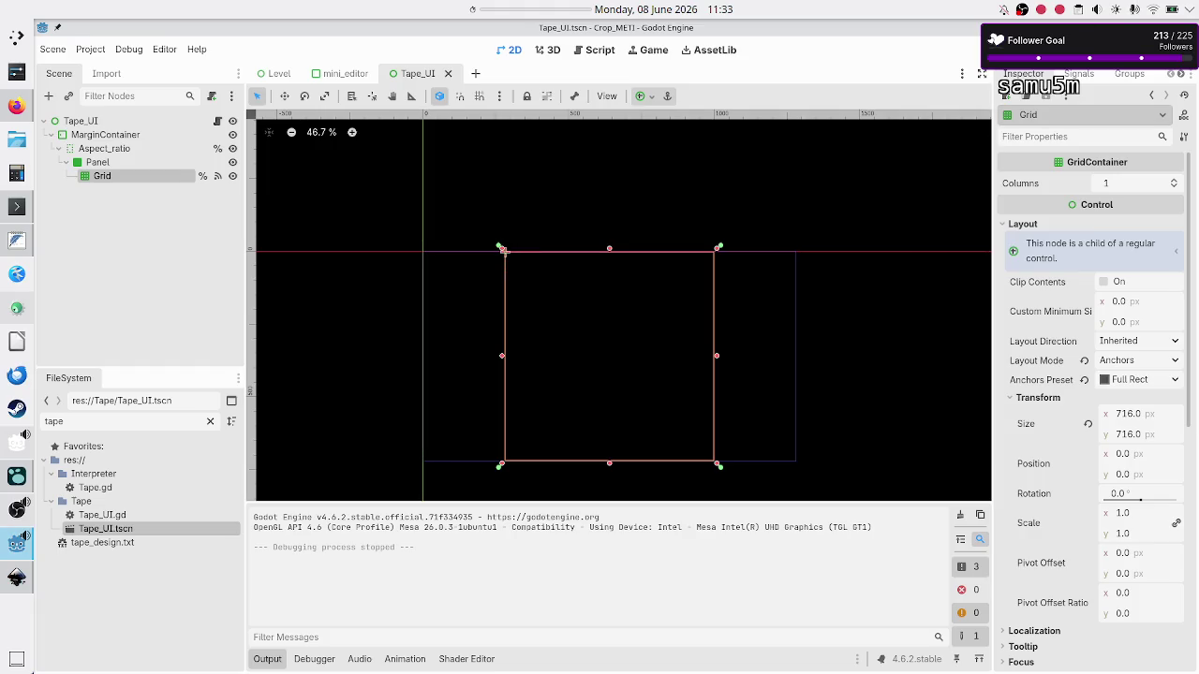
Run the project with F5, shrink and reposition the game window, then close it
key(F5)
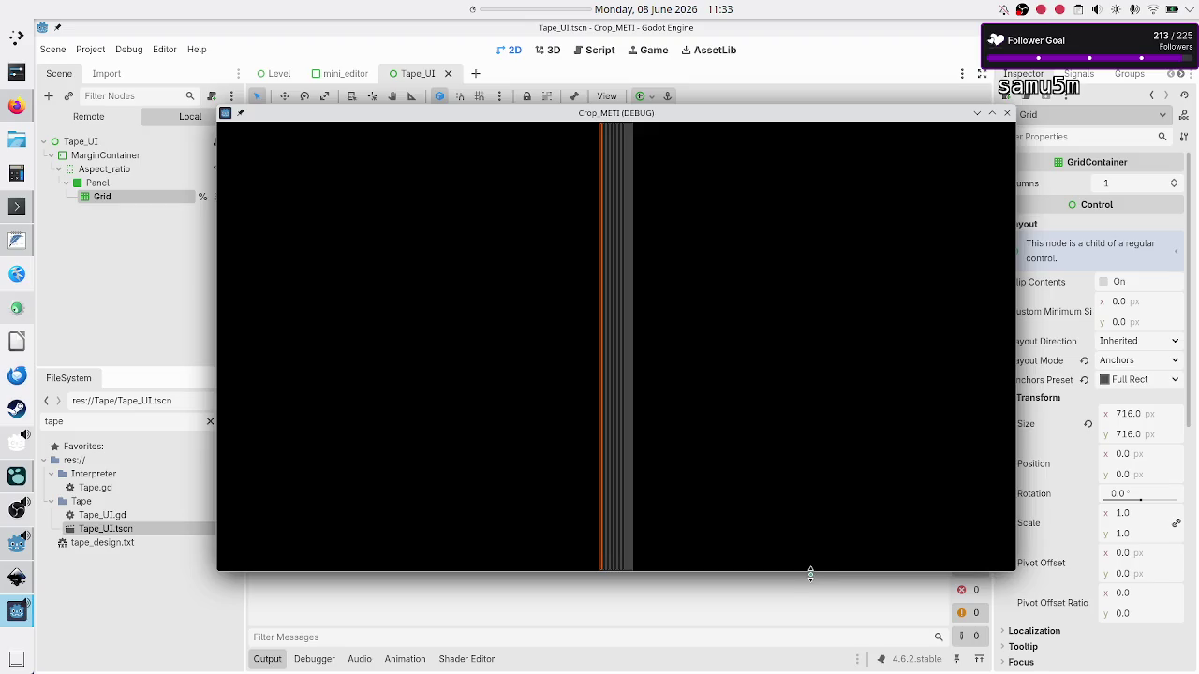
drag(811, 570, 806, 400)
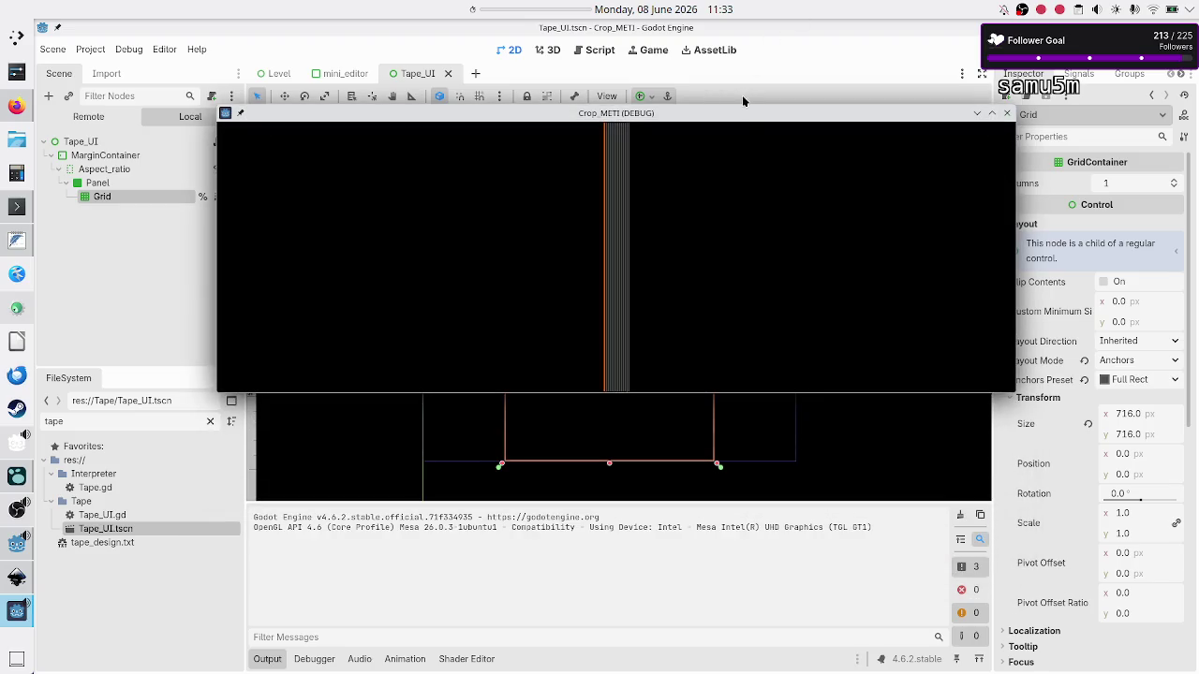
mouse_move(745, 112)
mouse_down()
mouse_move(749, 190)
mouse_move(753, 170)
mouse_up()
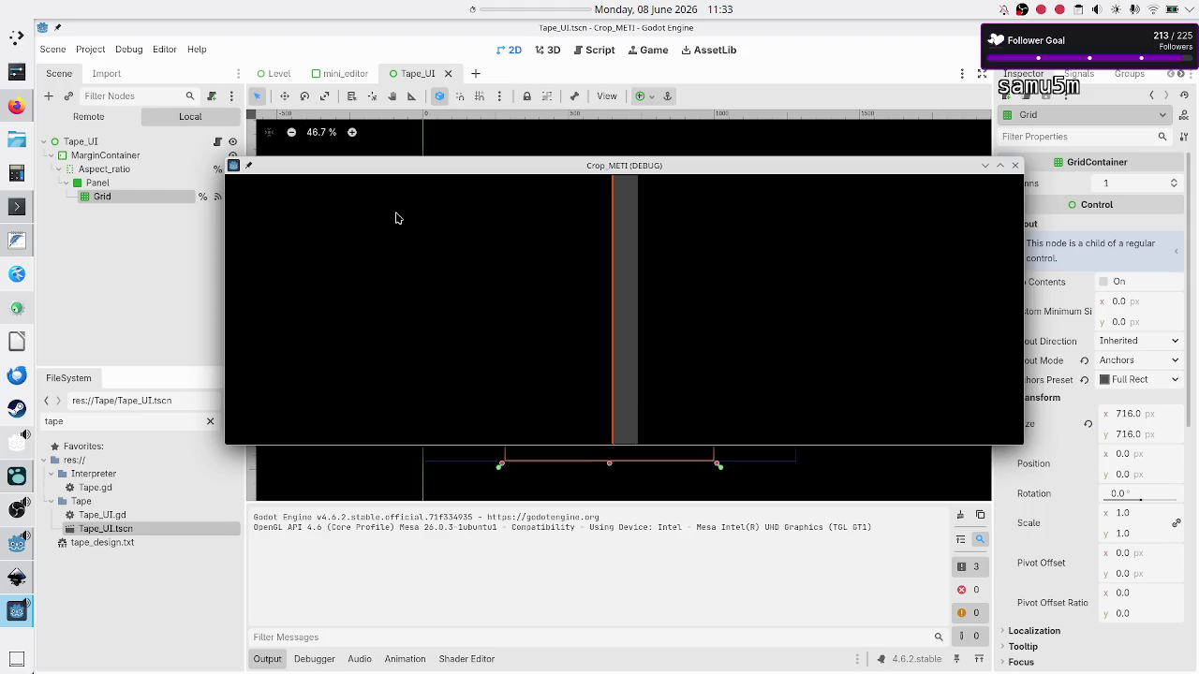
click(1015, 166)
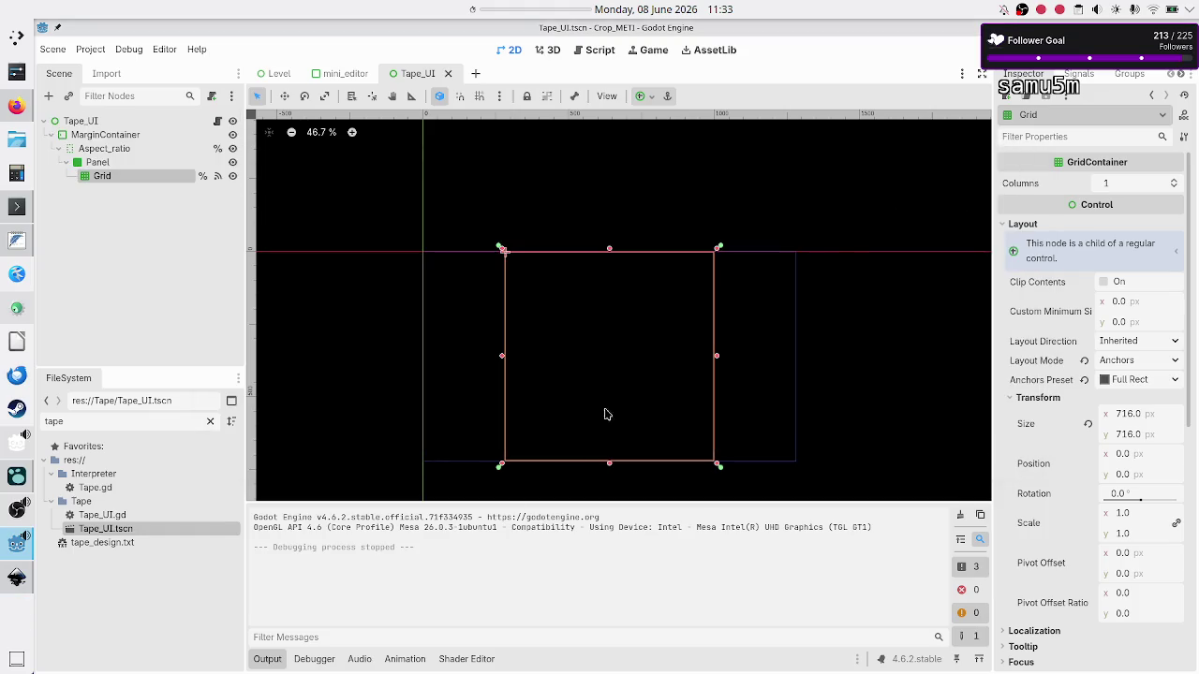
Collapse the Output panel, consult the Inkscape mockup, and return to Godot
click(267, 659)
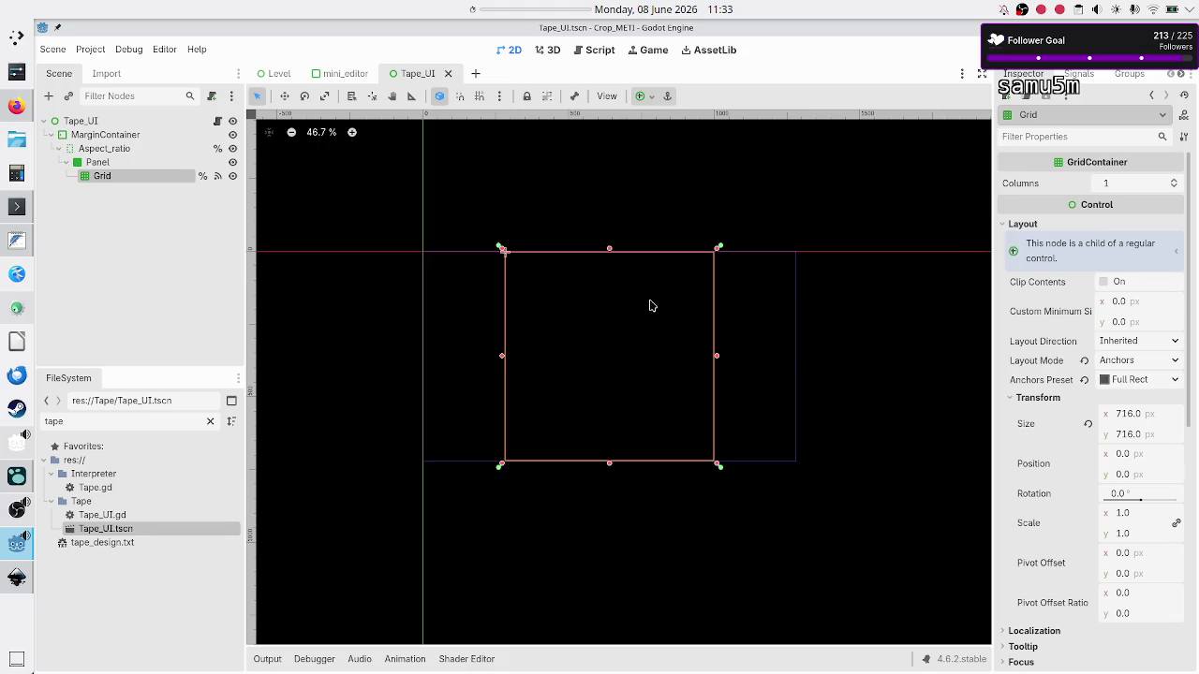
key(alt+Tab)
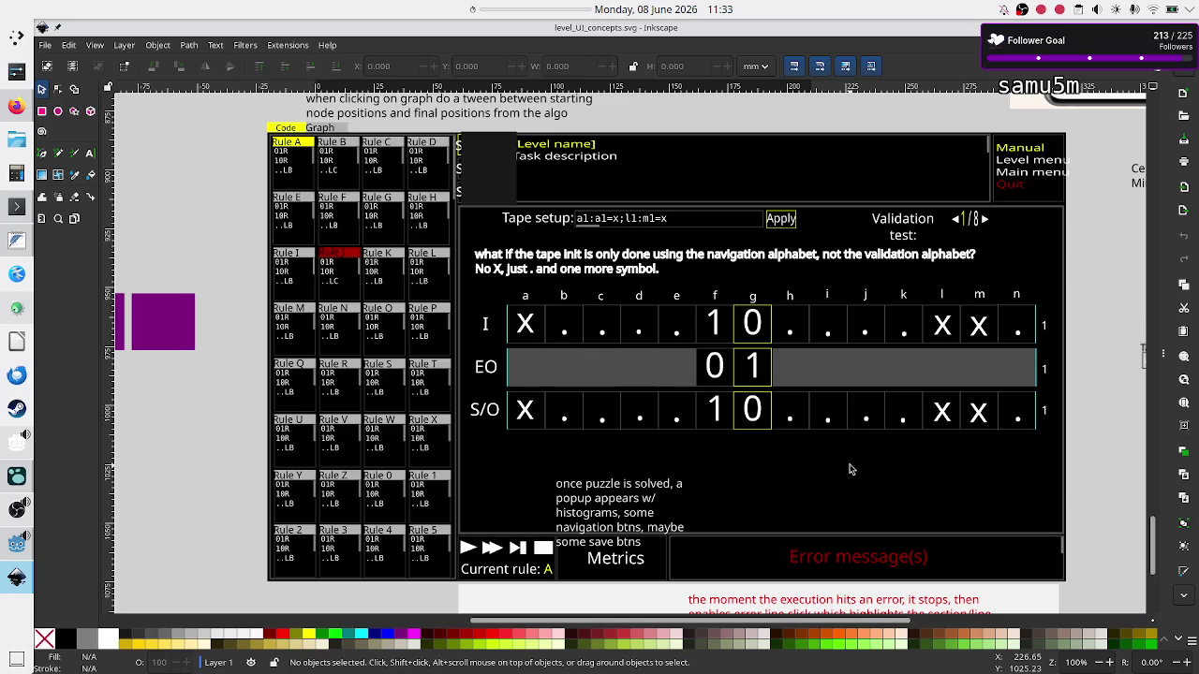
key(alt+Tab)
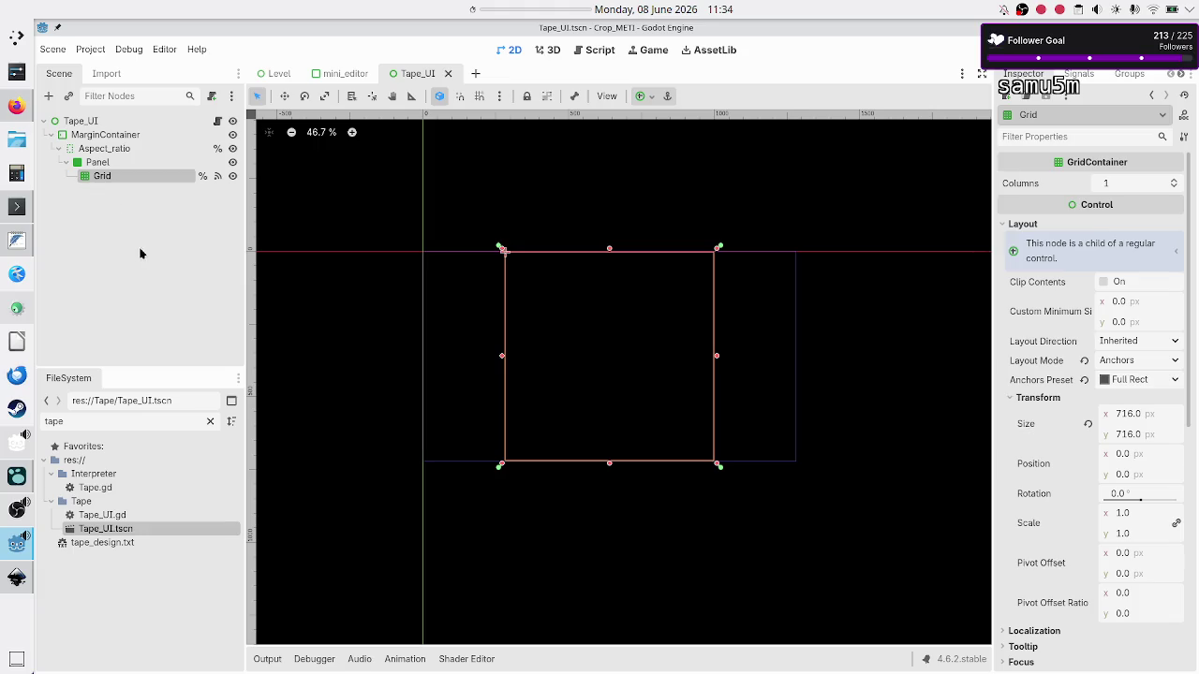
Deselect Grid and open Tape.gd in the script editor, selecting all its code
click(149, 295)
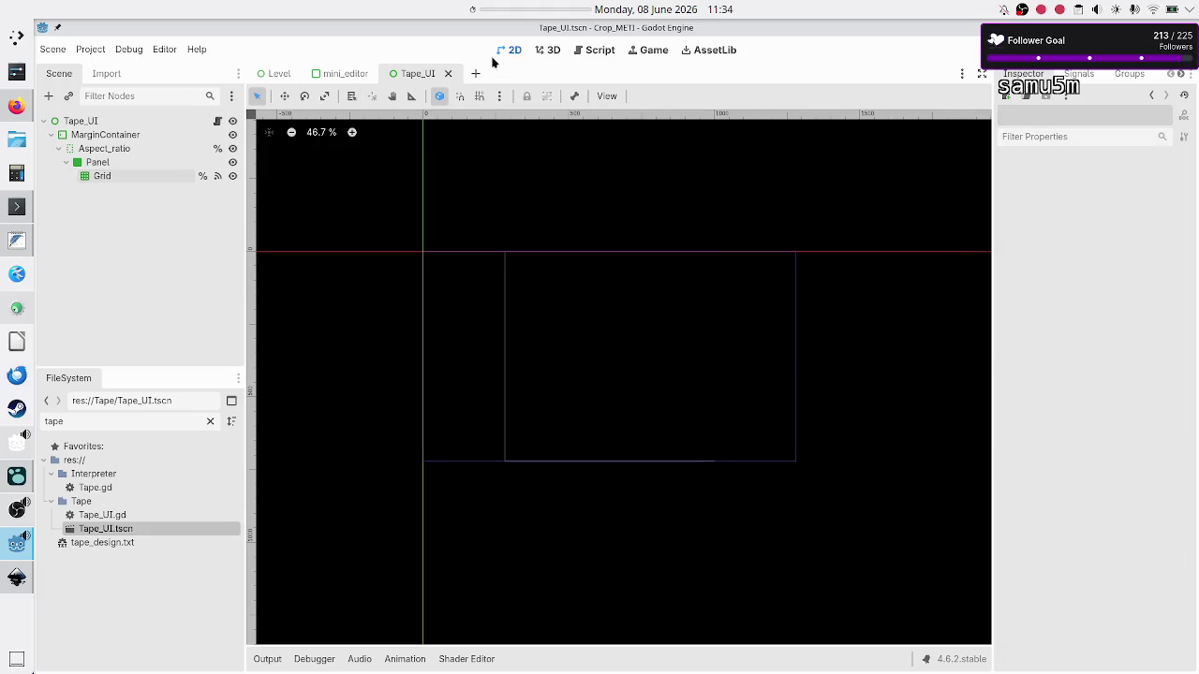
click(596, 59)
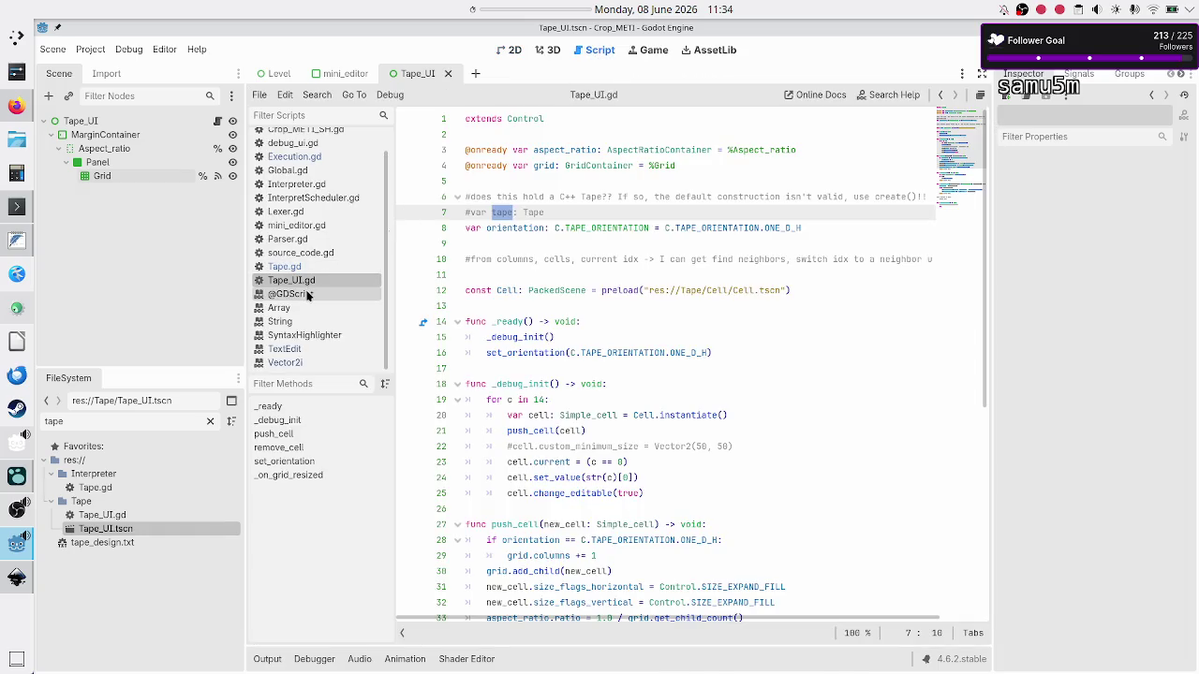
scroll(313, 195, up, 1)
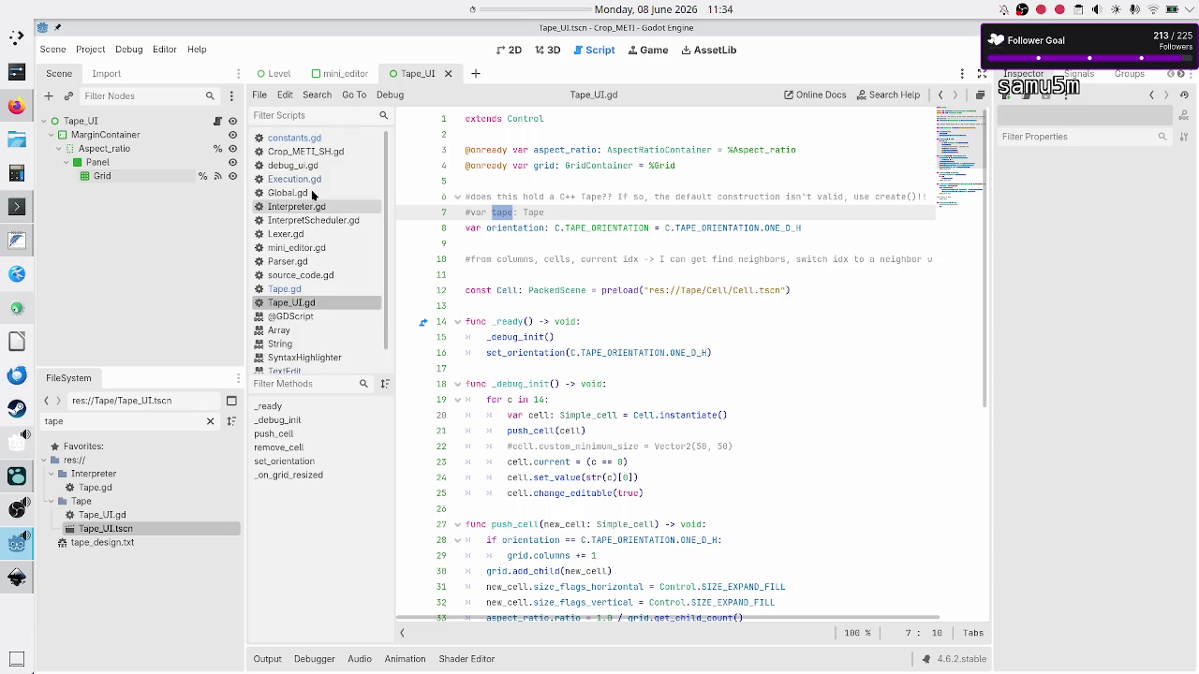
click(284, 288)
key(ctrl+a)
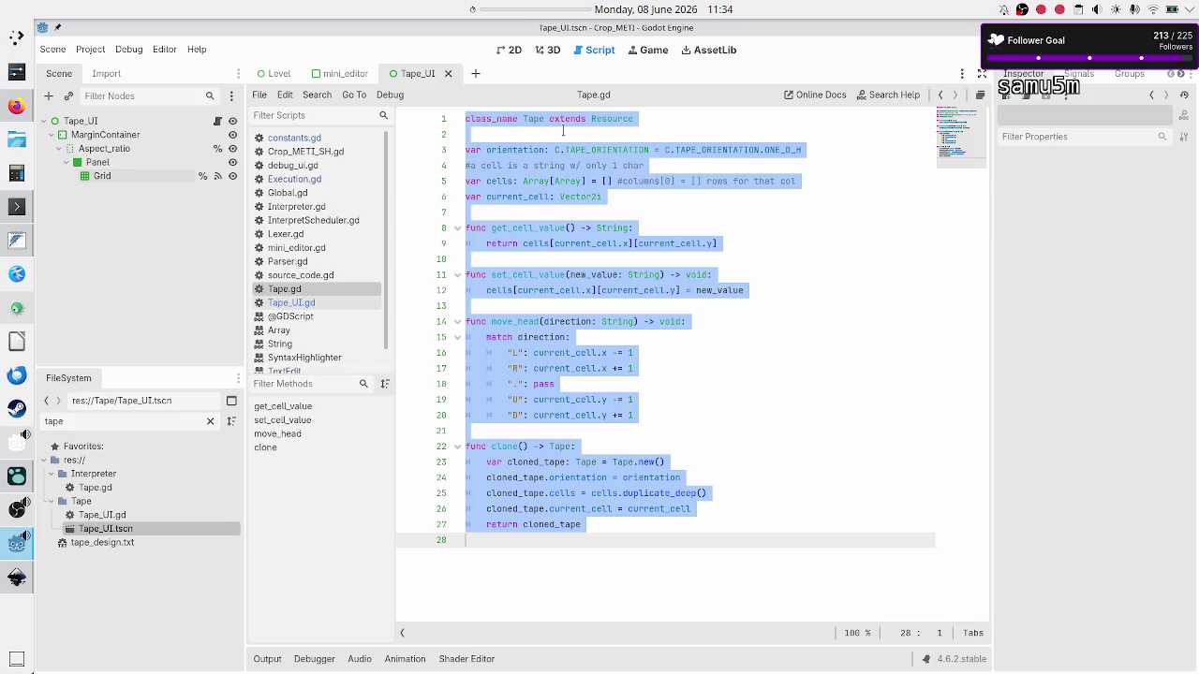
Review TAPE_ORIENTATION, get_cell_value, set_cell_value and move_head in Tape.gd, then reopen Tape_UI.gd
double_click(716, 150)
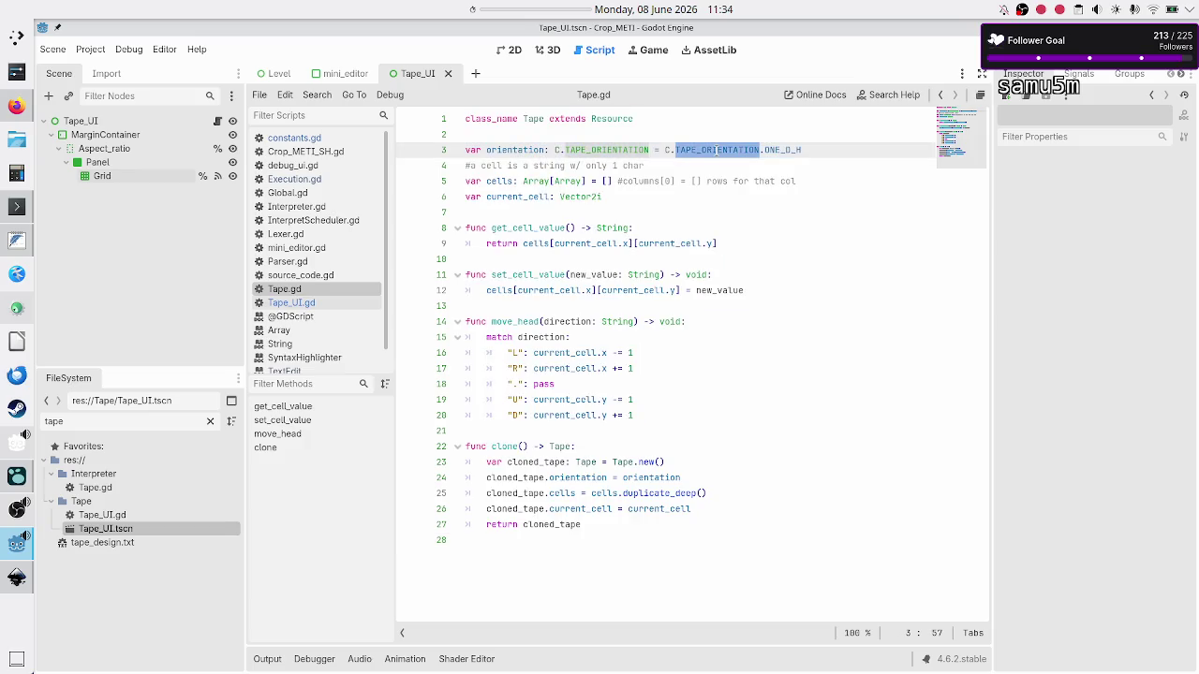
click(810, 166)
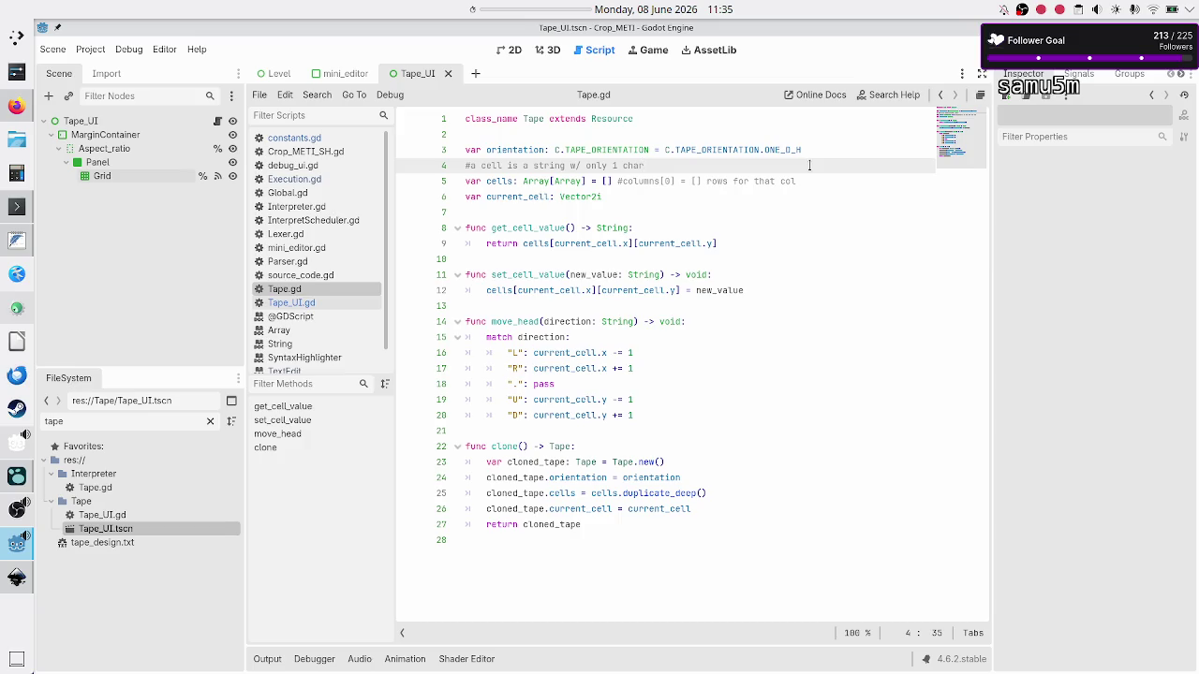
click(516, 321)
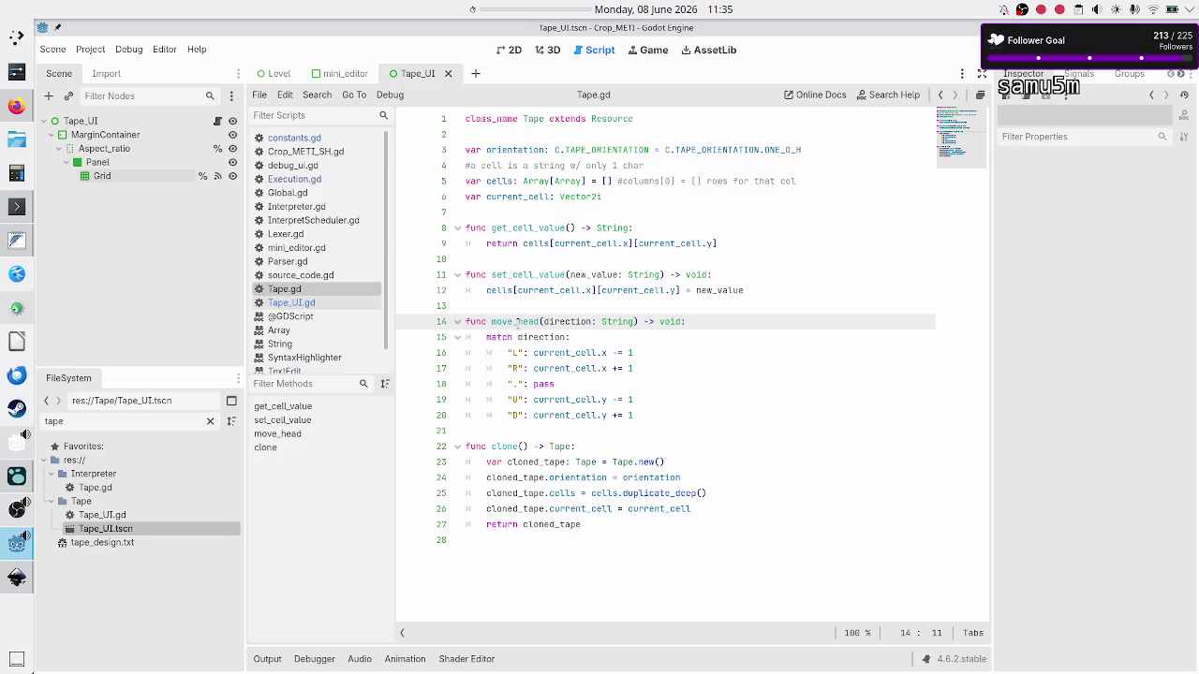
double_click(523, 227)
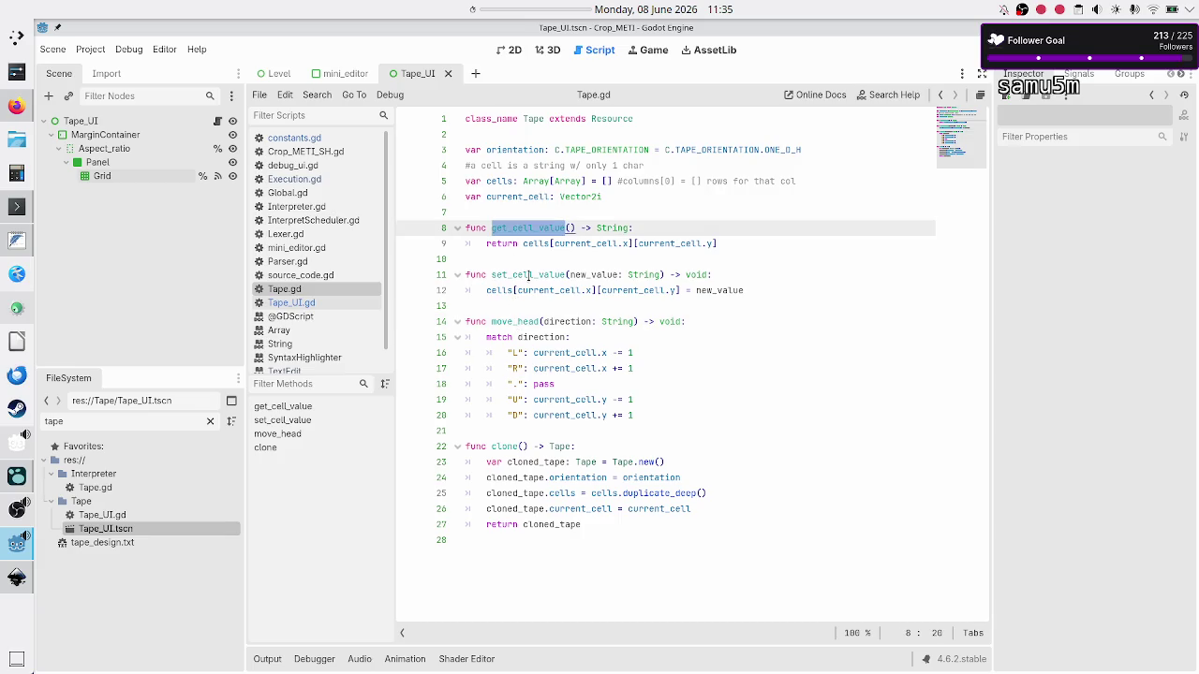
click(533, 274)
double_click(533, 275)
double_click(523, 321)
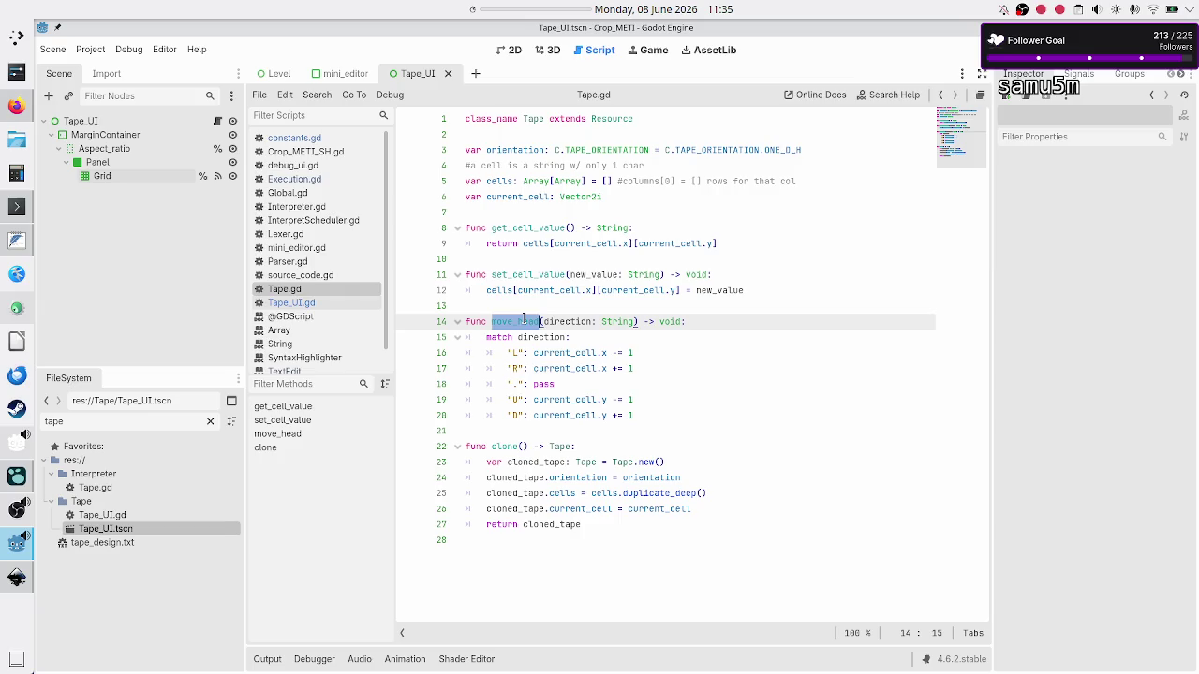
click(602, 426)
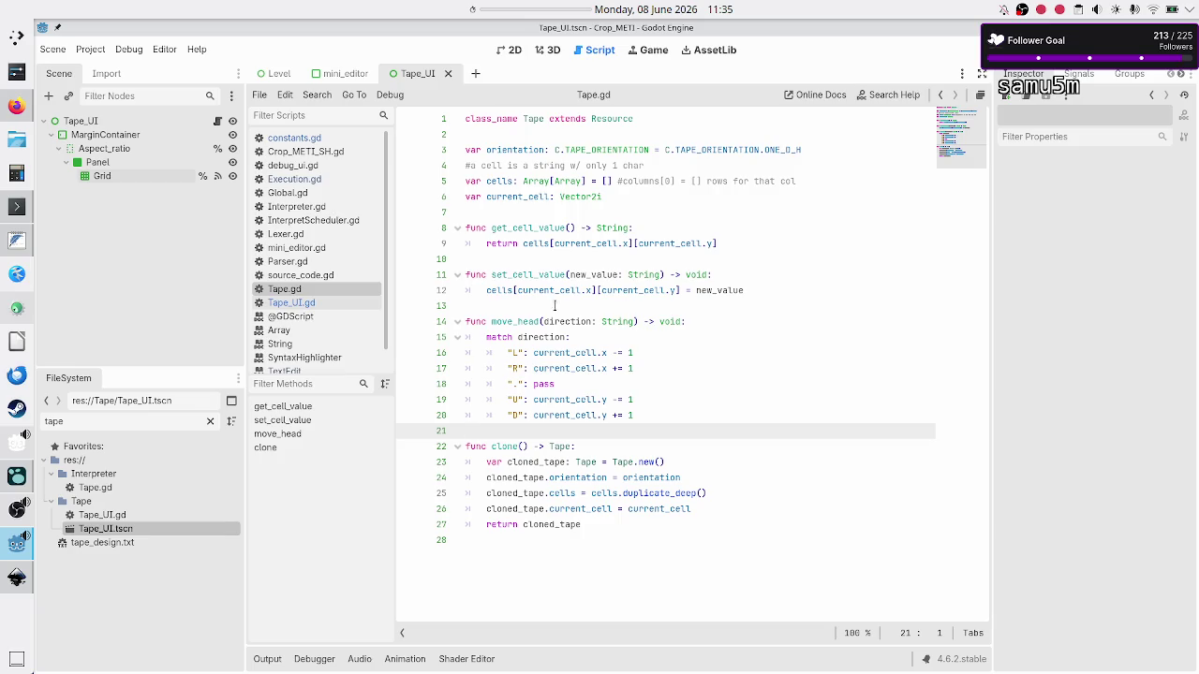
click(309, 305)
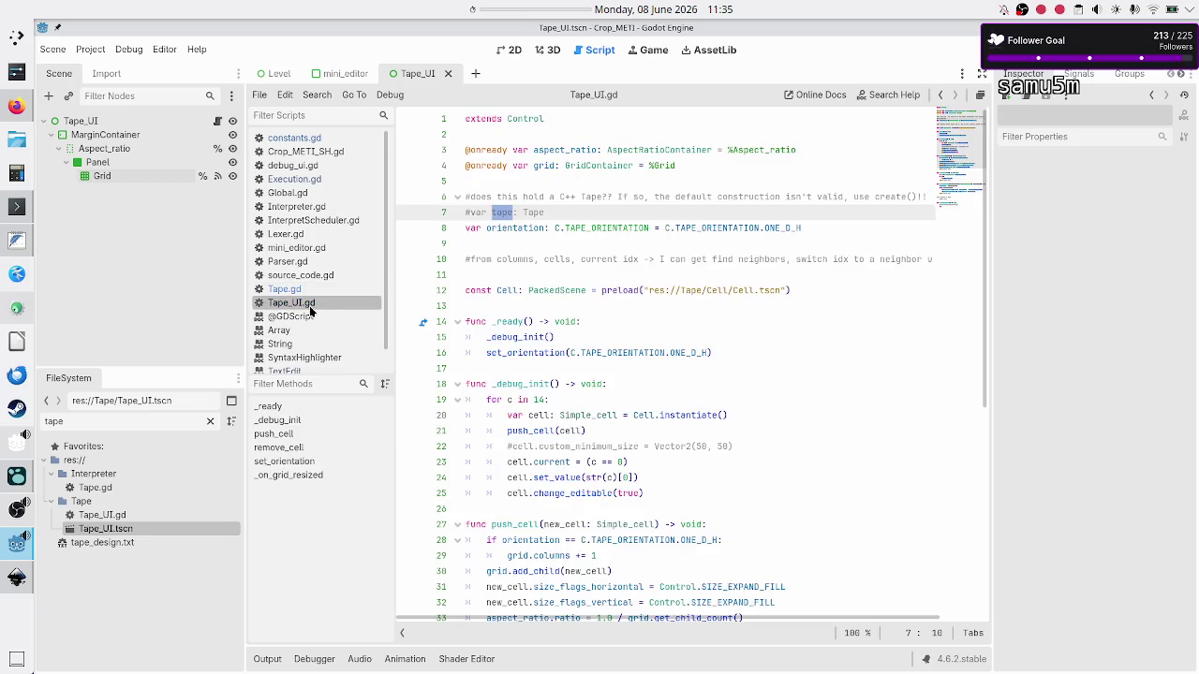
click(573, 272)
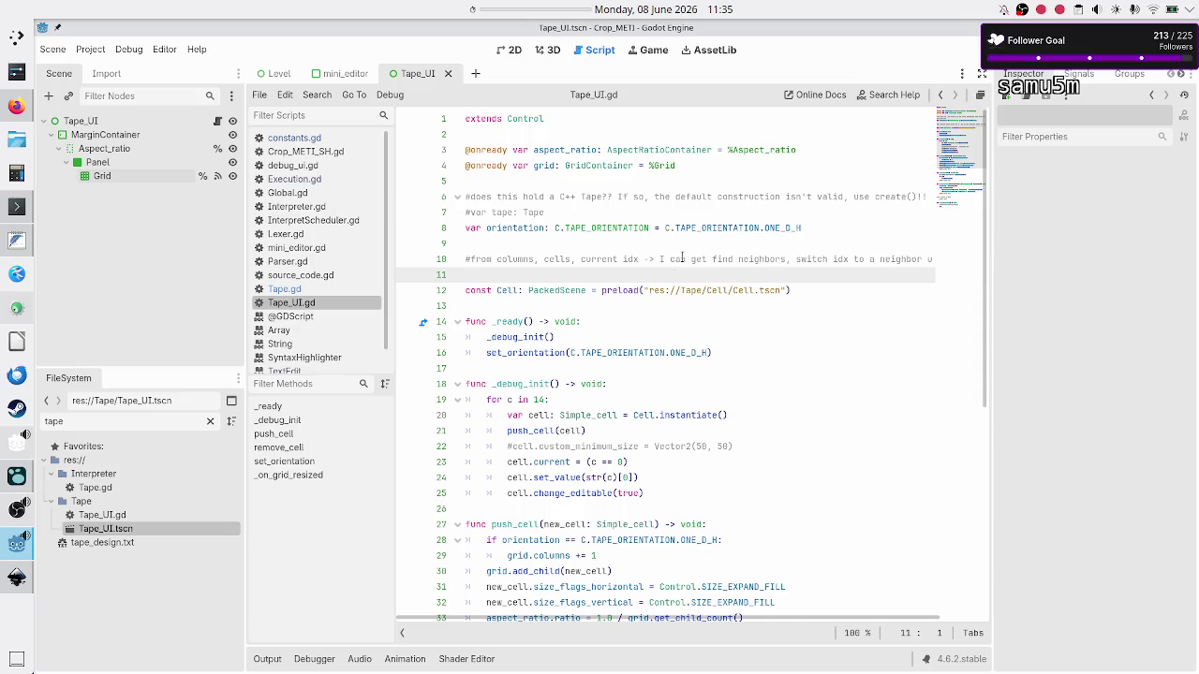
scroll(621, 383, down, 8)
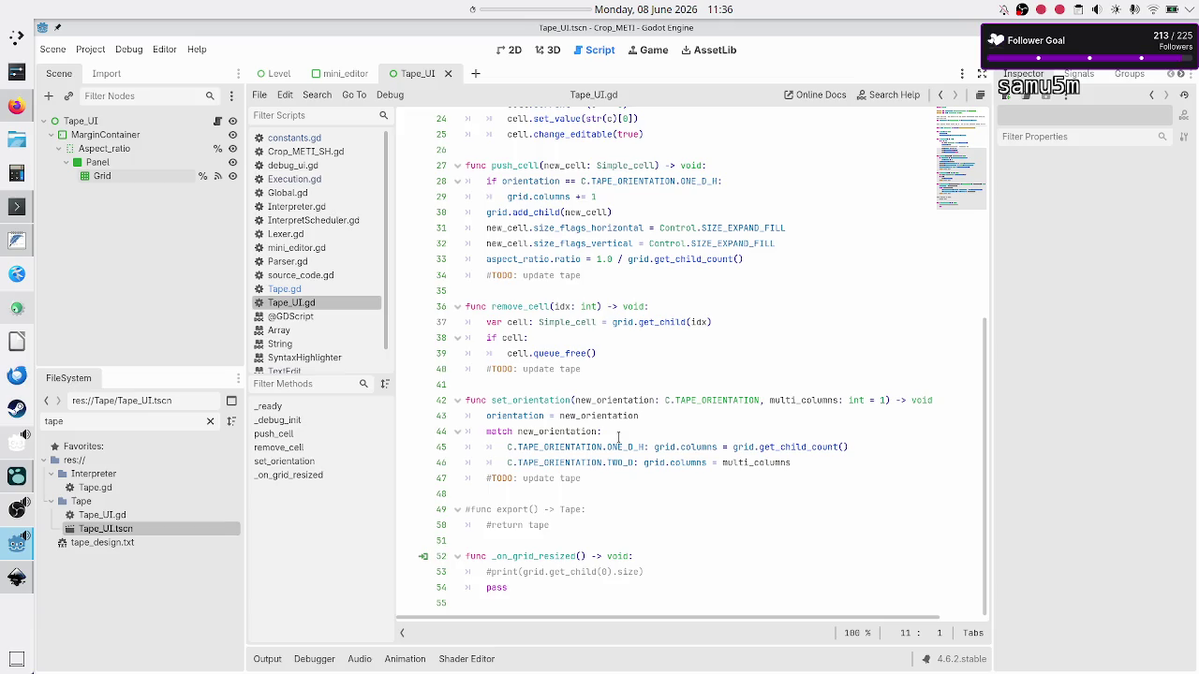
double_click(507, 400)
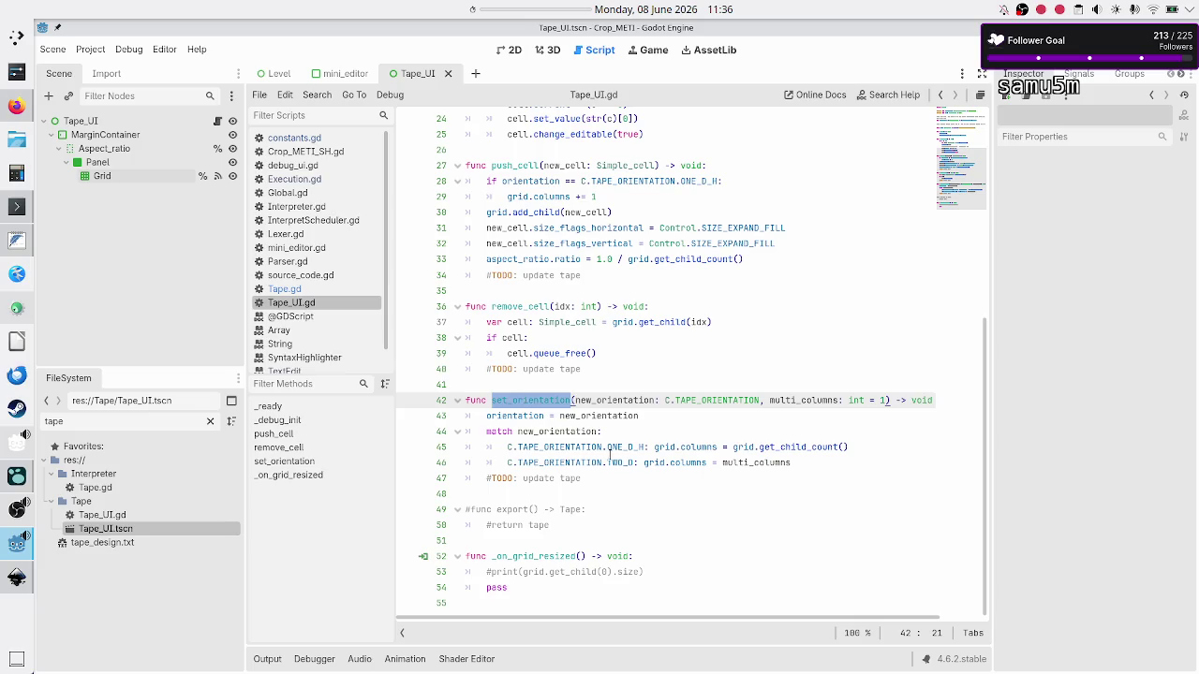
mouse_move(690, 447)
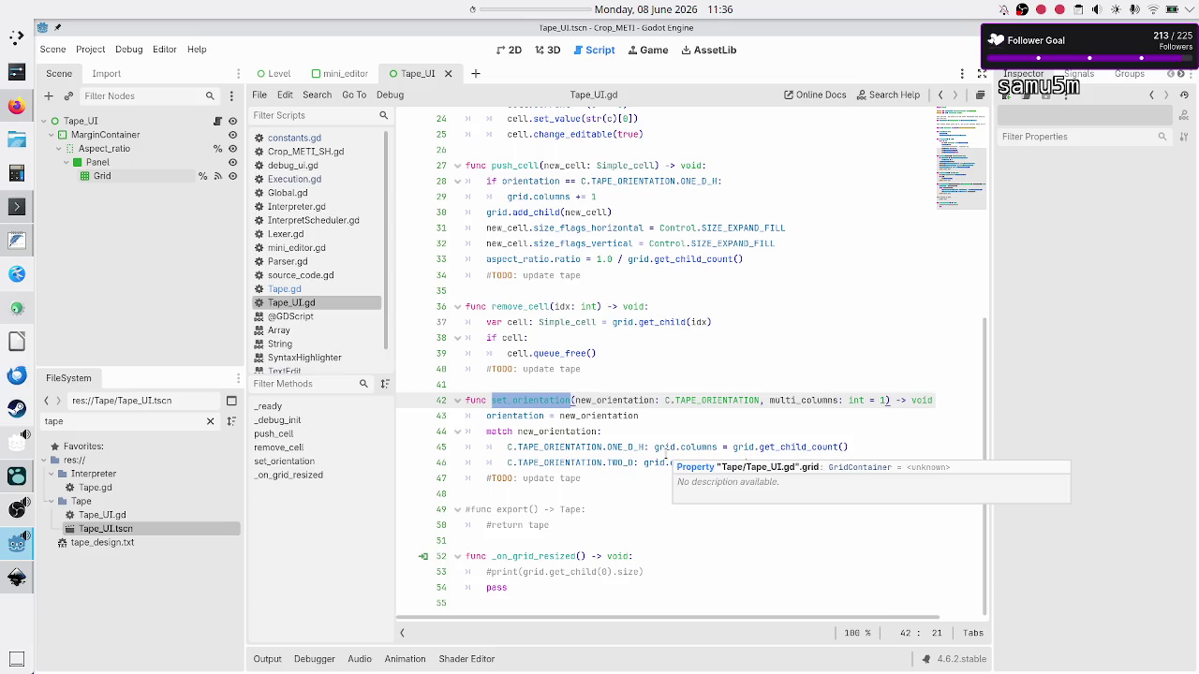
double_click(666, 449)
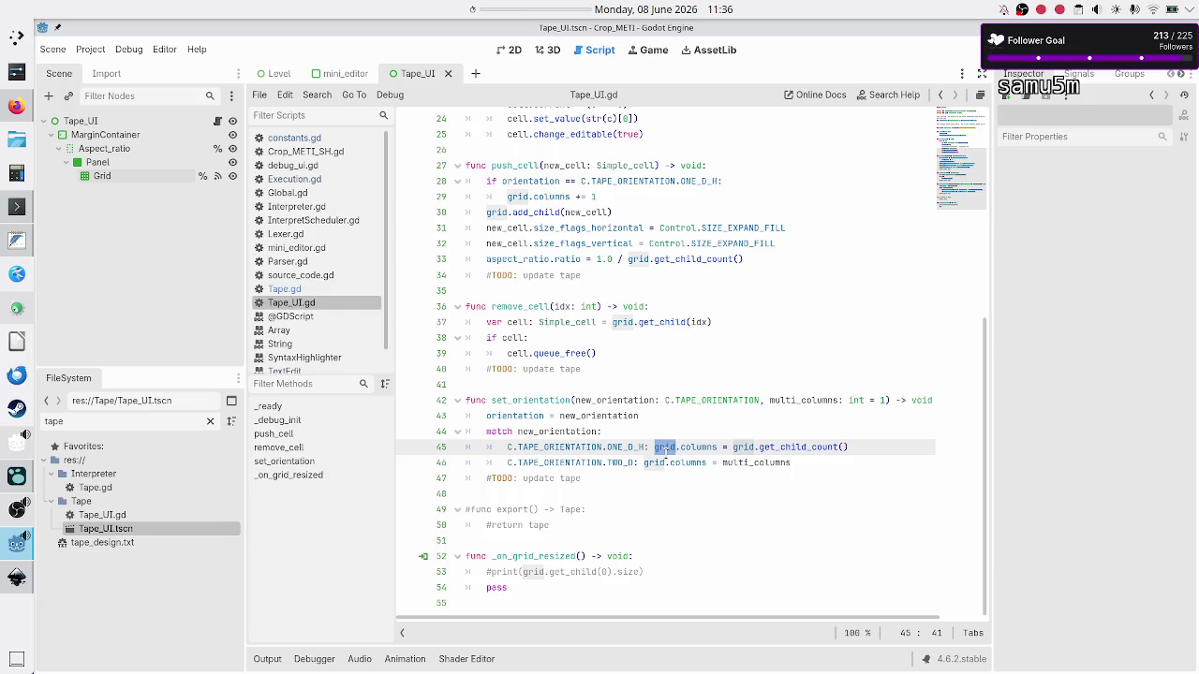
key(alt+Tab)
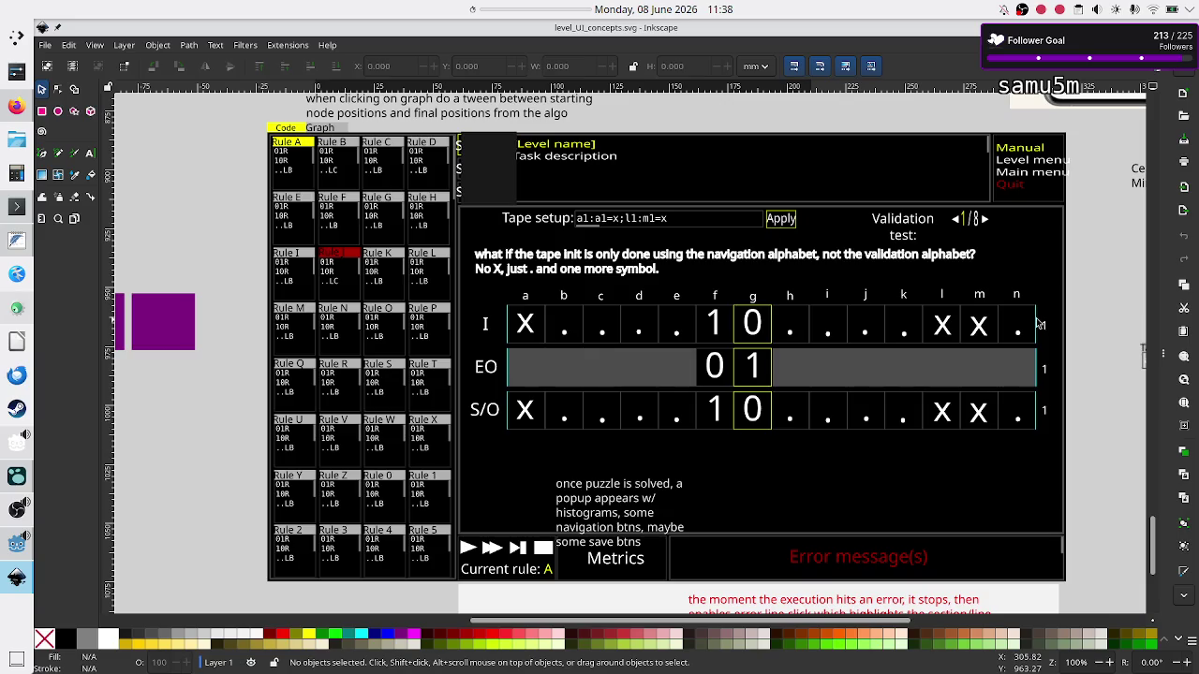
key(alt+Tab)
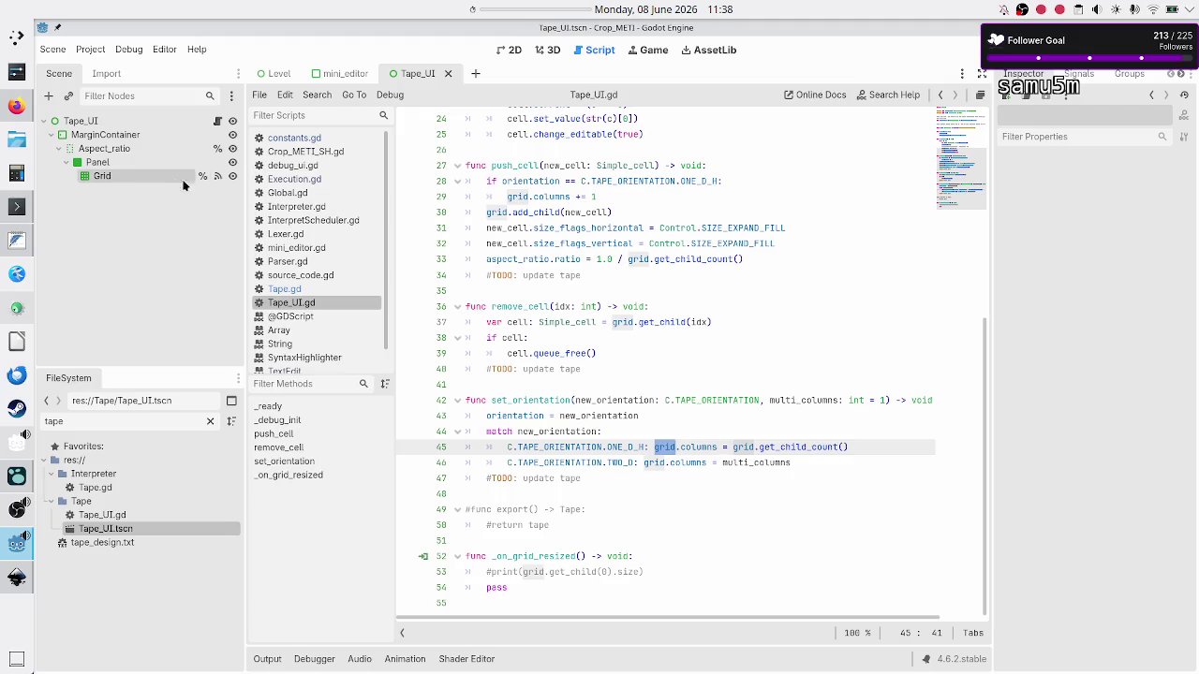
Select the Grid node to see its GridContainer Columns value of 1
click(146, 175)
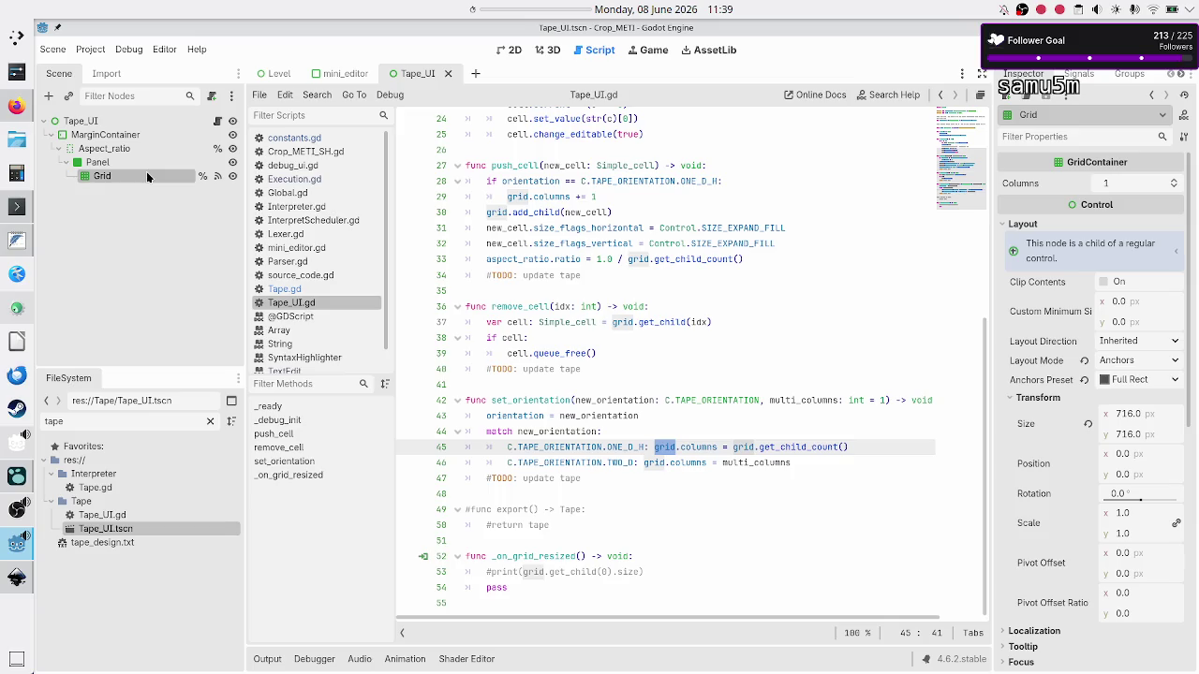
click(1130, 186)
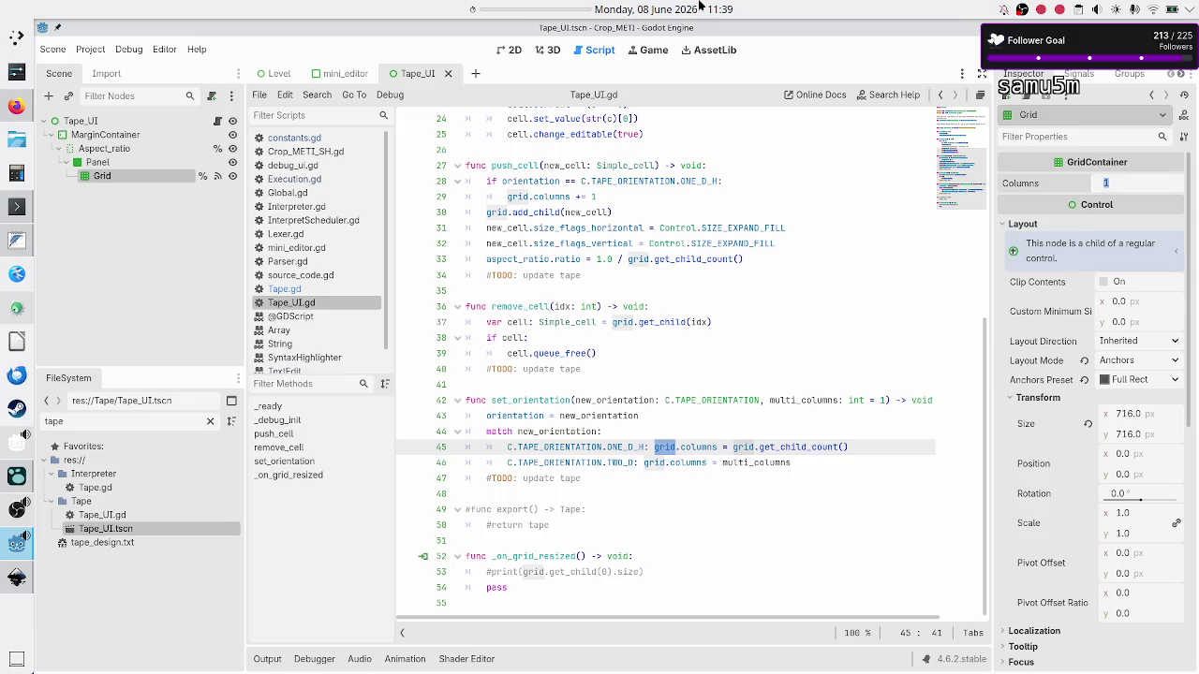
click(517, 196)
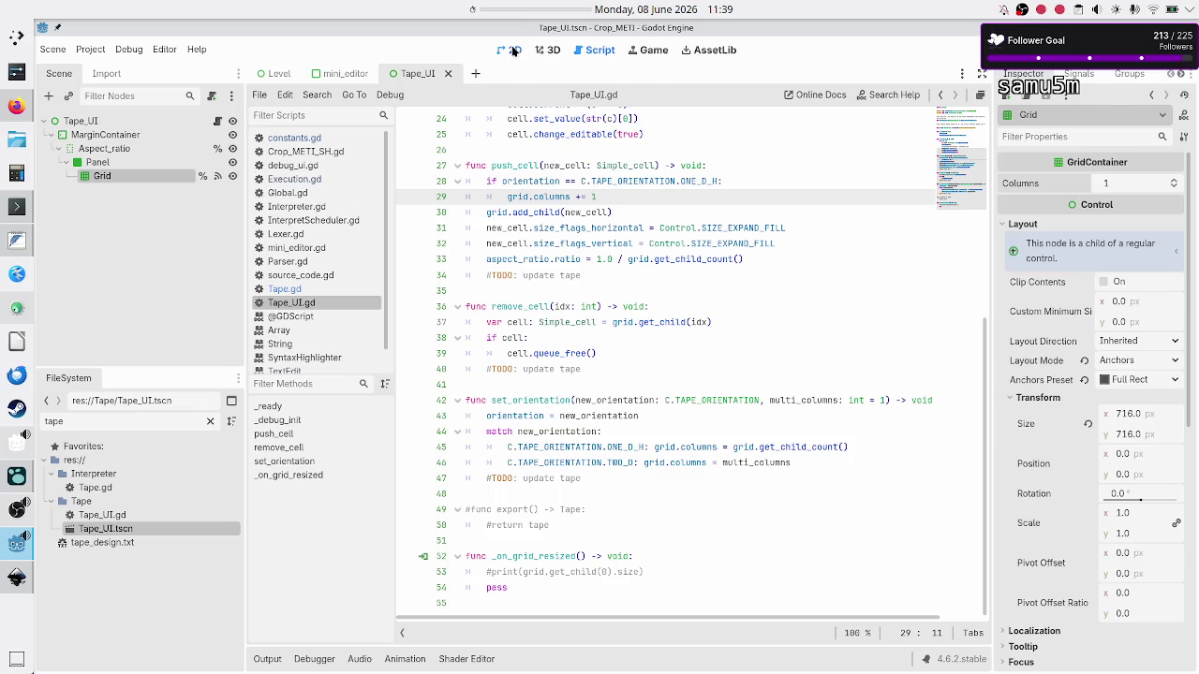
Show the 2D view, select MarginContainer through Panel, and check the Inkscape mockup
click(515, 49)
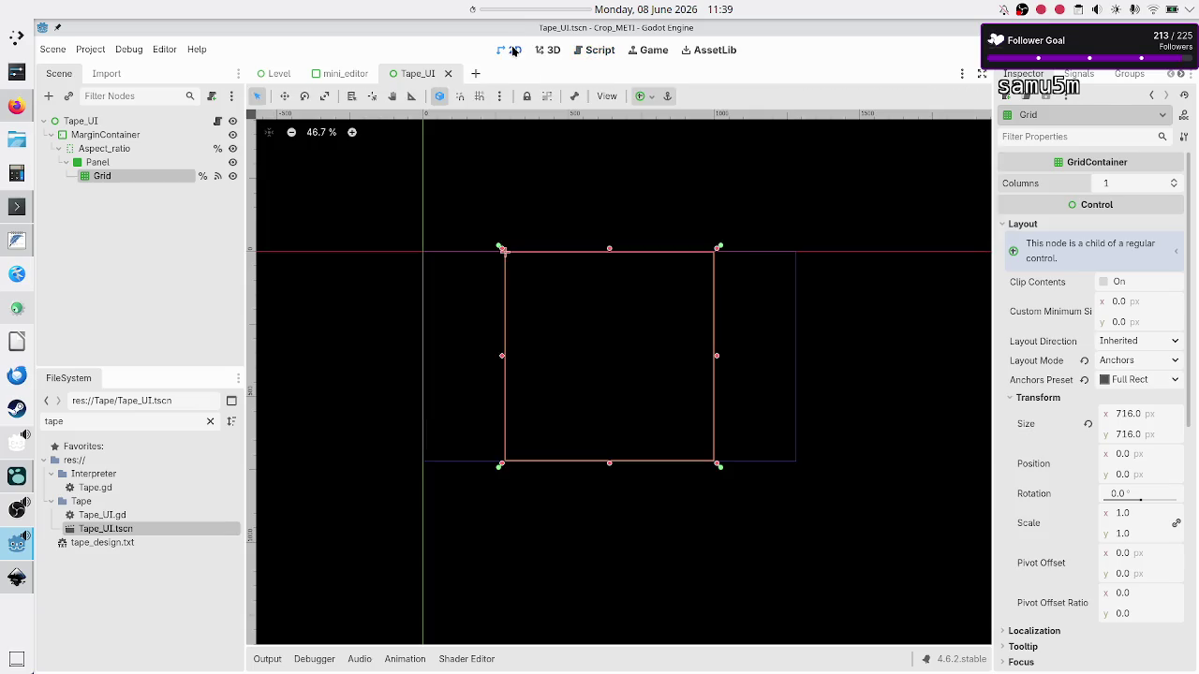
click(108, 135)
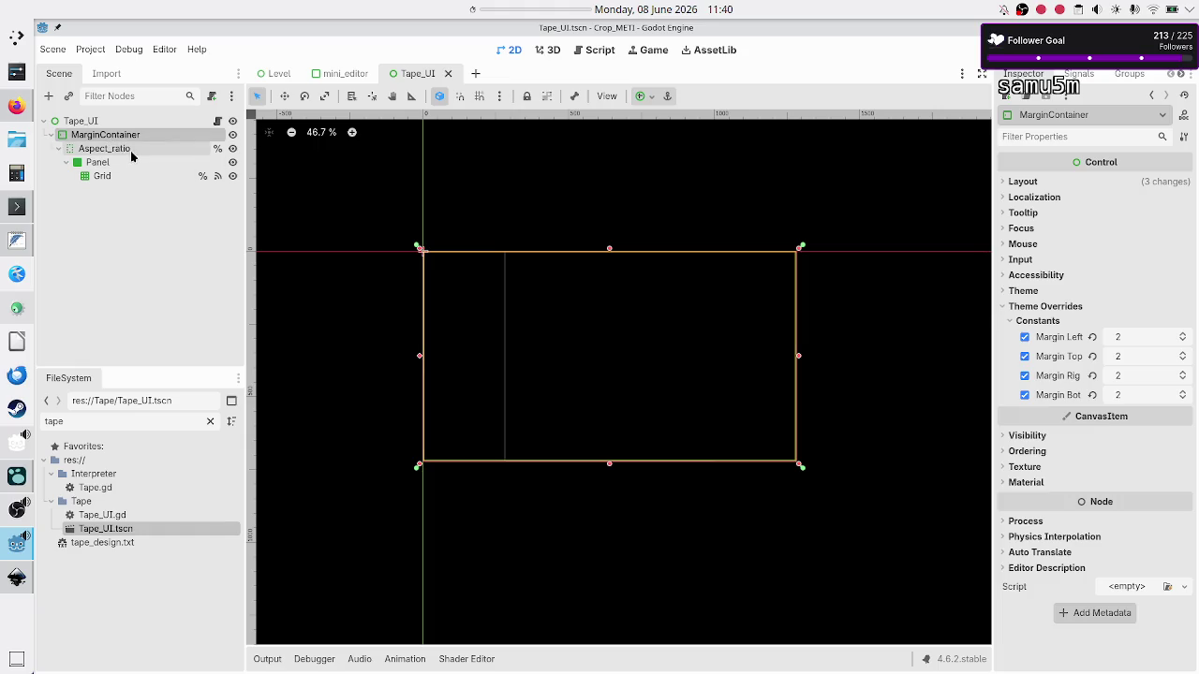
shift+click(126, 162)
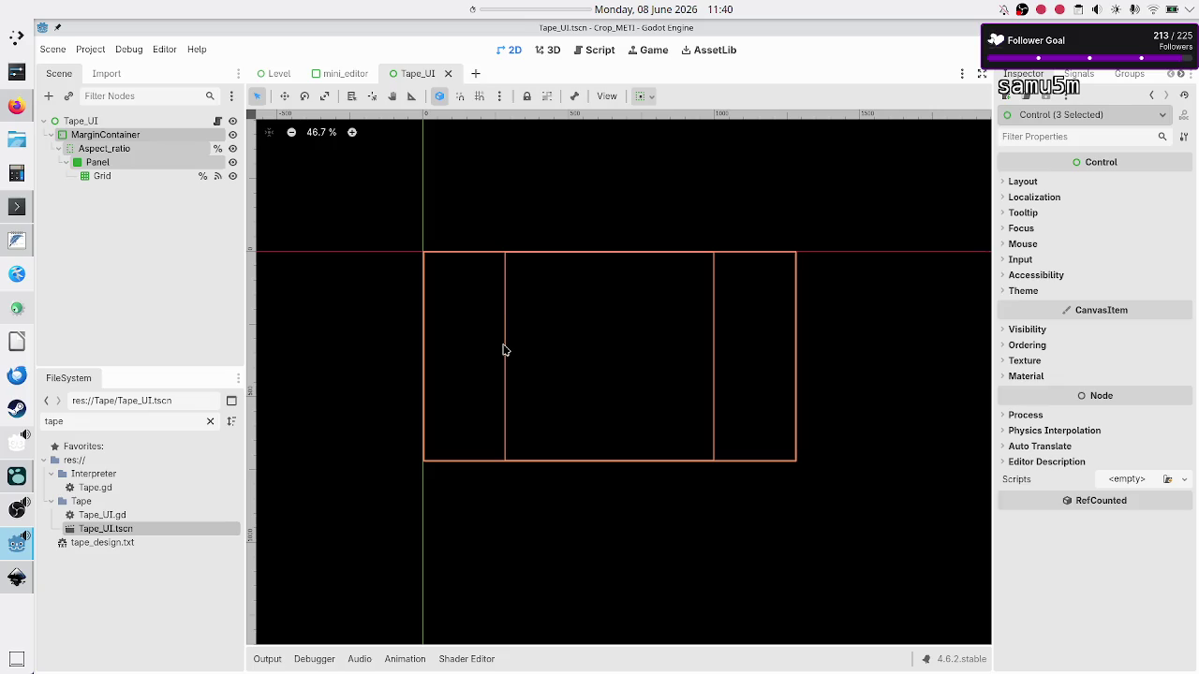
key(alt+Tab)
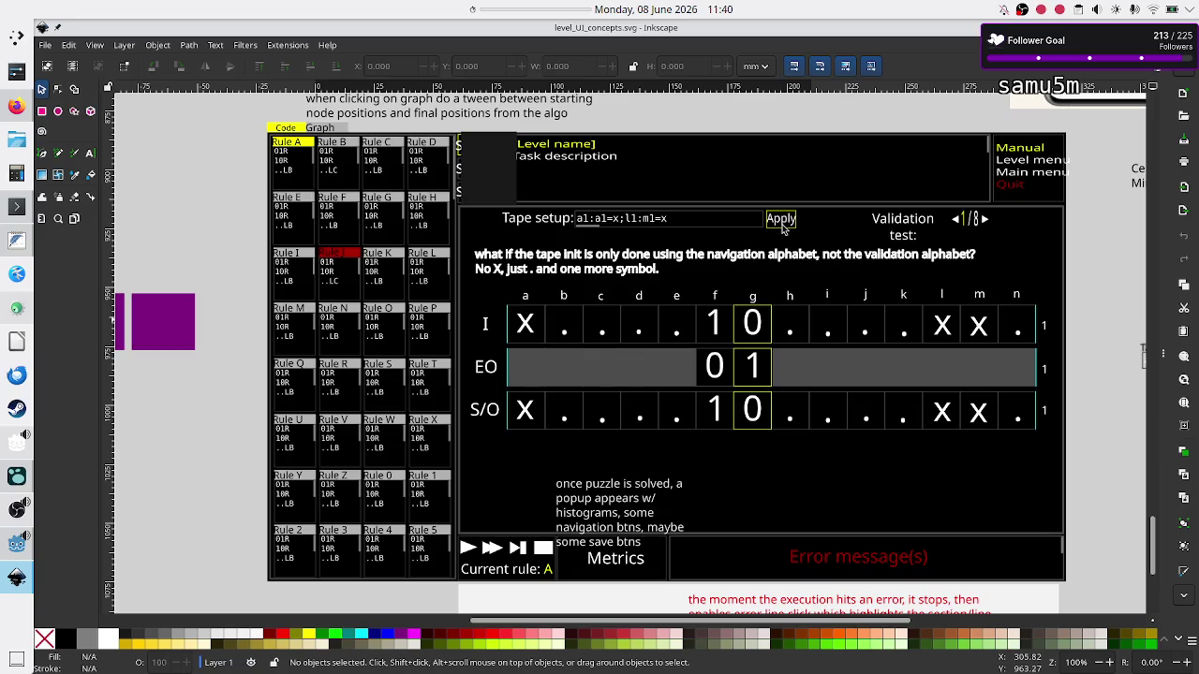
Return from the Inkscape mockup to the Tape_UI scene in Godot
key(alt+Tab)
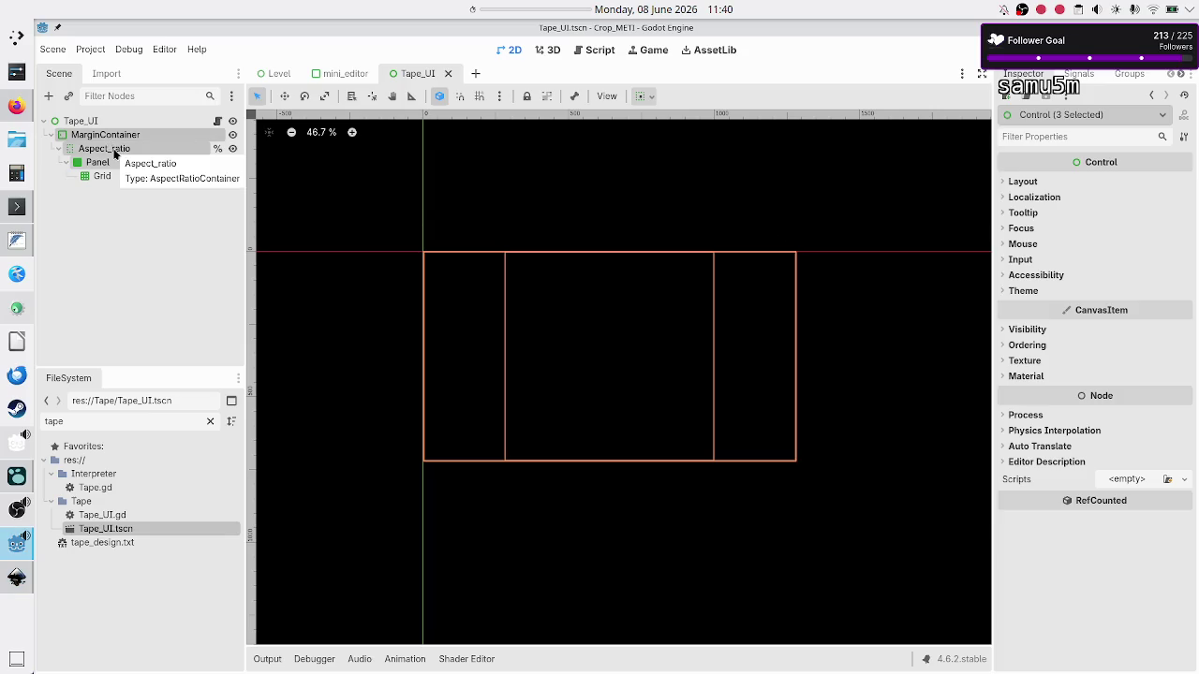
Delete the MarginContainer hierarchy and add a GridContainer child under Tape_UI
key(Delete)
key(Return)
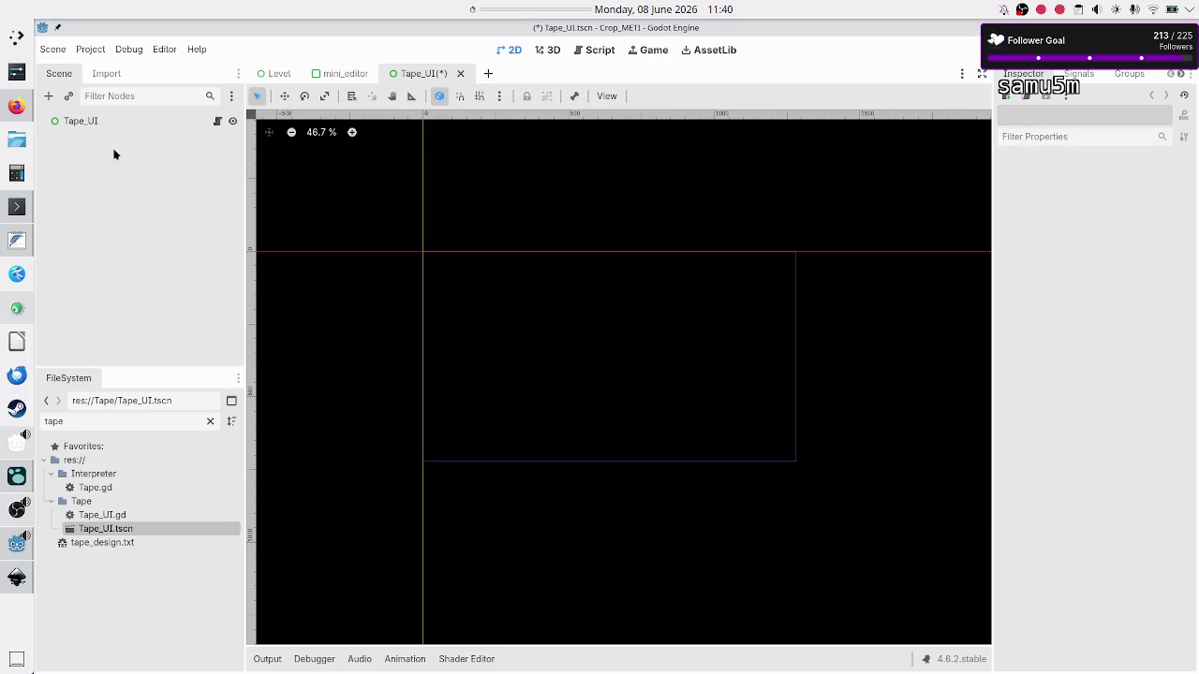
click(83, 120)
click(46, 96)
text(gridco)
key(Return)
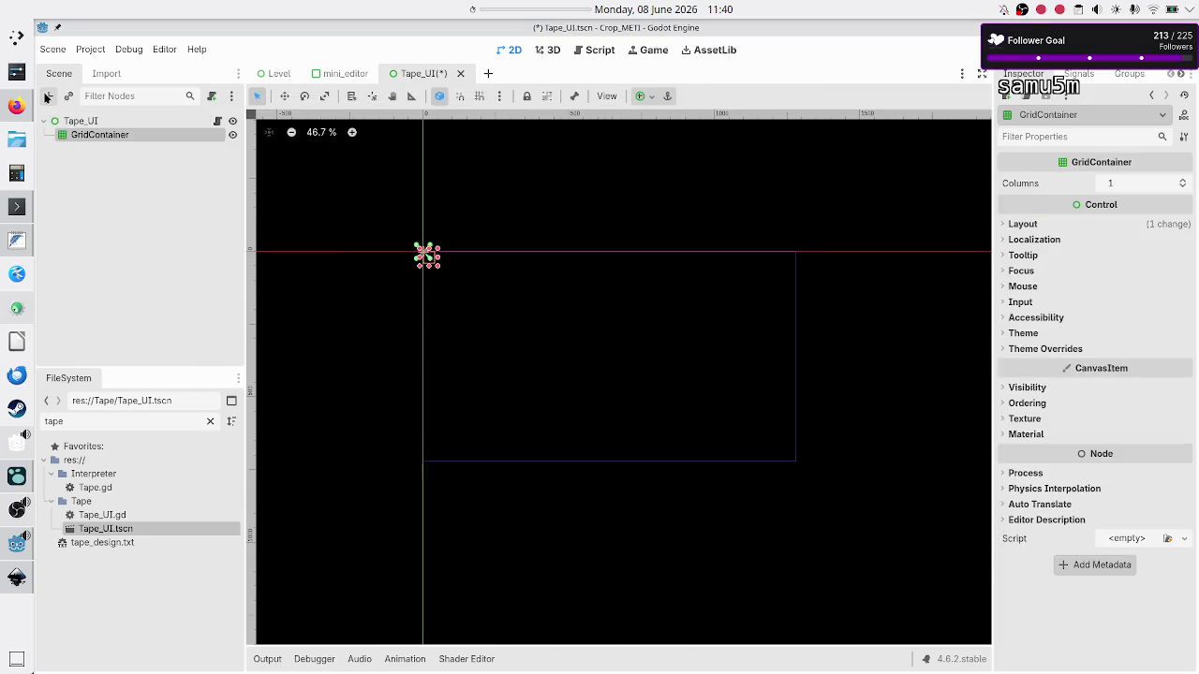
Give the GridContainer the Full Rect anchor preset and save Tape_UI.tscn
click(653, 98)
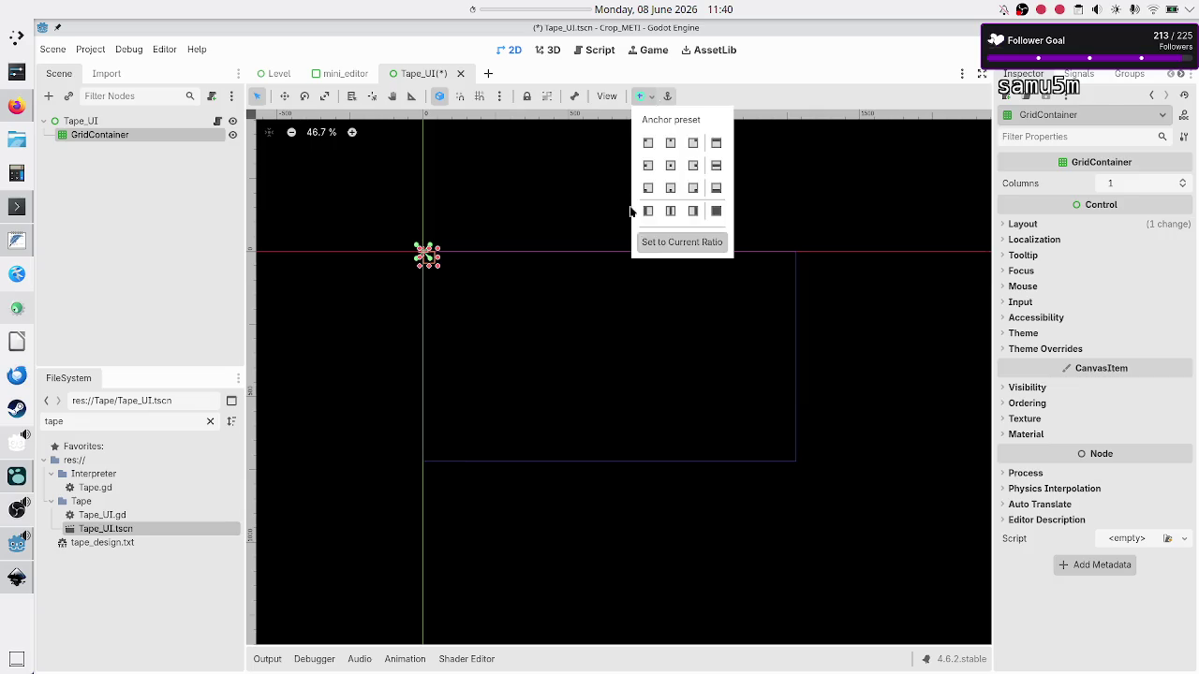
click(716, 212)
click(169, 231)
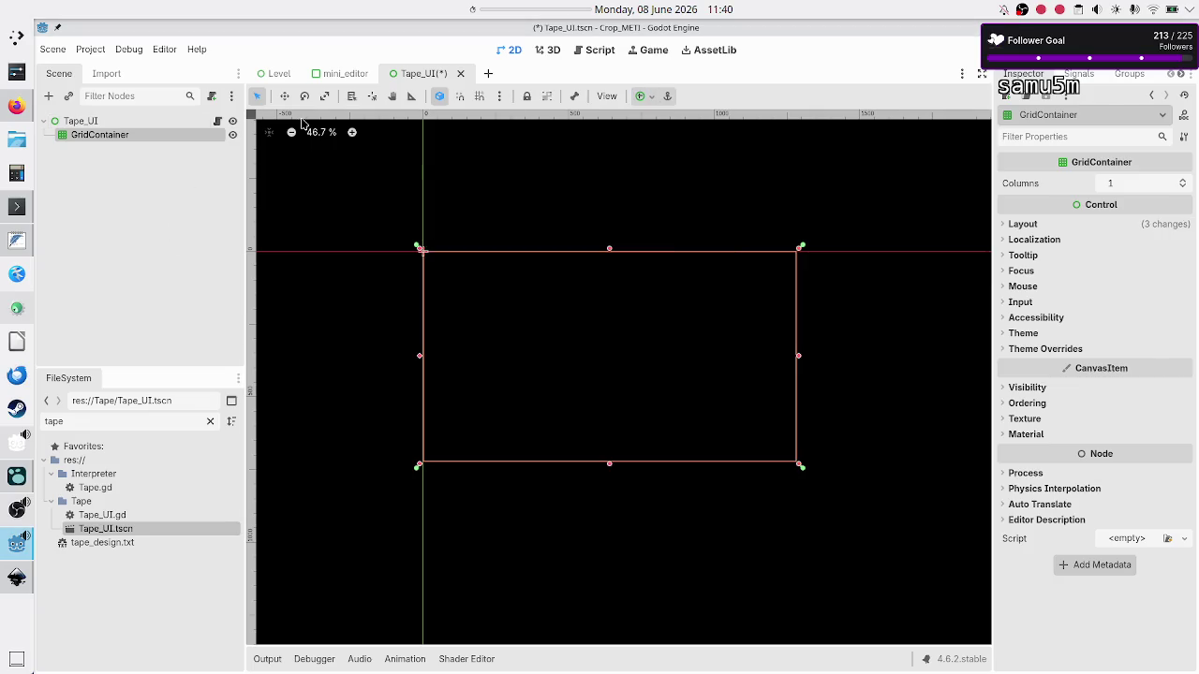
key(ctrl+s)
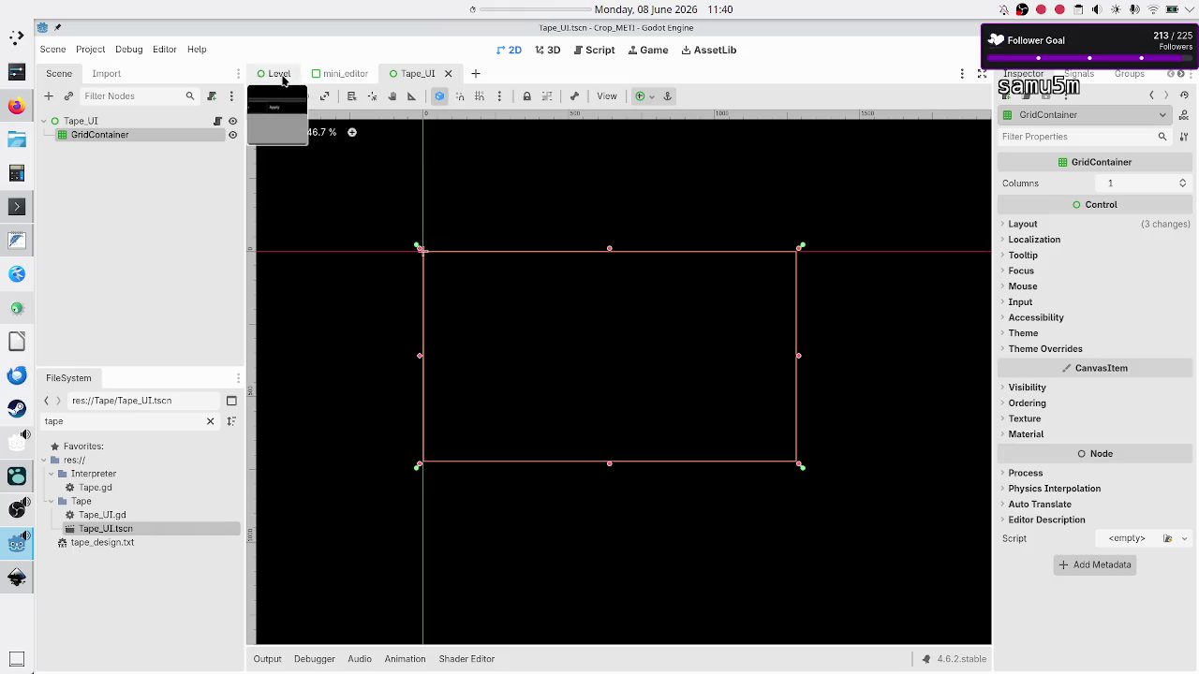
click(600, 49)
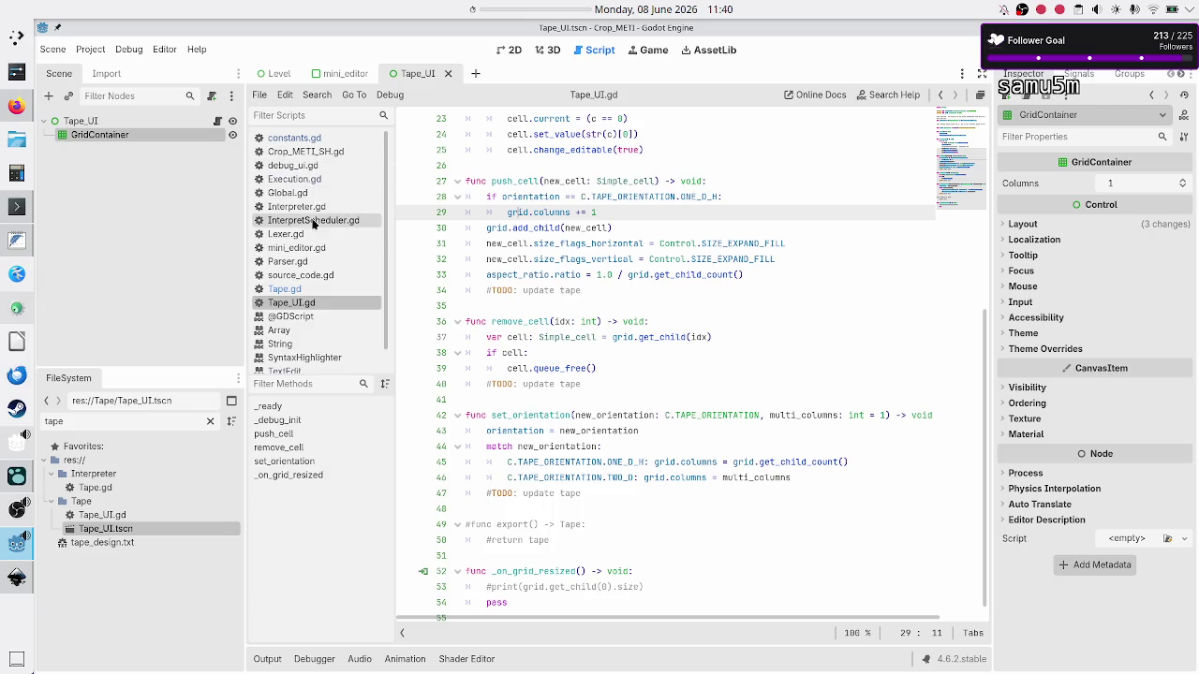
Close all open scripts from the script editor's File menu
scroll(314, 248, down, 1)
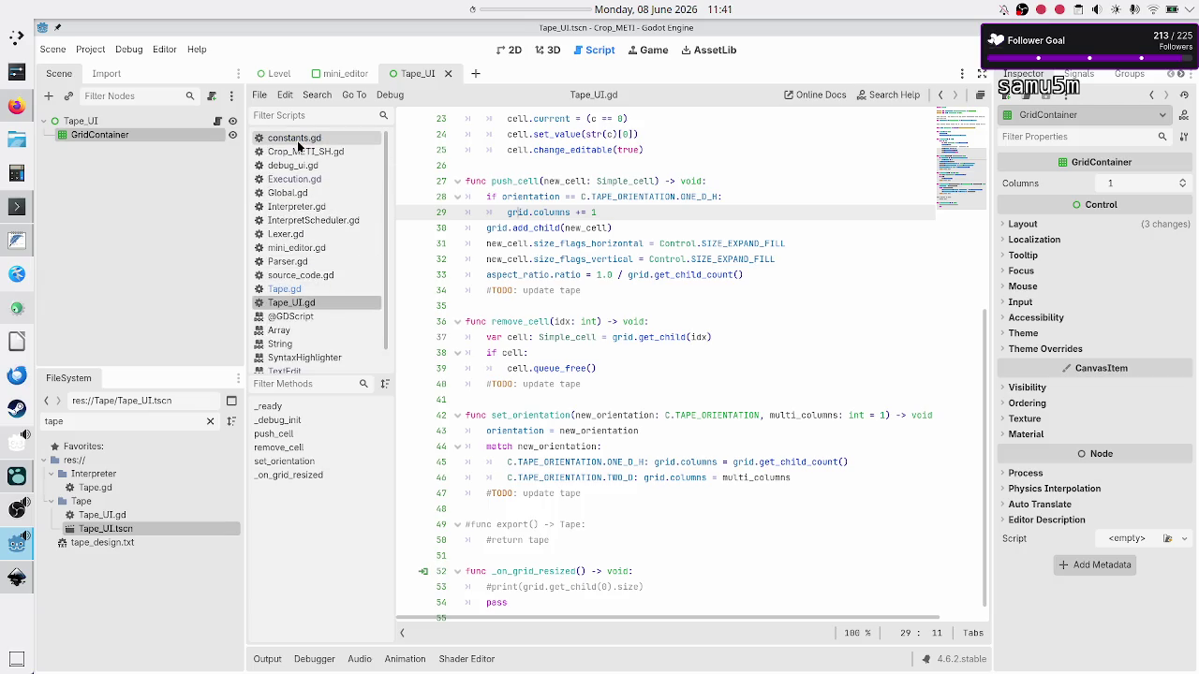
click(296, 140)
click(266, 94)
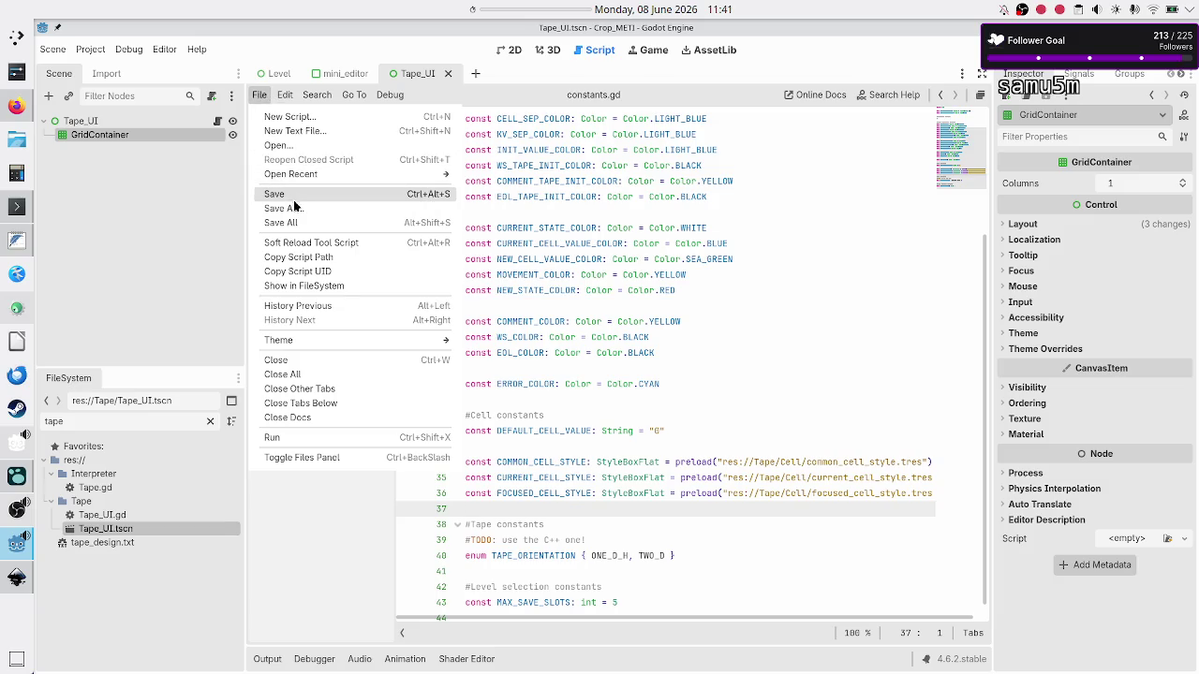
click(310, 374)
Reopen Tape_UI.gd, clear the file filter, and open level_data.gd from the Global folder
double_click(121, 516)
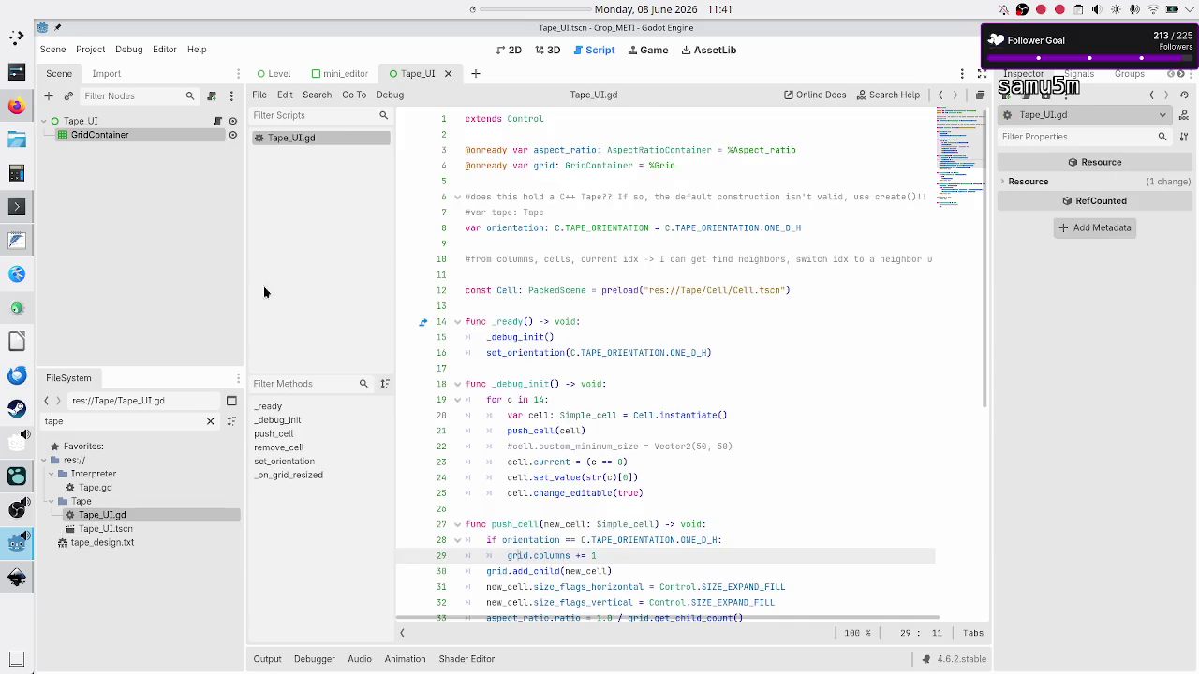
double_click(119, 419)
key(BackSpace)
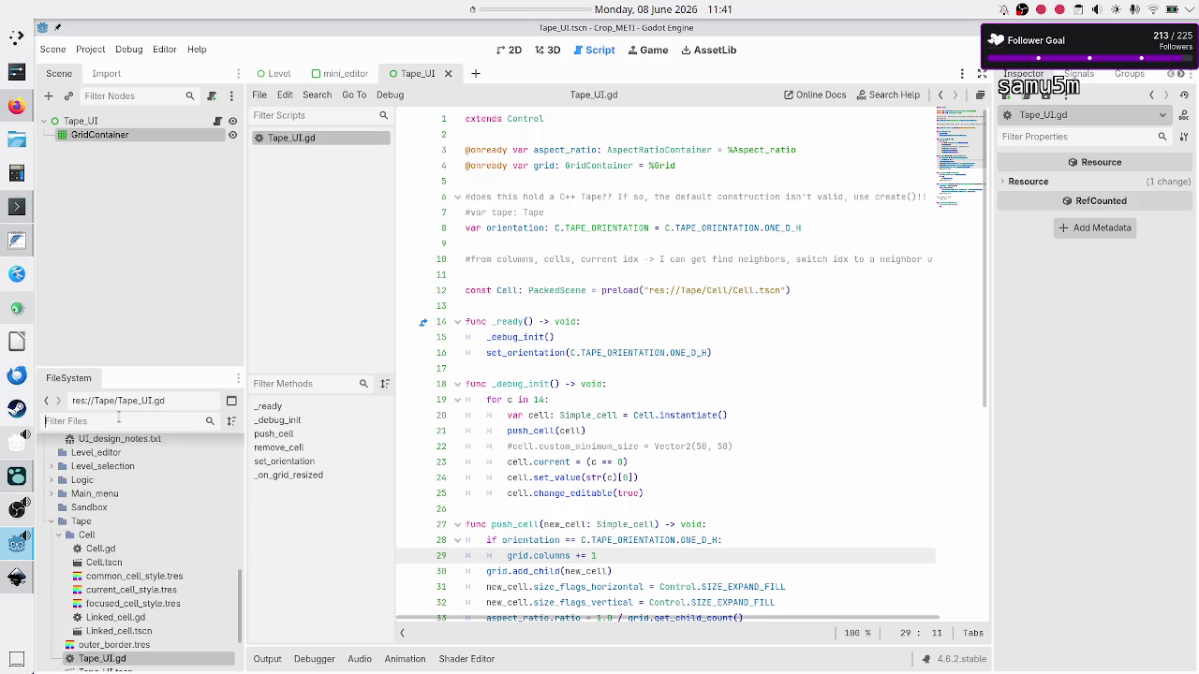
scroll(103, 522, down, 4)
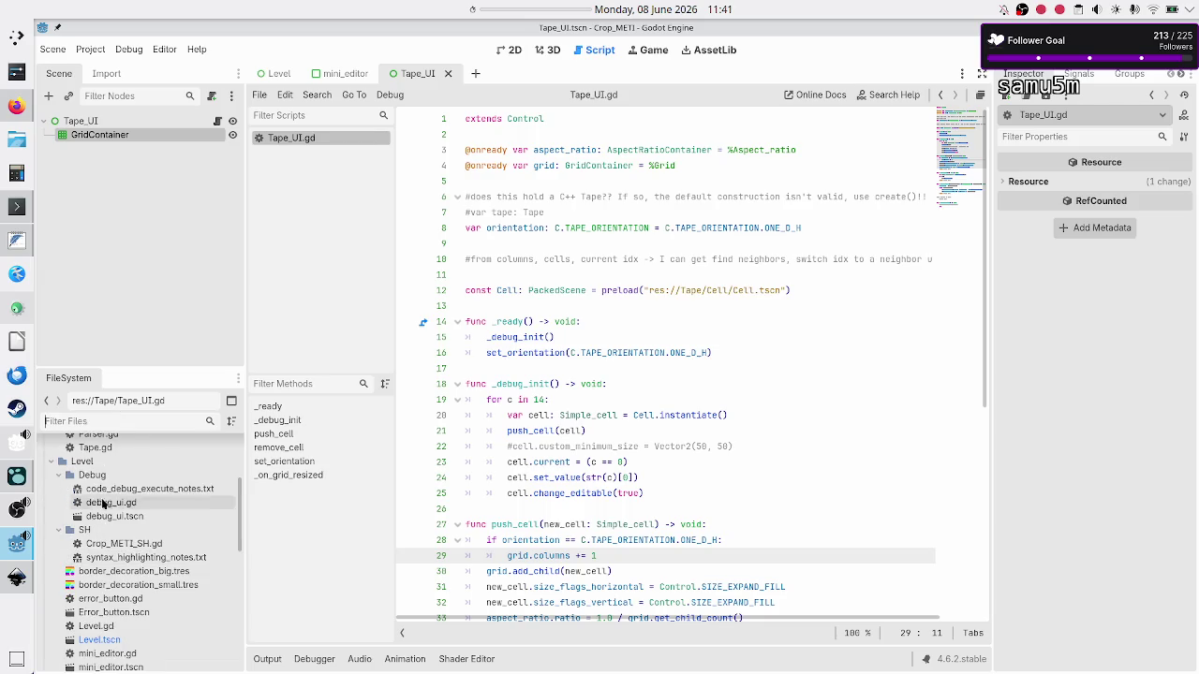
scroll(103, 522, up, 5)
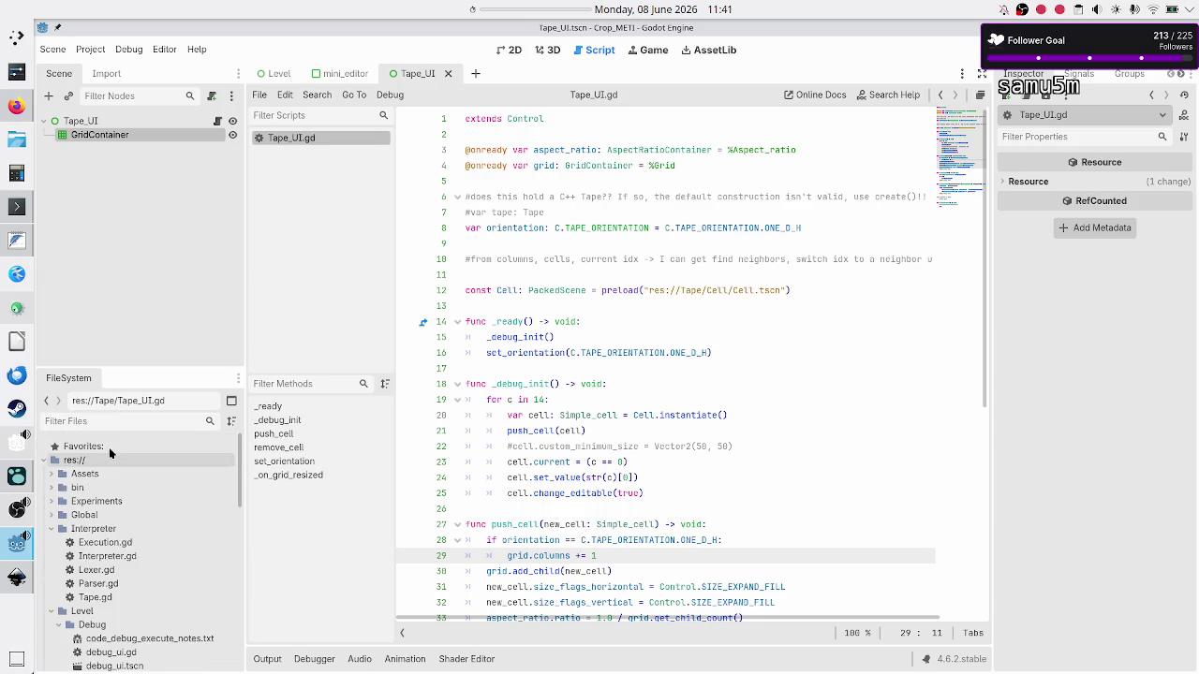
click(52, 515)
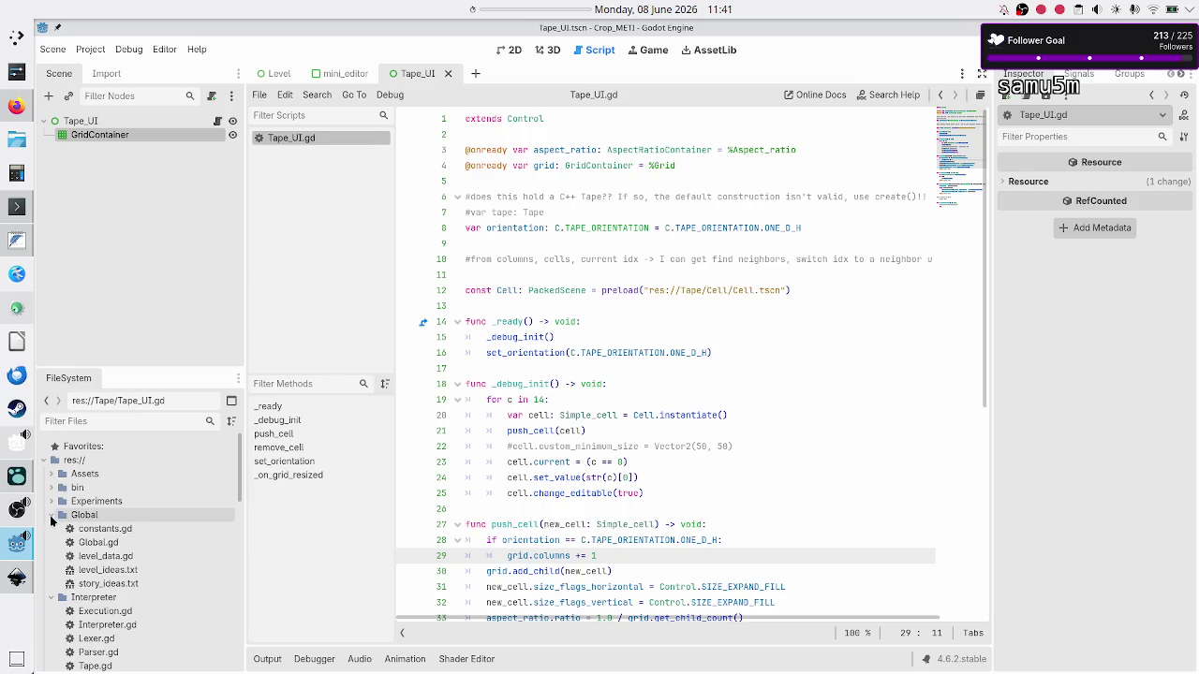
double_click(127, 556)
click(657, 477)
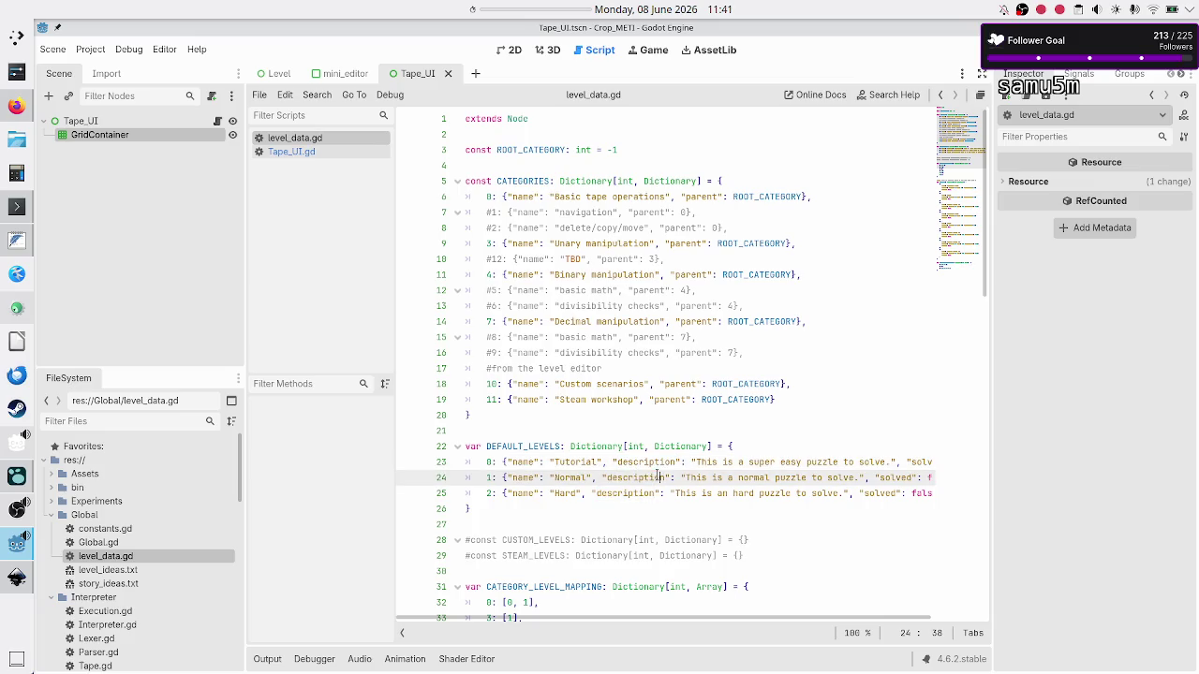
Split the Tutorial entry of DEFAULT_LEVELS into separate name, description, solved and closing-brace lines
key(Up)
key(Up)
key(Up)
key(Down)
key(Down)
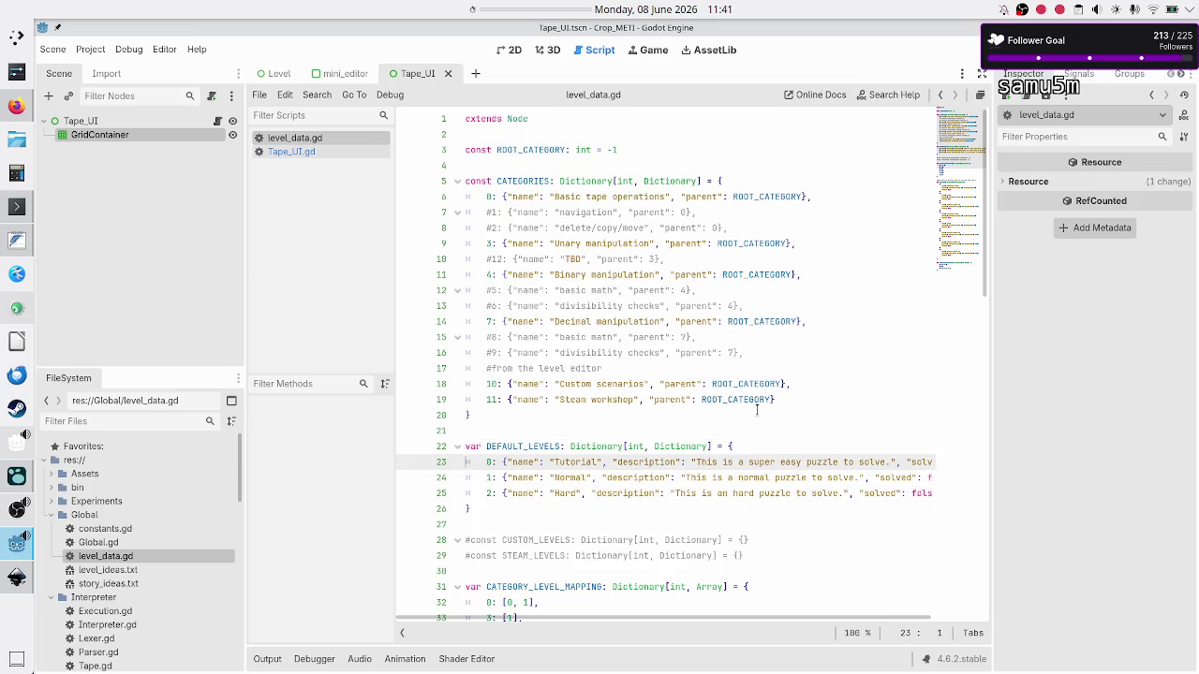
key(End)
key(Home)
key(End)
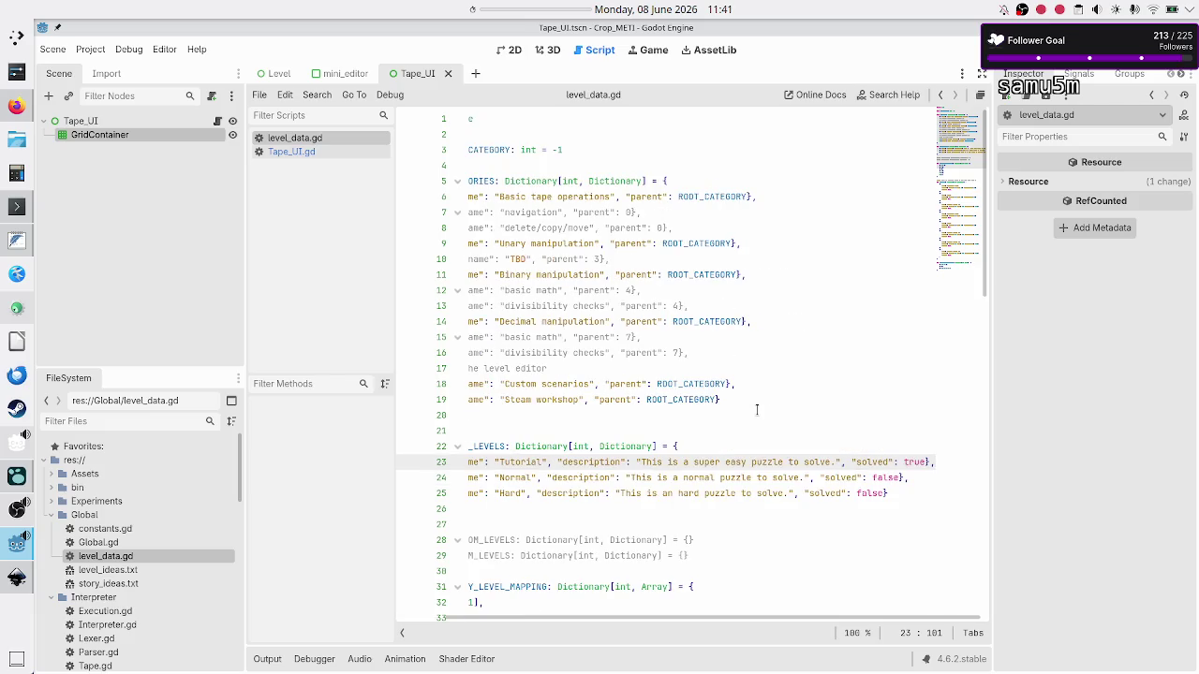
key(Right)
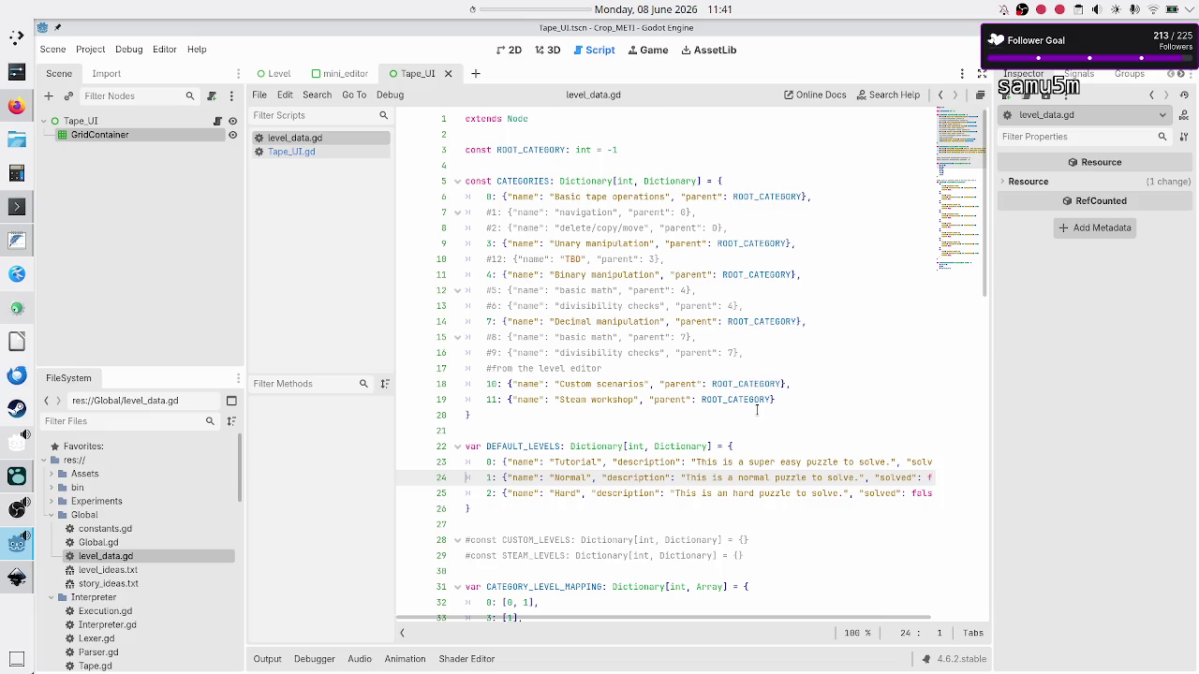
key(Up)
key(Right)
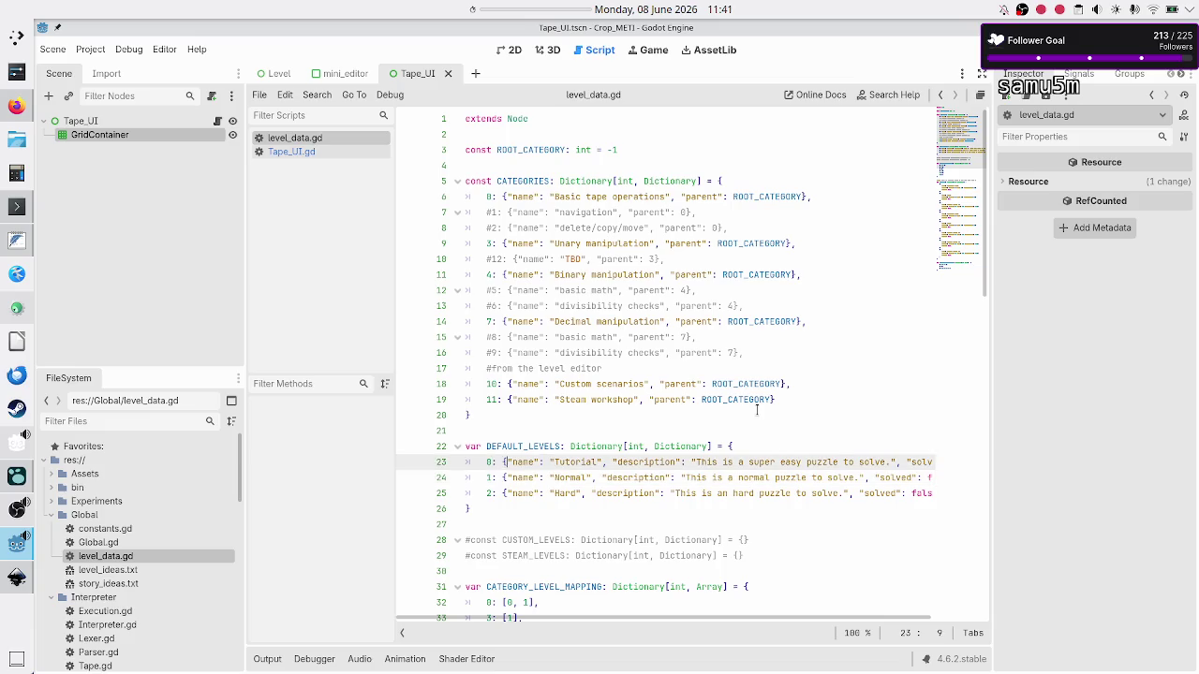
key(Return)
key(ctrl+Right)
key(ctrl+Right)
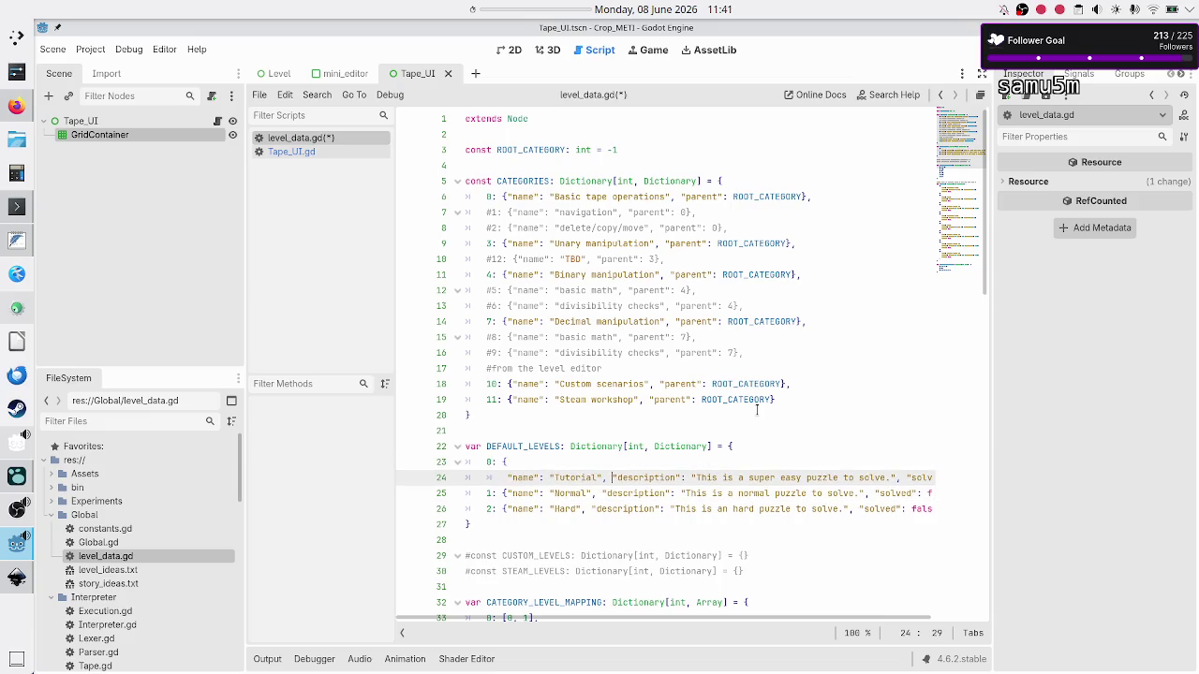
key(Return)
key(ctrl+Right)
key(ctrl+Right)
key(ctrl+Right)
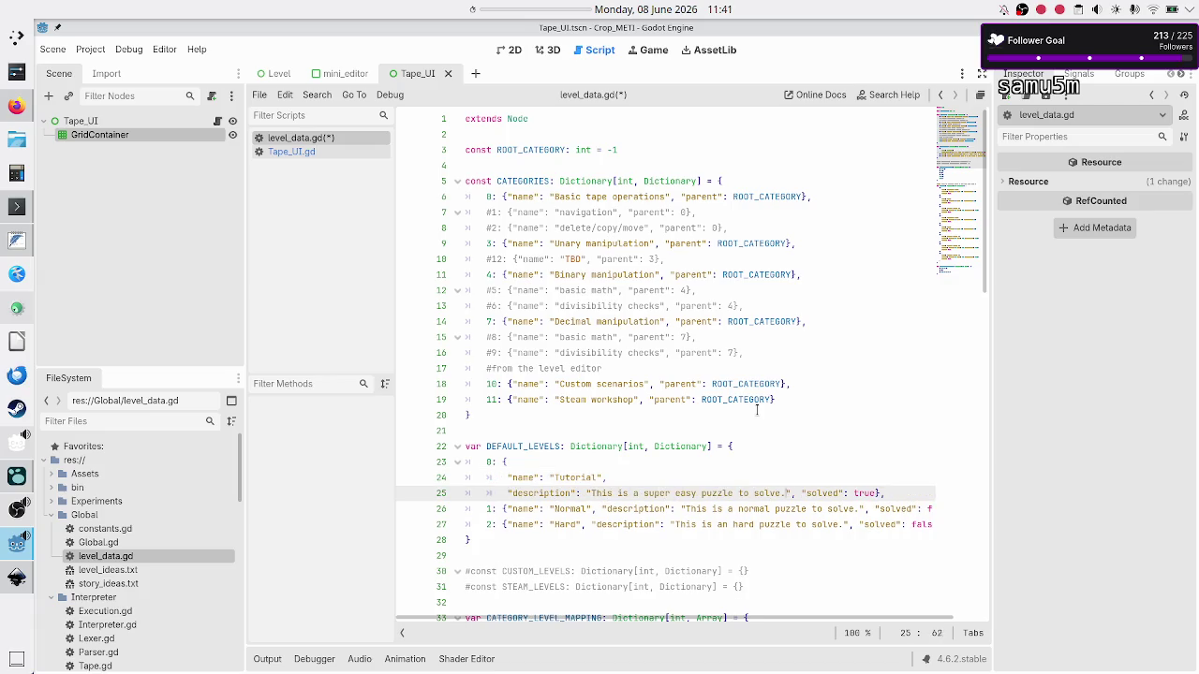
key(Return)
key(Right)
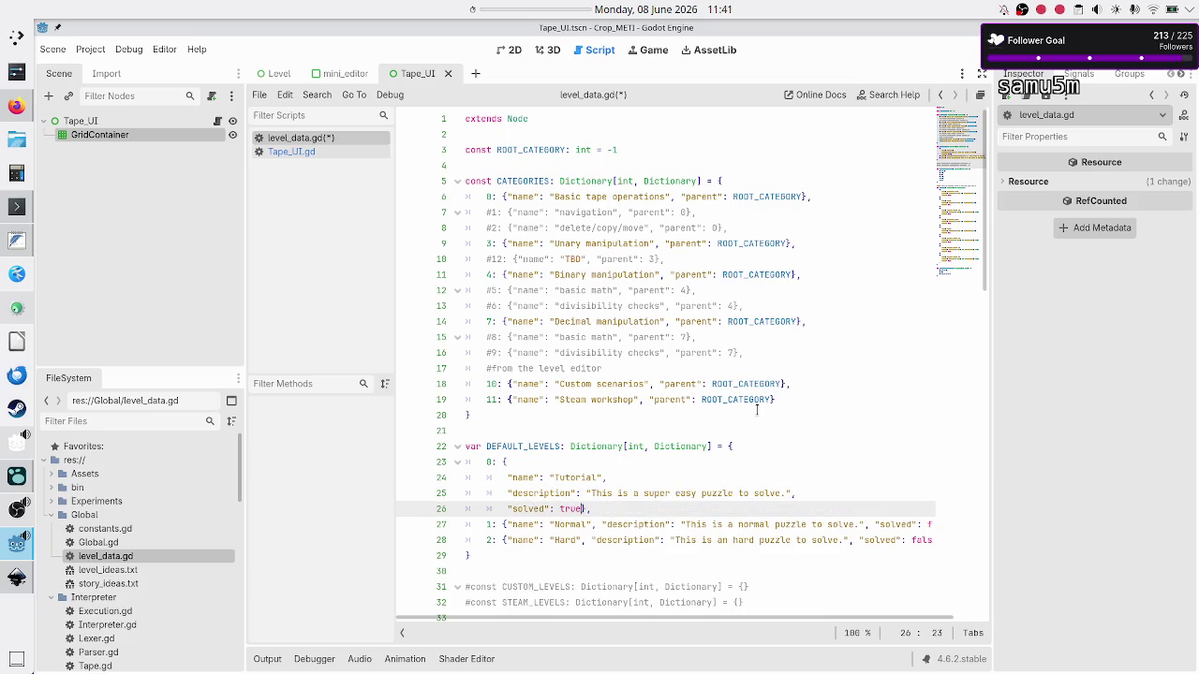
key(Return)
key(Down)
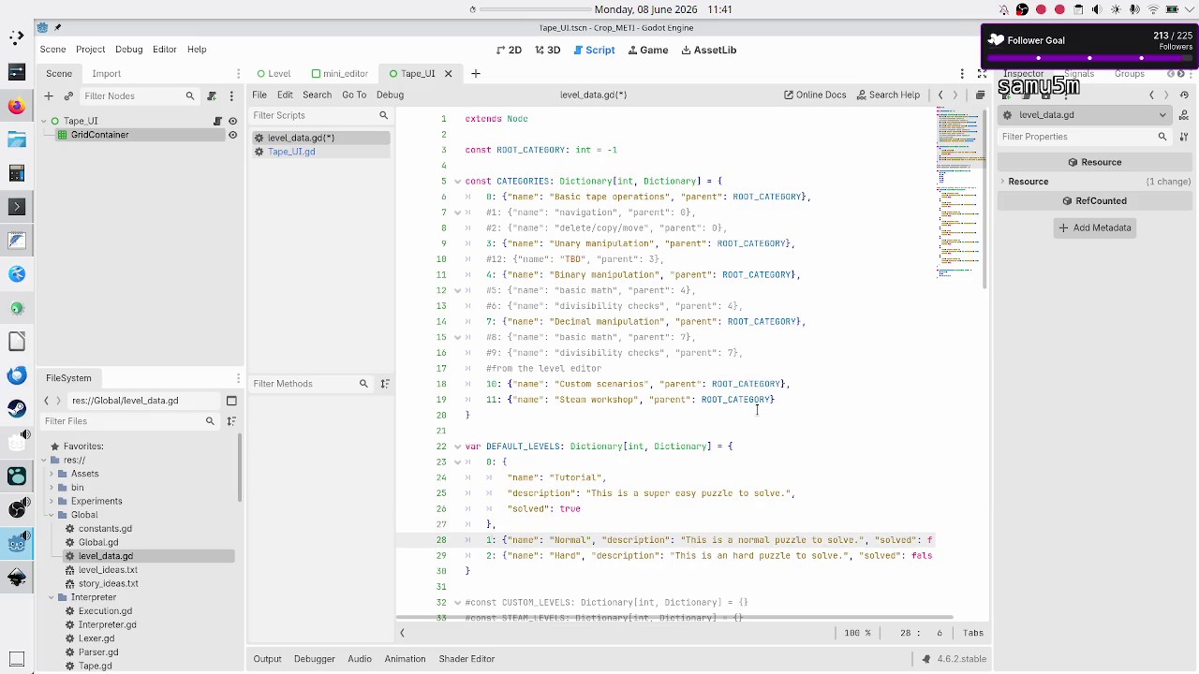
Spread the Normal entry over separate name, description, solved and closing-brace lines
key(Right)
key(Return)
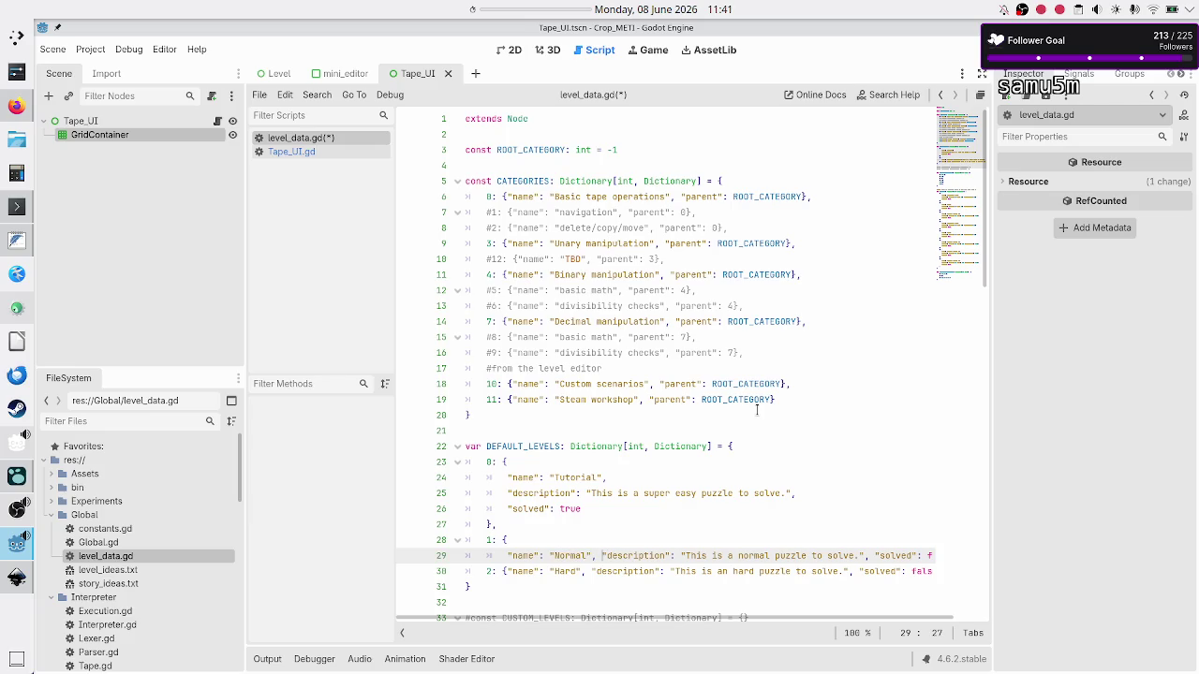
key(Return)
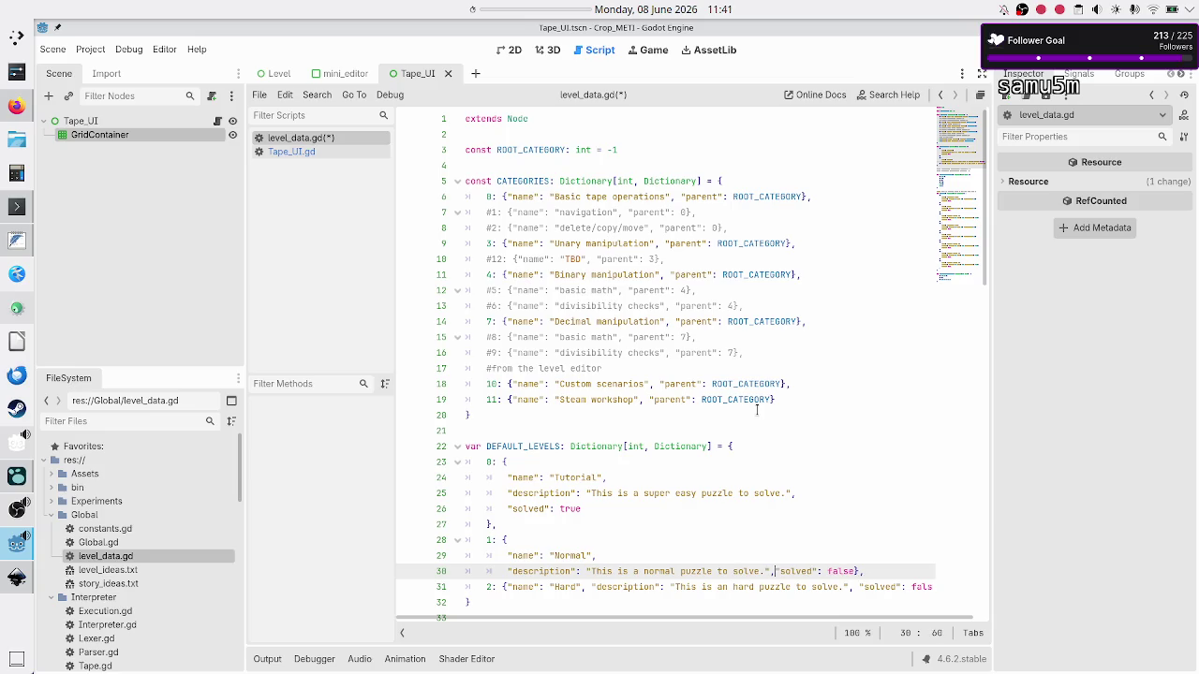
key(Return)
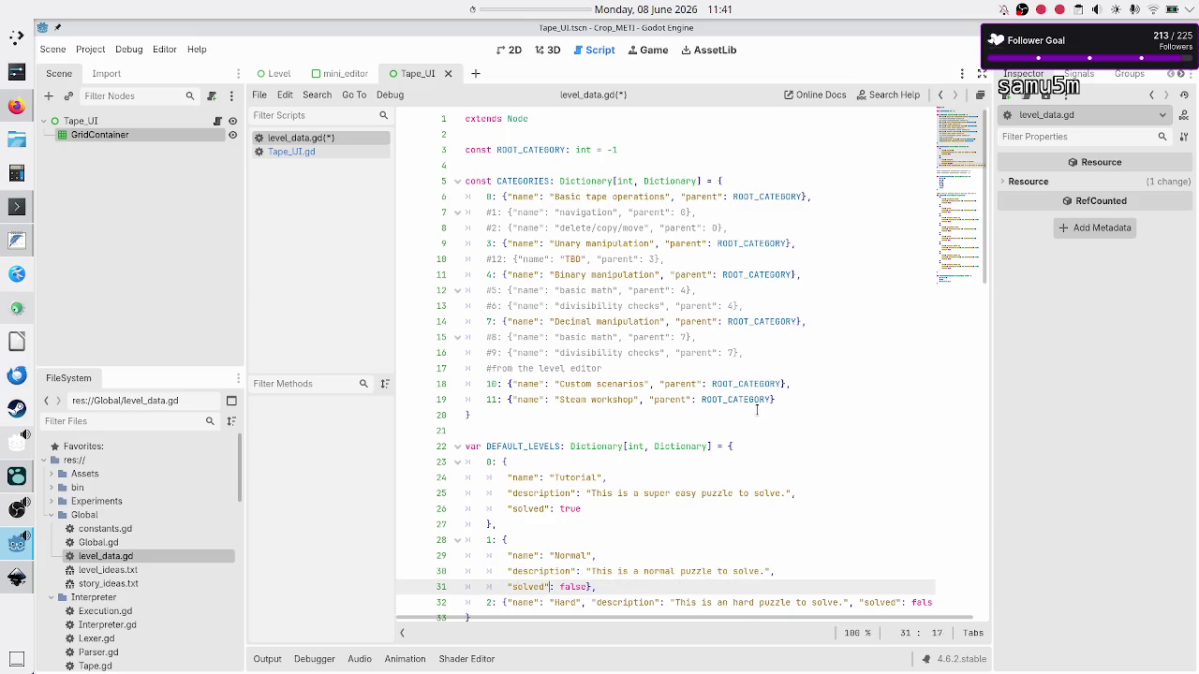
key(Return)
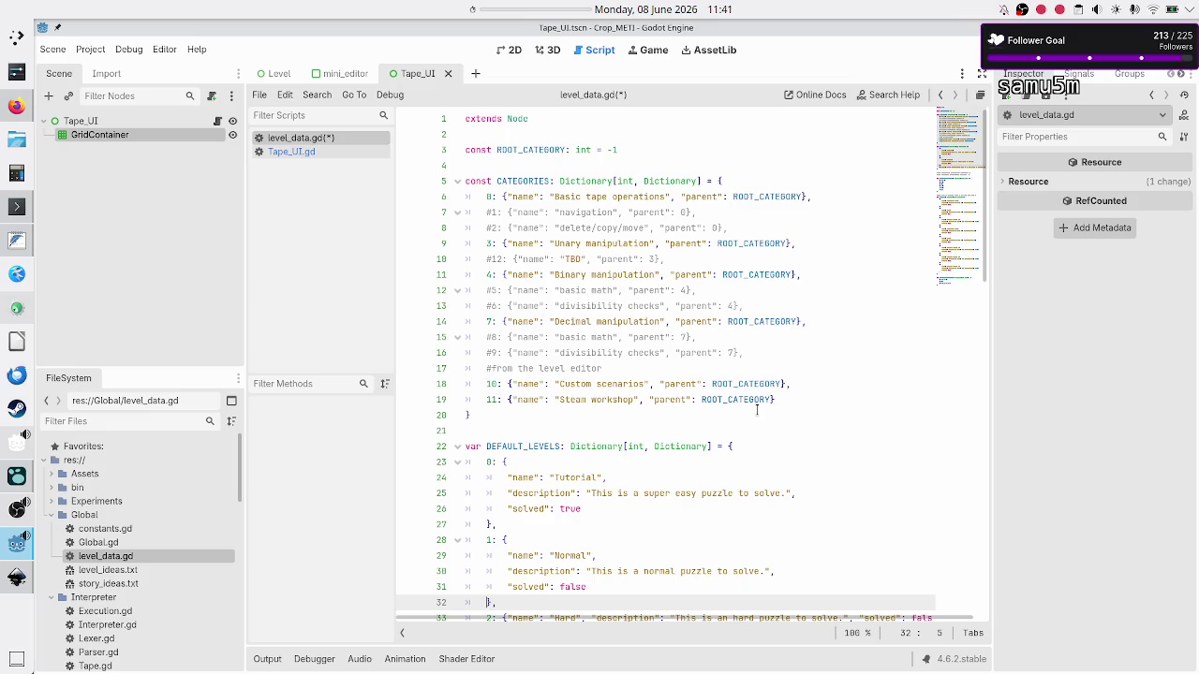
scroll(757, 409, down, 1)
Spread the Hard entry over separate name, description, solved and closing-brace lines
key(Down)
key(Return)
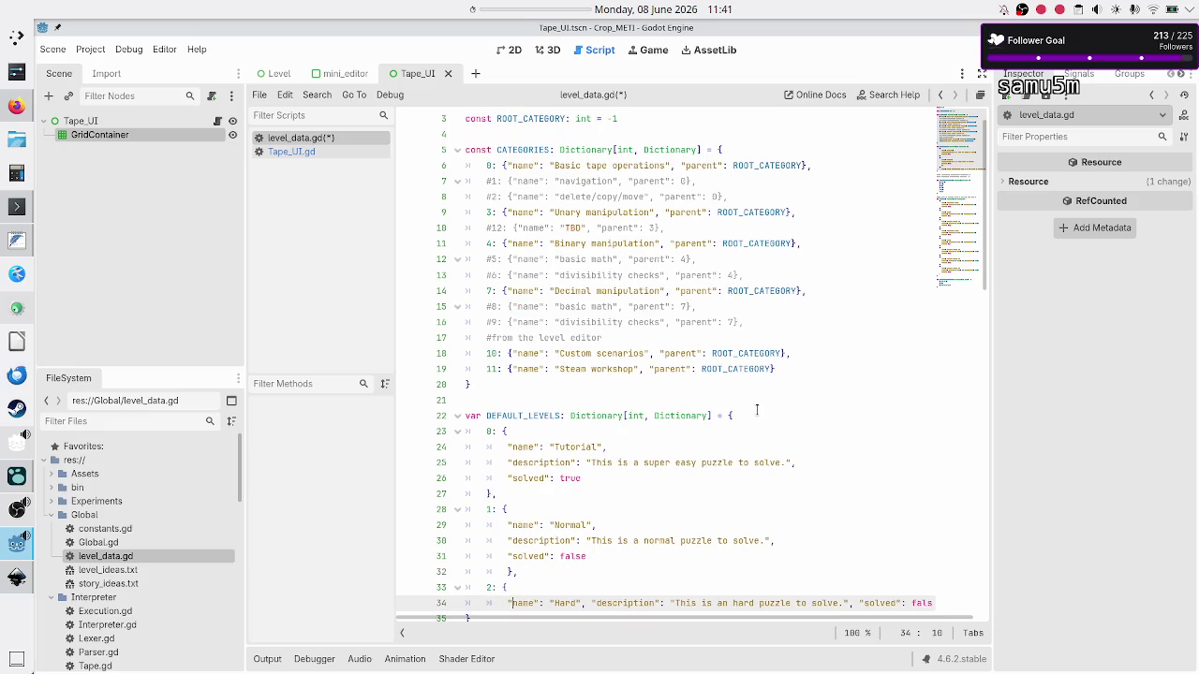
key(Return)
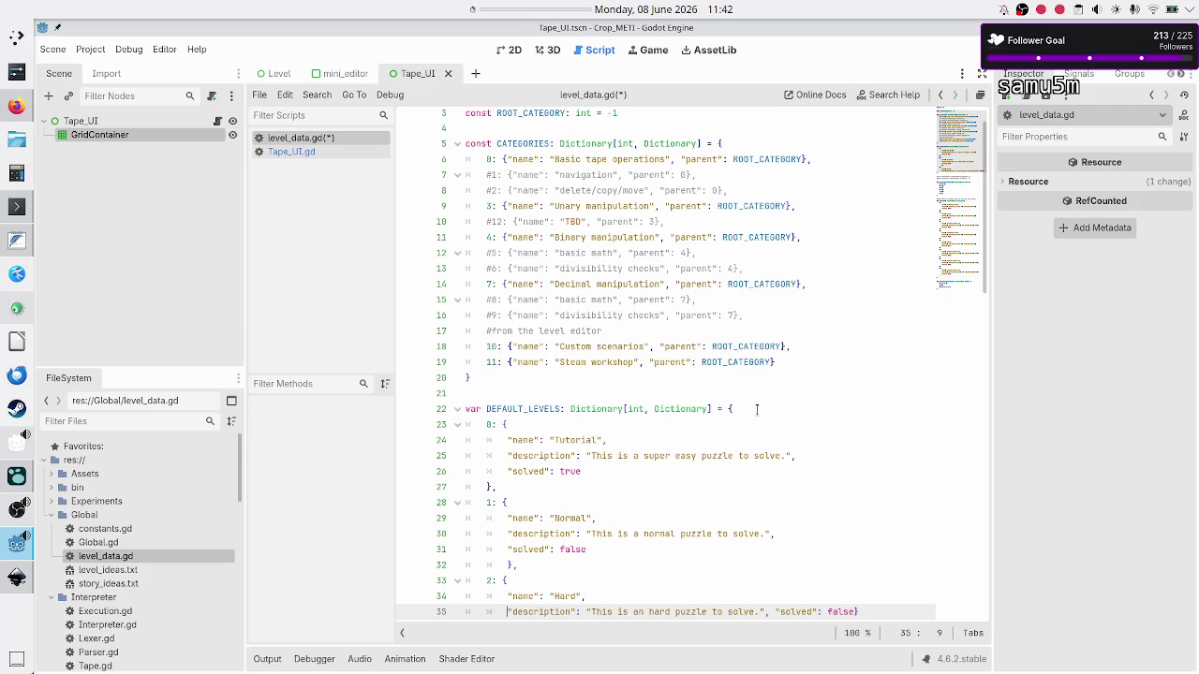
key(ctrl+Right)
key(ctrl+Right)
key(ctrl+Right)
key(Return)
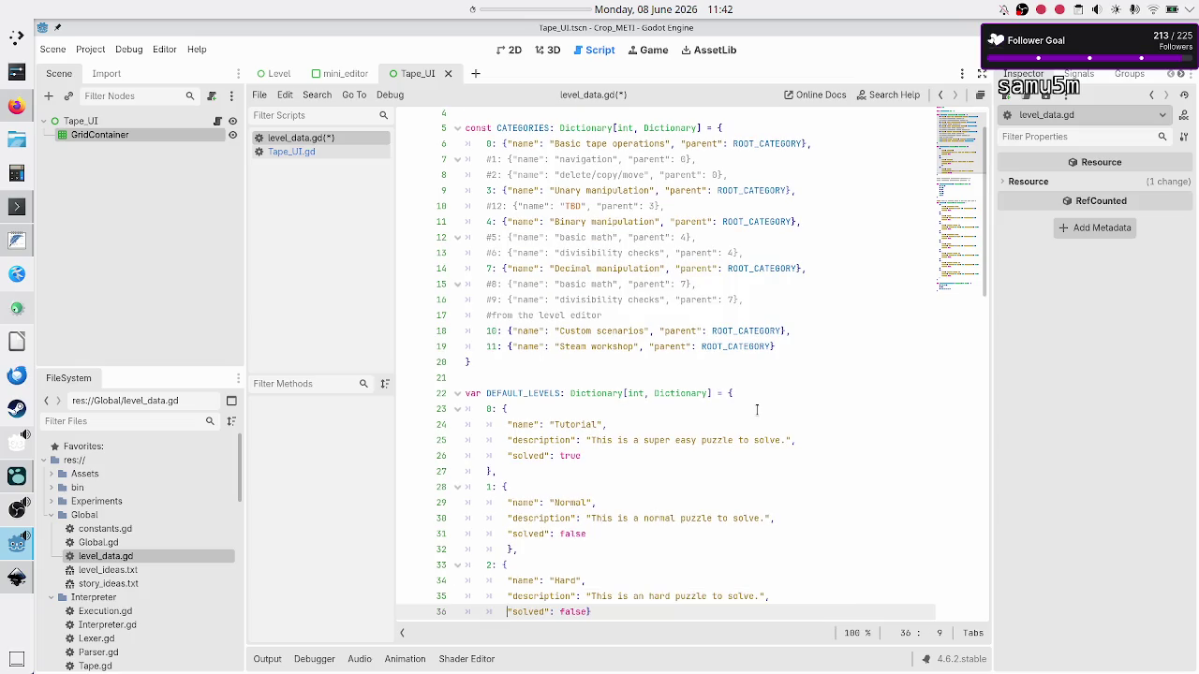
key(End)
key(Return)
scroll(756, 409, down, 1)
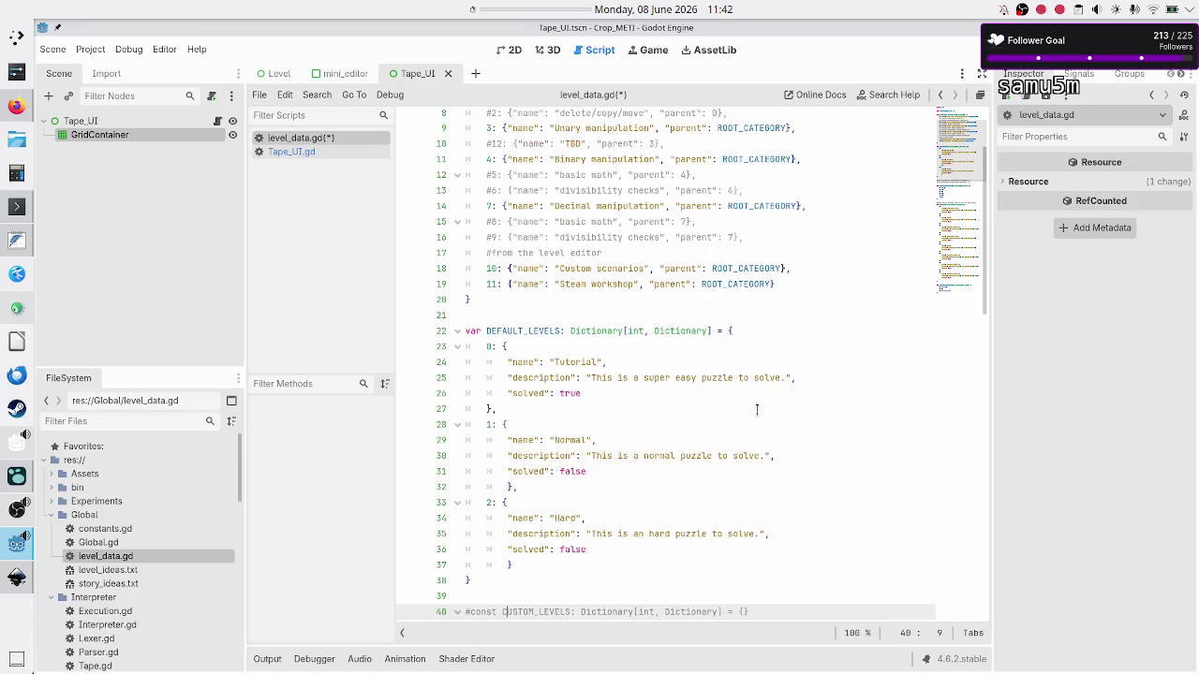
key(Down)
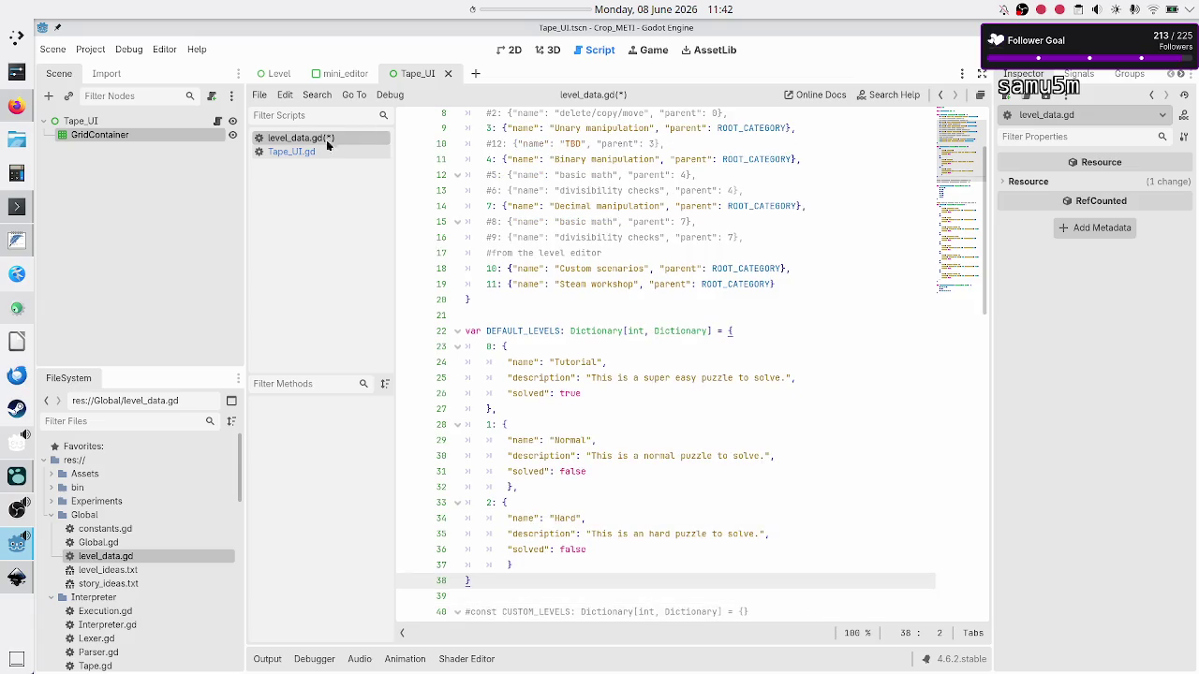
Check the current_lvl_idx declaration in Global.gd, then return to level_data.gd
double_click(94, 543)
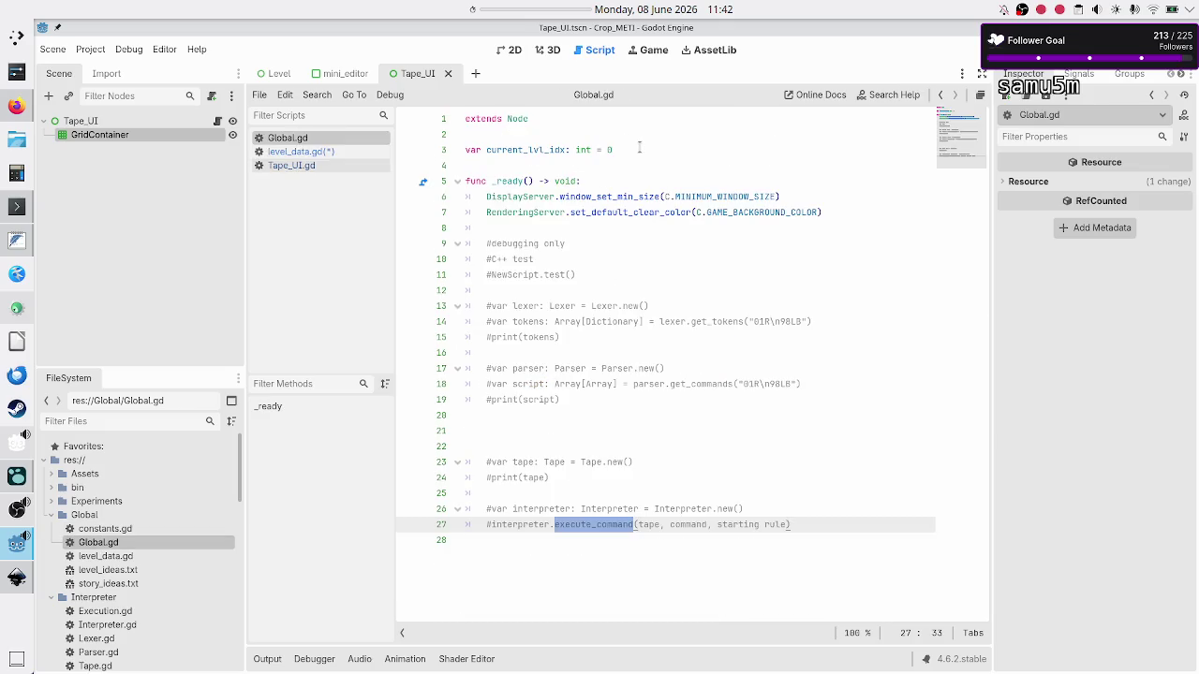
click(640, 147)
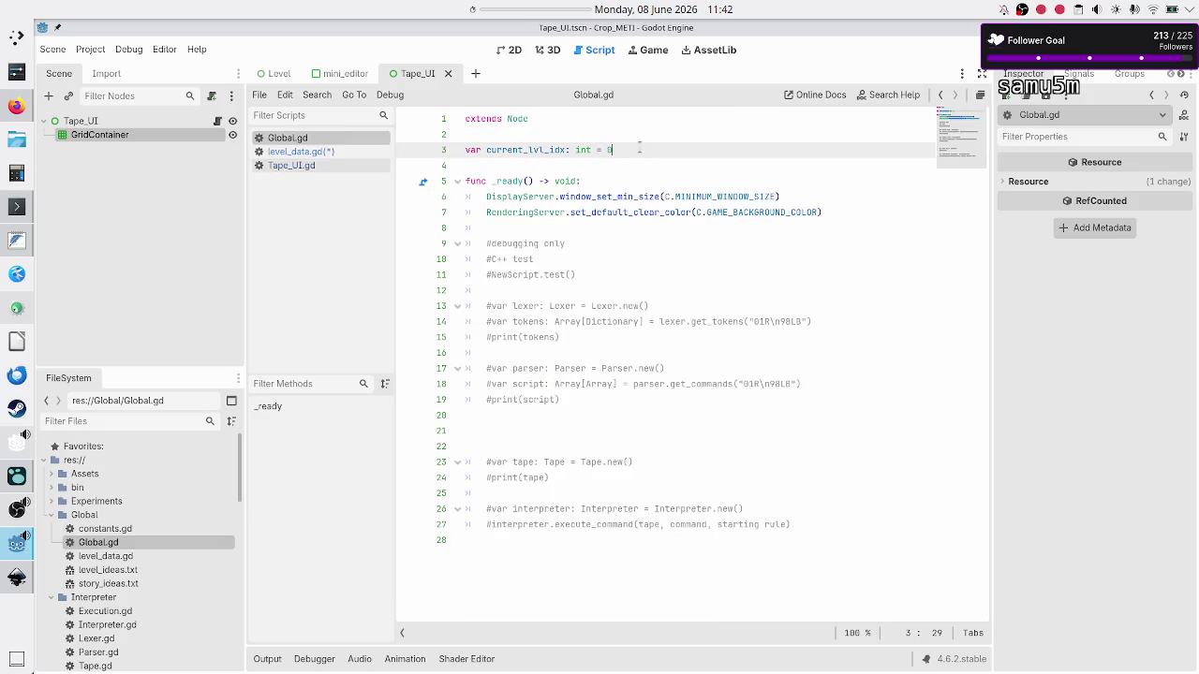
click(347, 152)
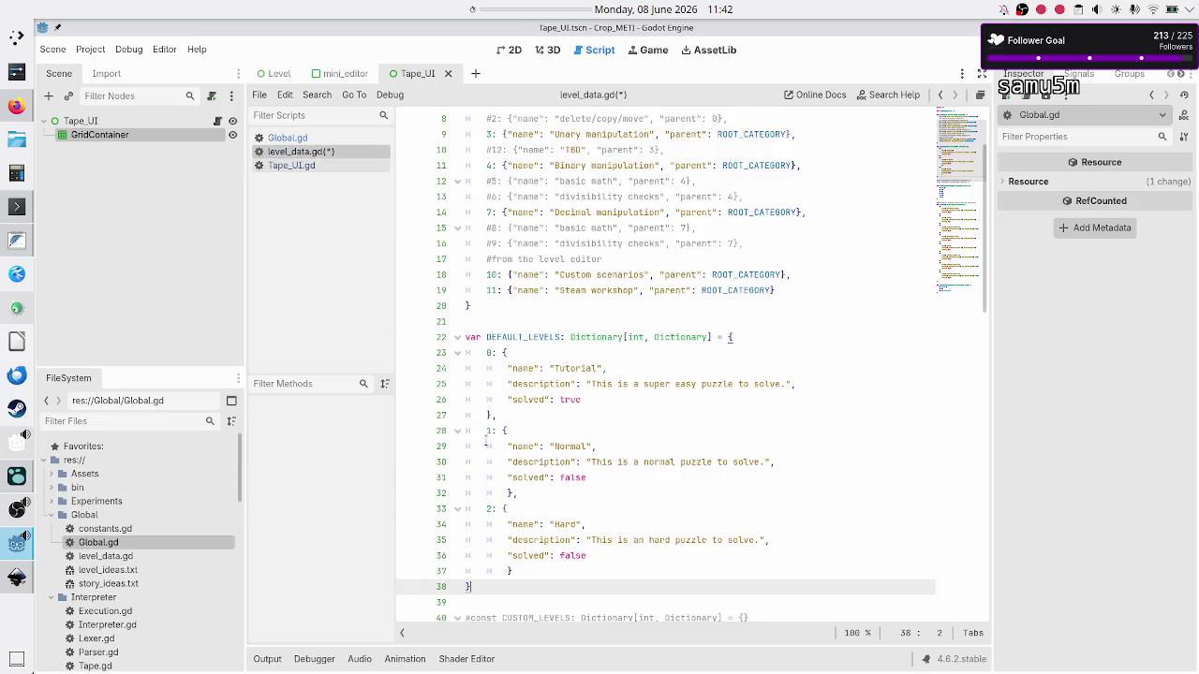
Add a comma after Tutorial's "solved": true and start a "tape key on a new line
double_click(571, 368)
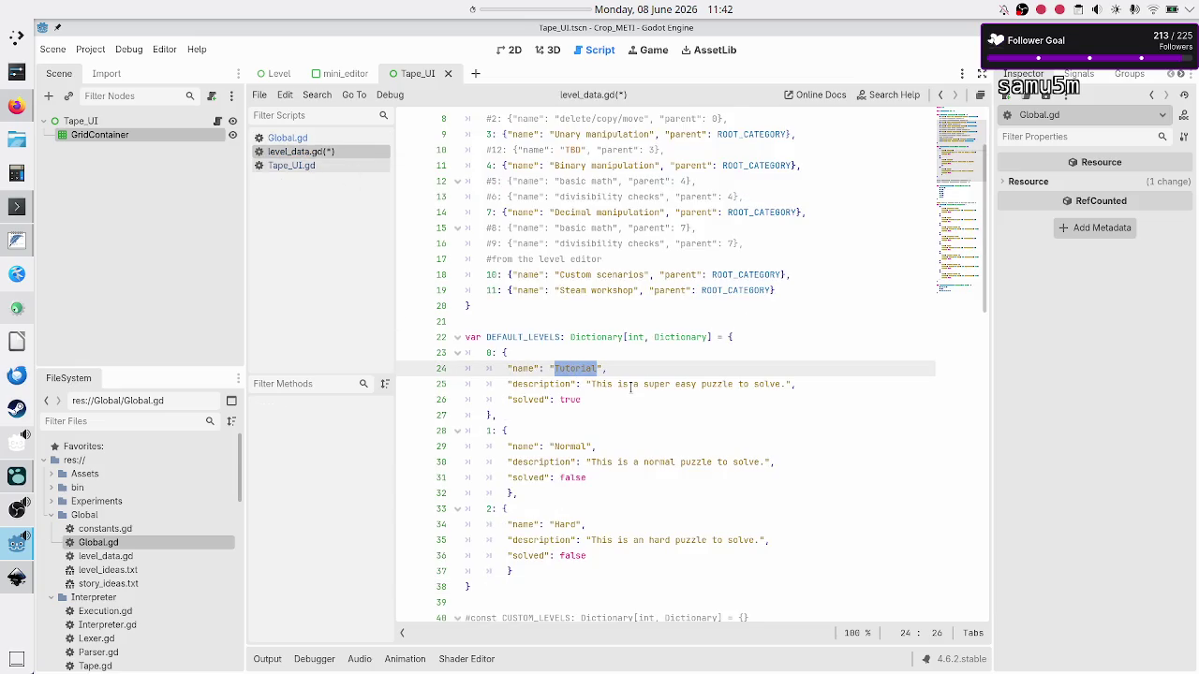
click(629, 399)
key(Up)
key(End)
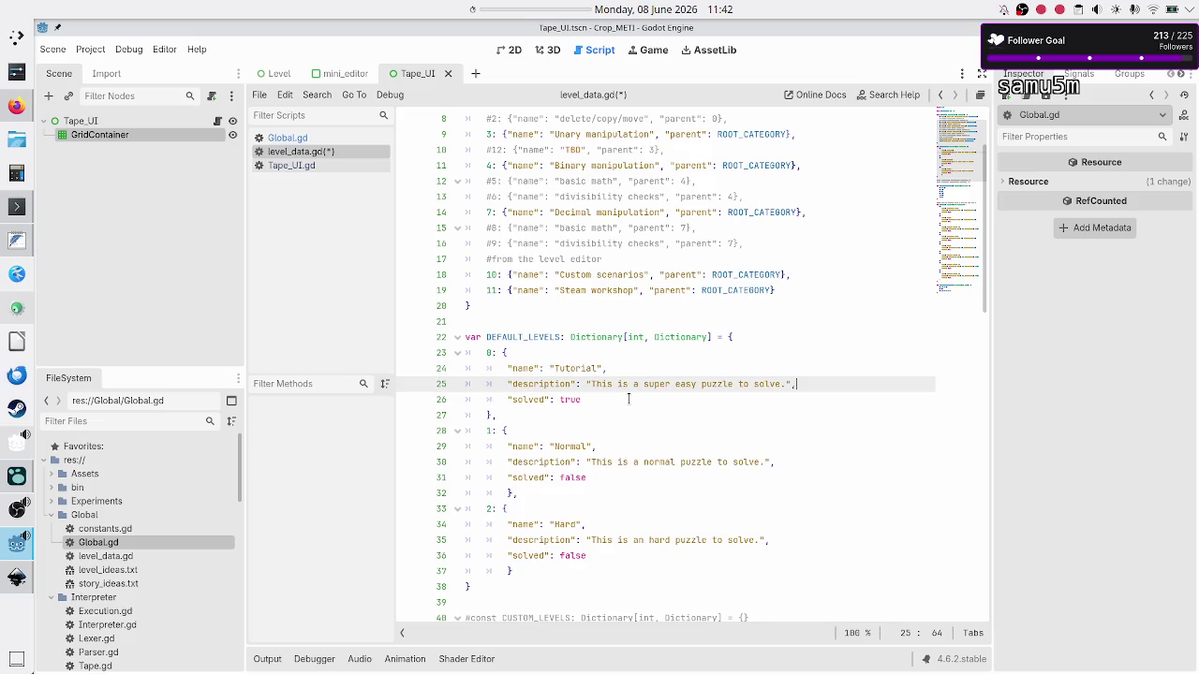
click(629, 399)
text(,)
key(Return)
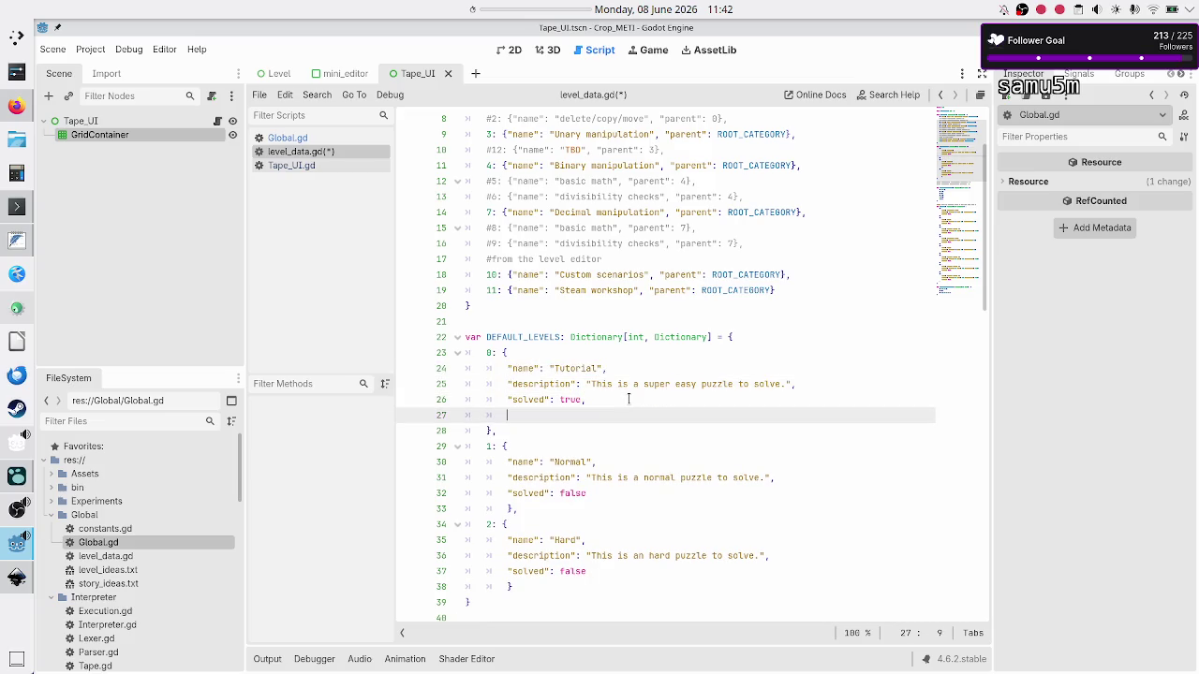
text(")
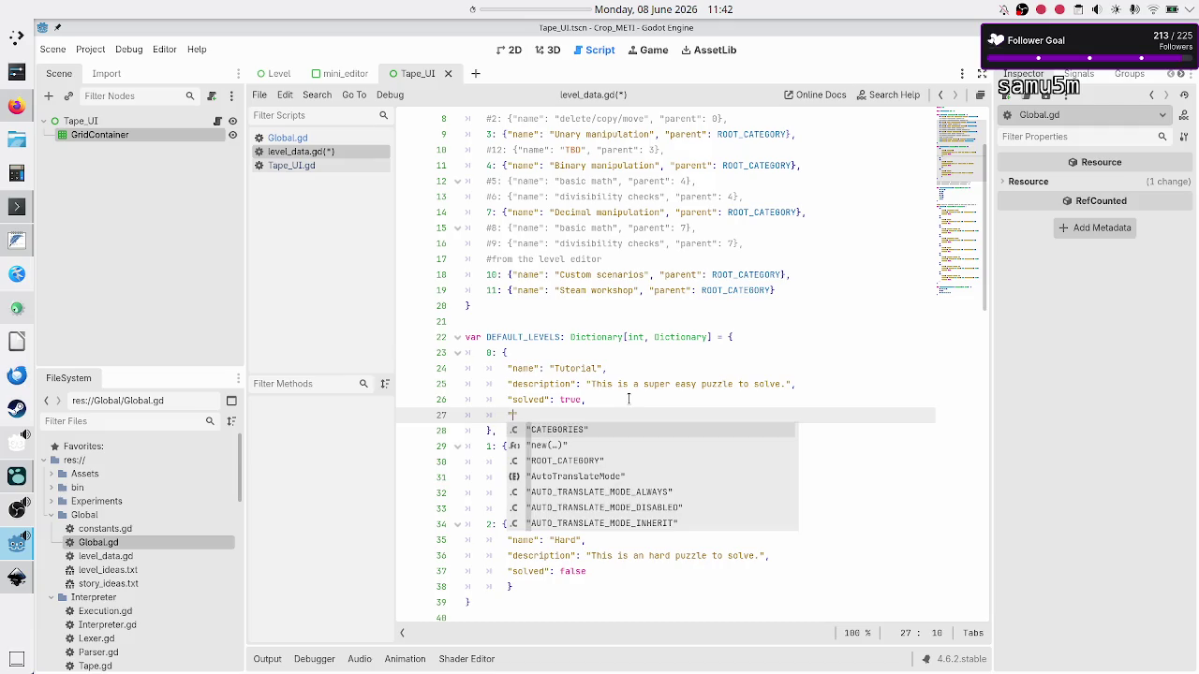
text(tape)
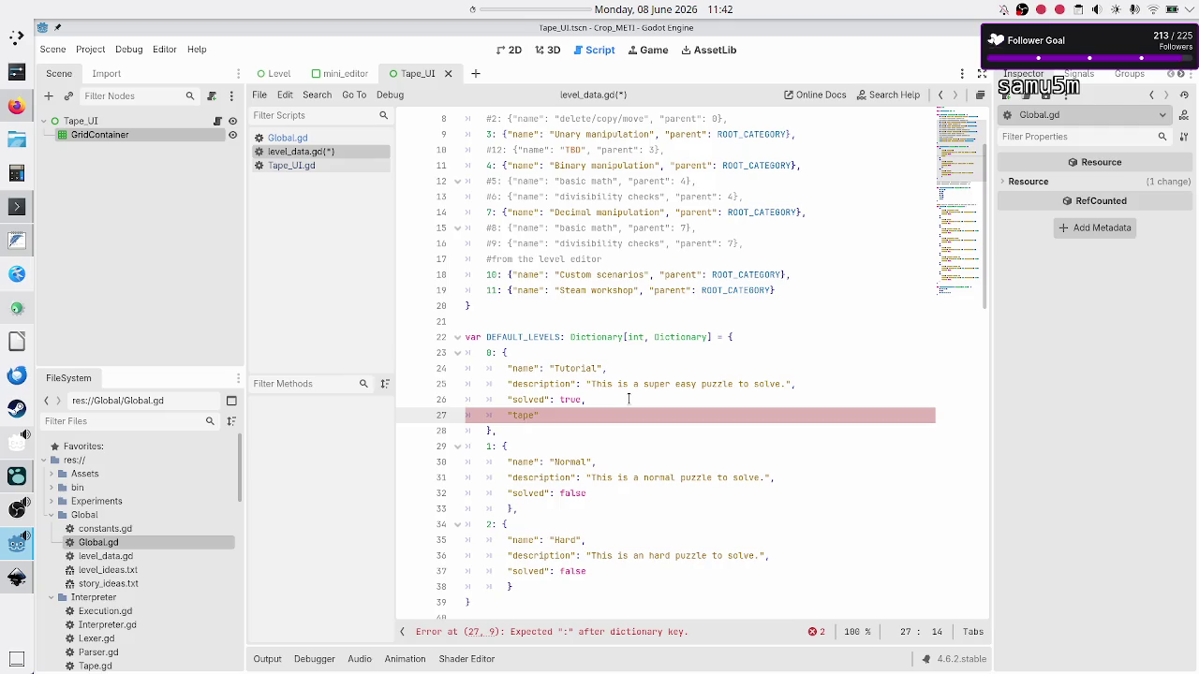
Give Tutorial "tape_rows": 1 and "tape_columns": 10, start an "input" line, then view the Inkscape mockup
text(_rows")
text(: )
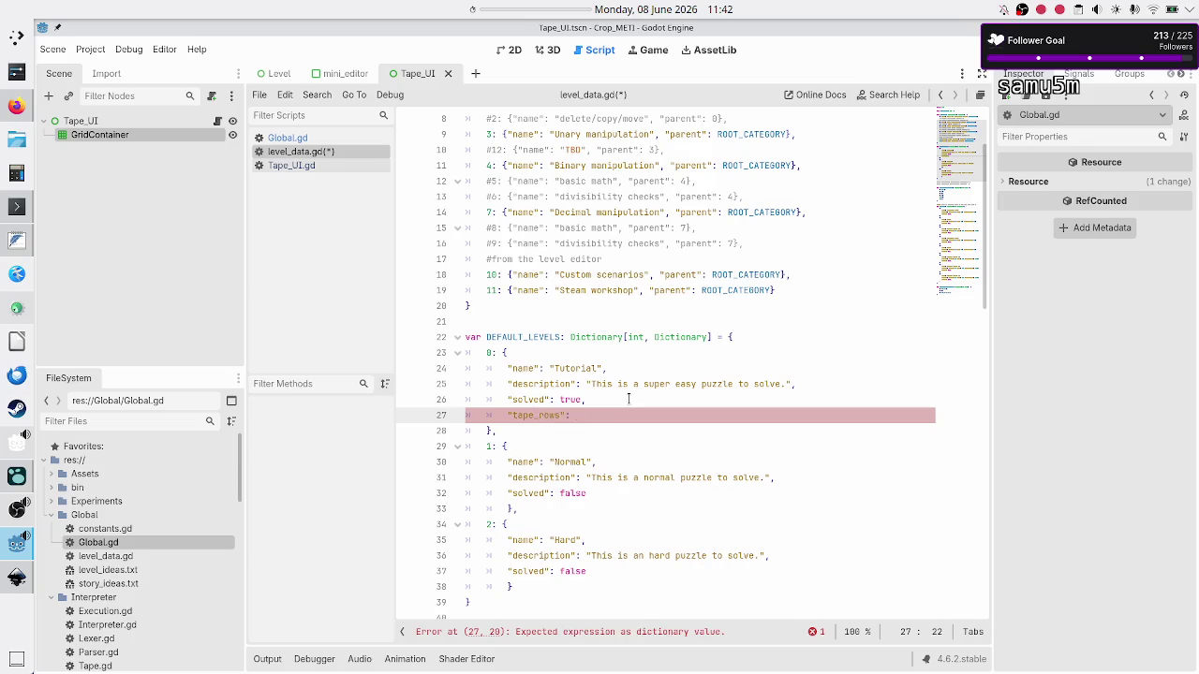
text(1,)
key(Return)
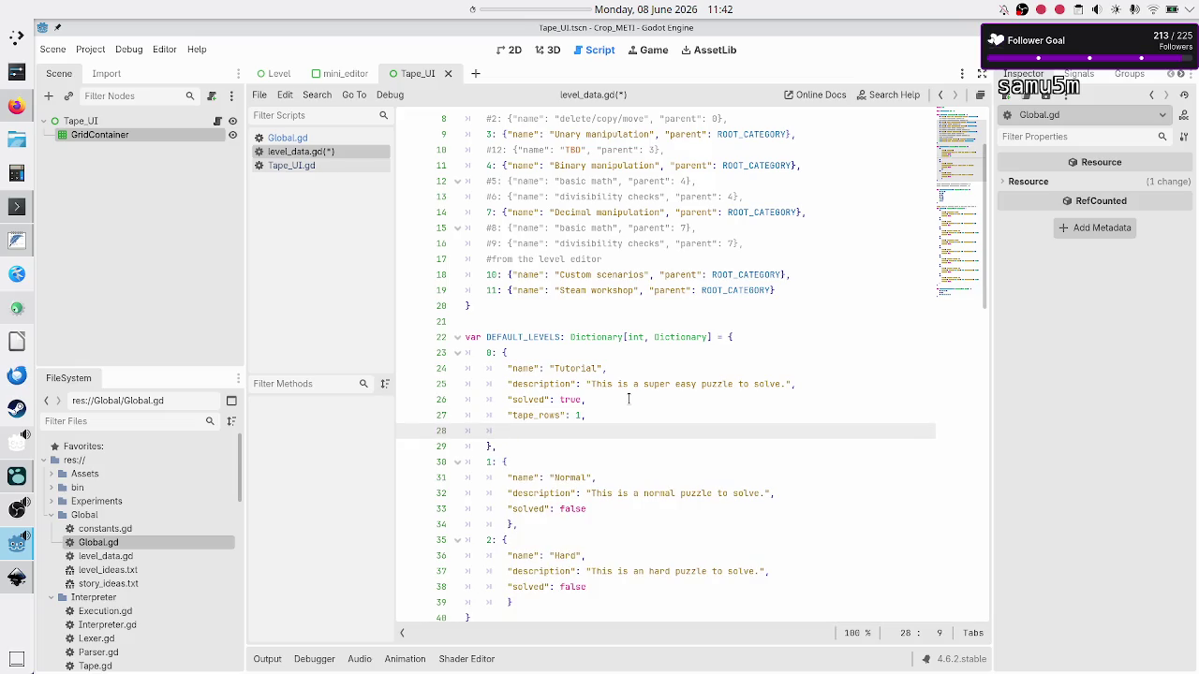
text("ta)
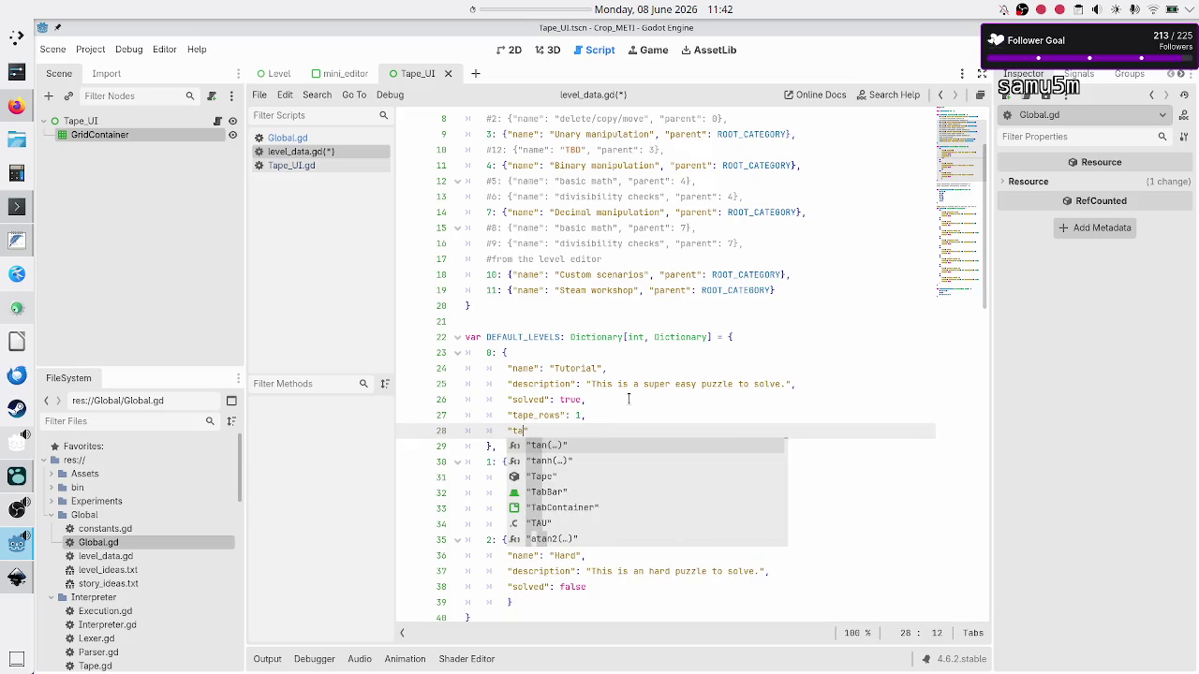
text(pe_colum)
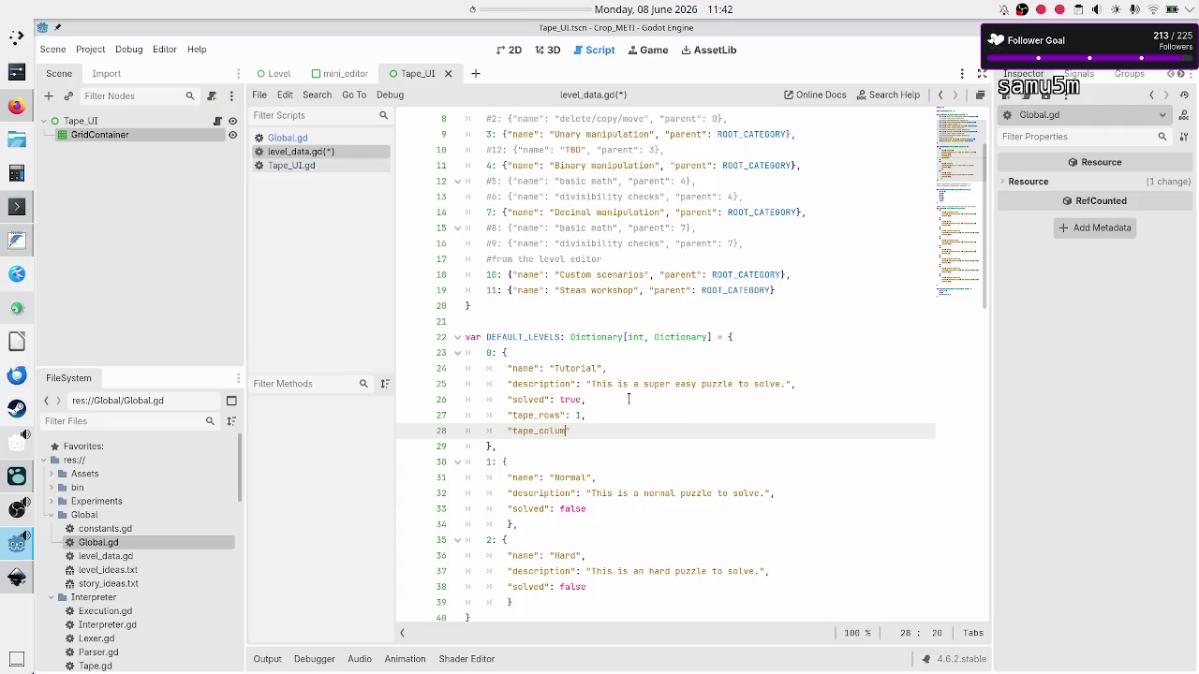
text(ns": 10)
text(,)
key(Return)
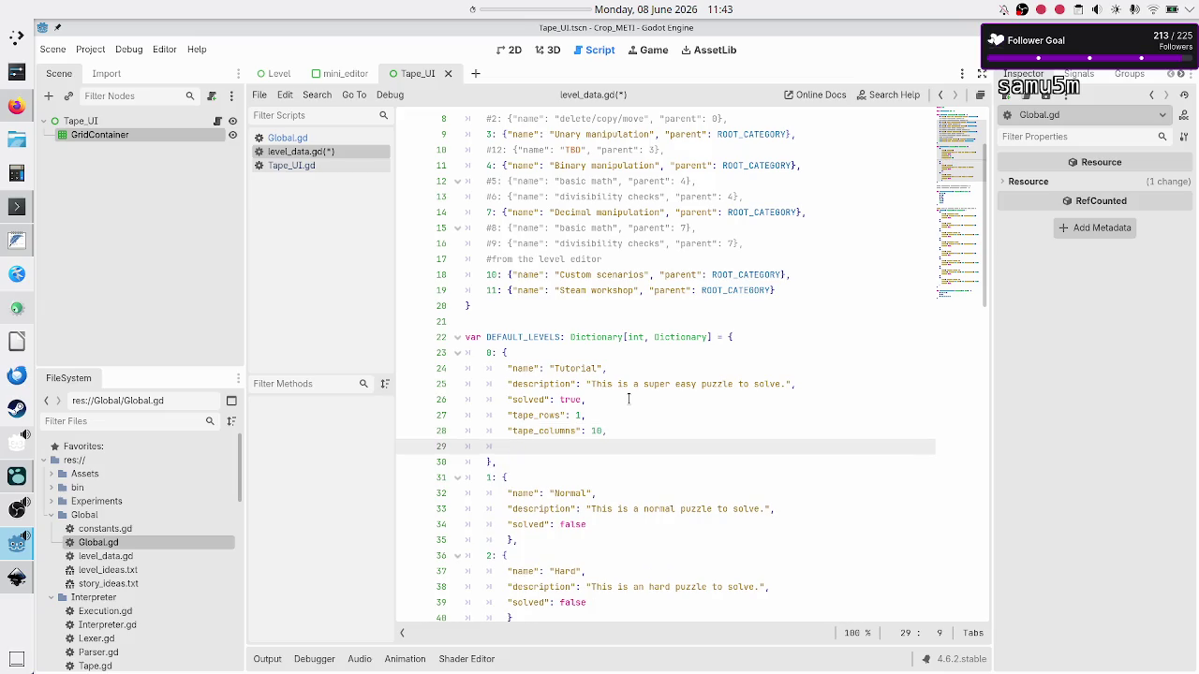
text("input")
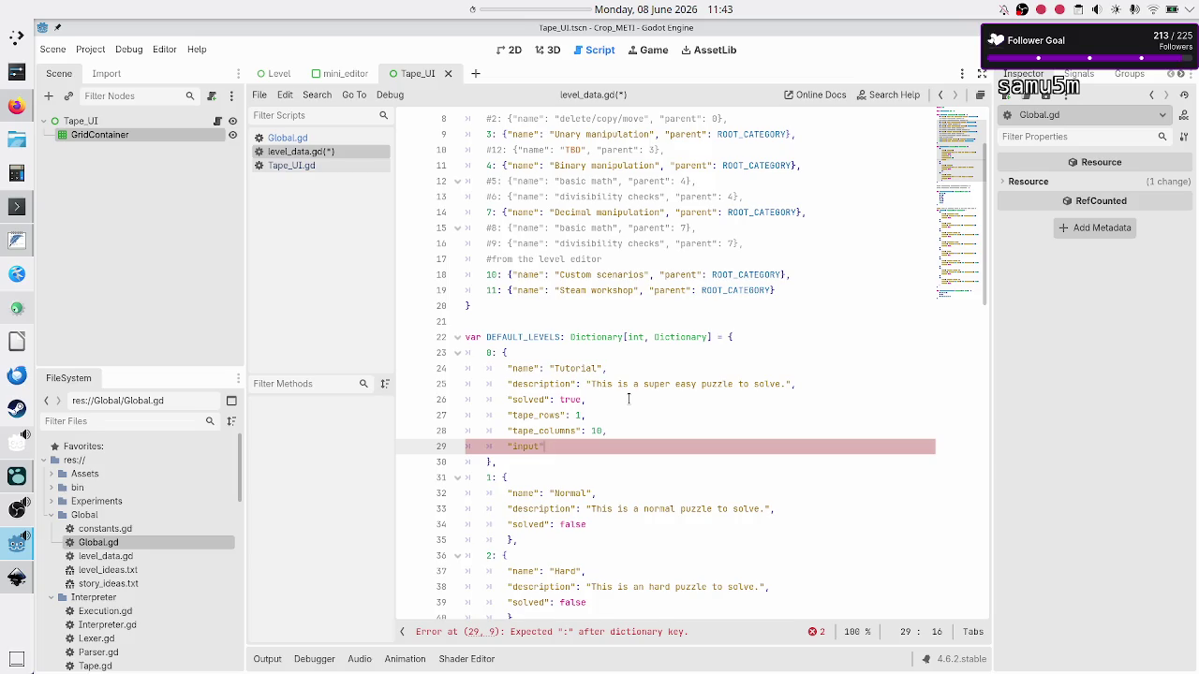
key(alt+Tab)
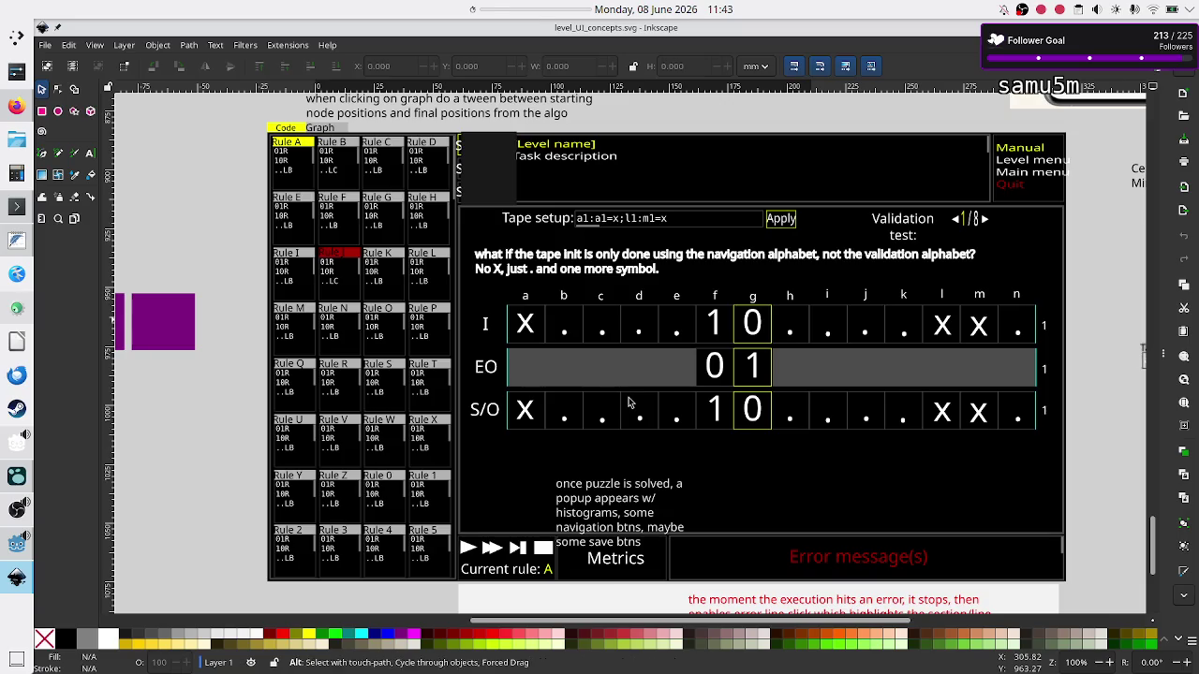
Replace the unfinished input key with "validation_tests": [] in the Tutorial entry
key(alt+Tab)
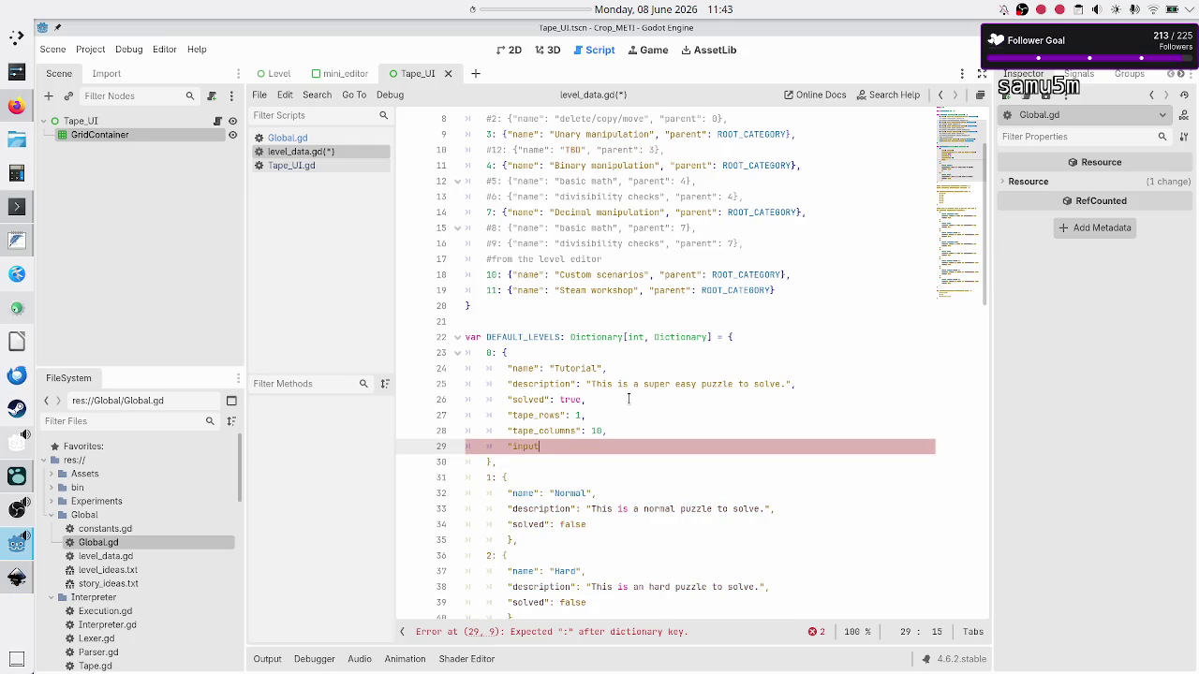
key(BackSpace)
key(BackSpace)
key(BackSpace)
text(validation_test)
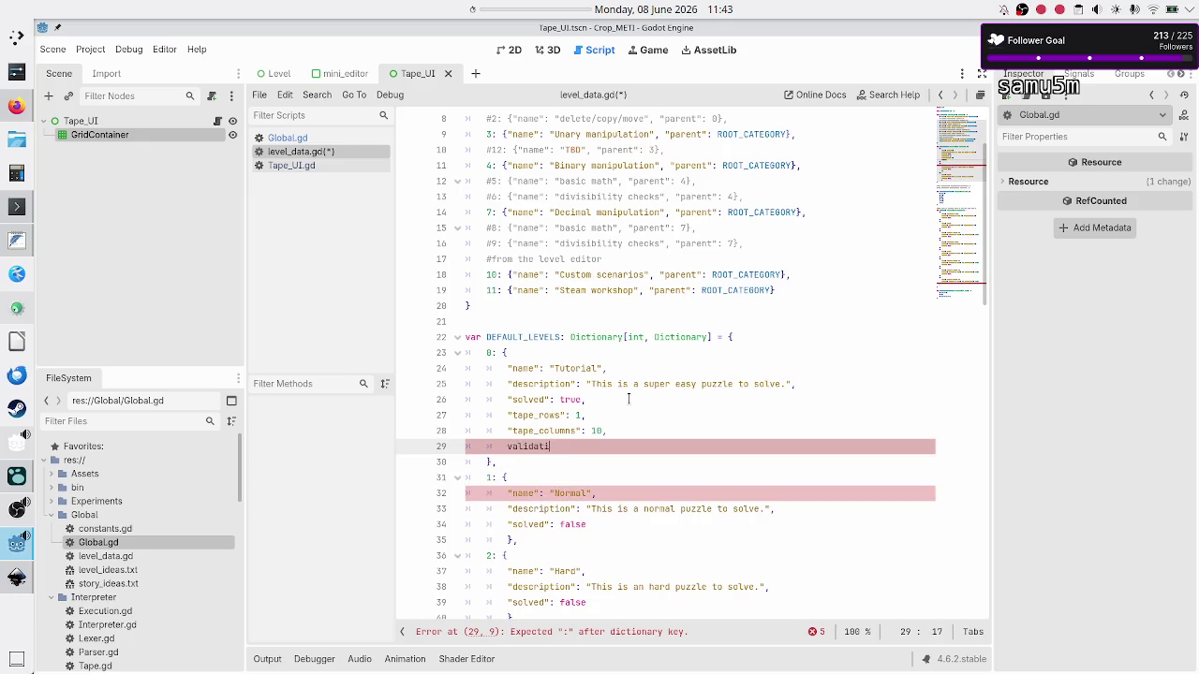
text(s)
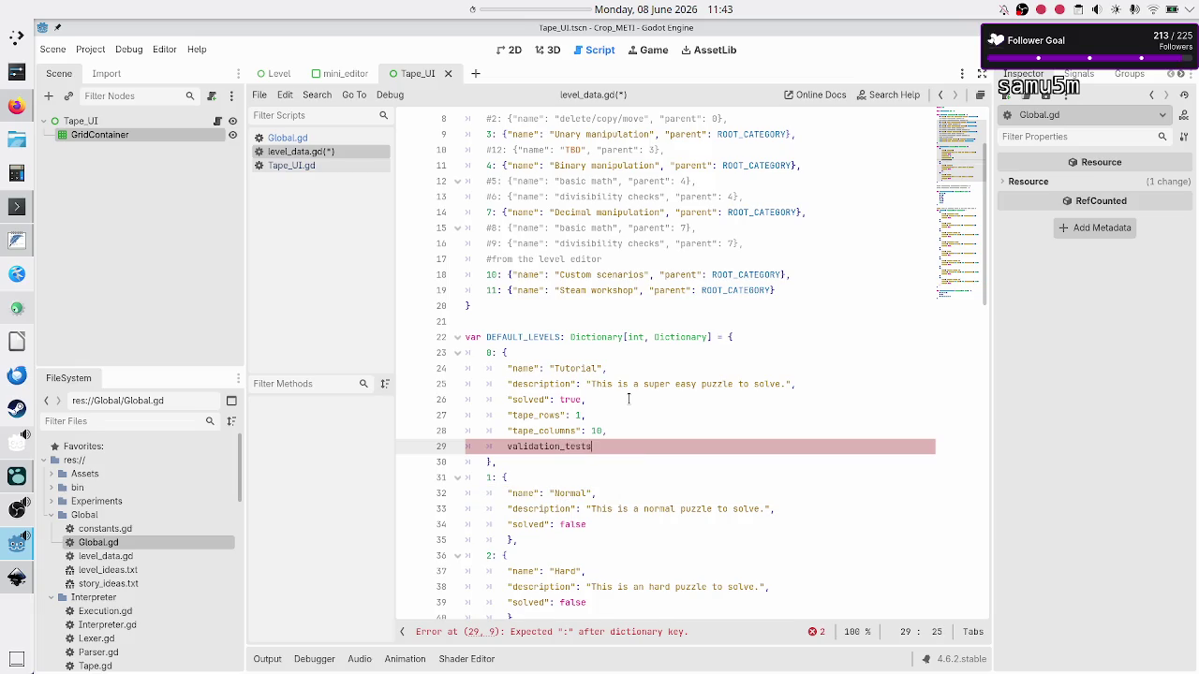
text(: [])
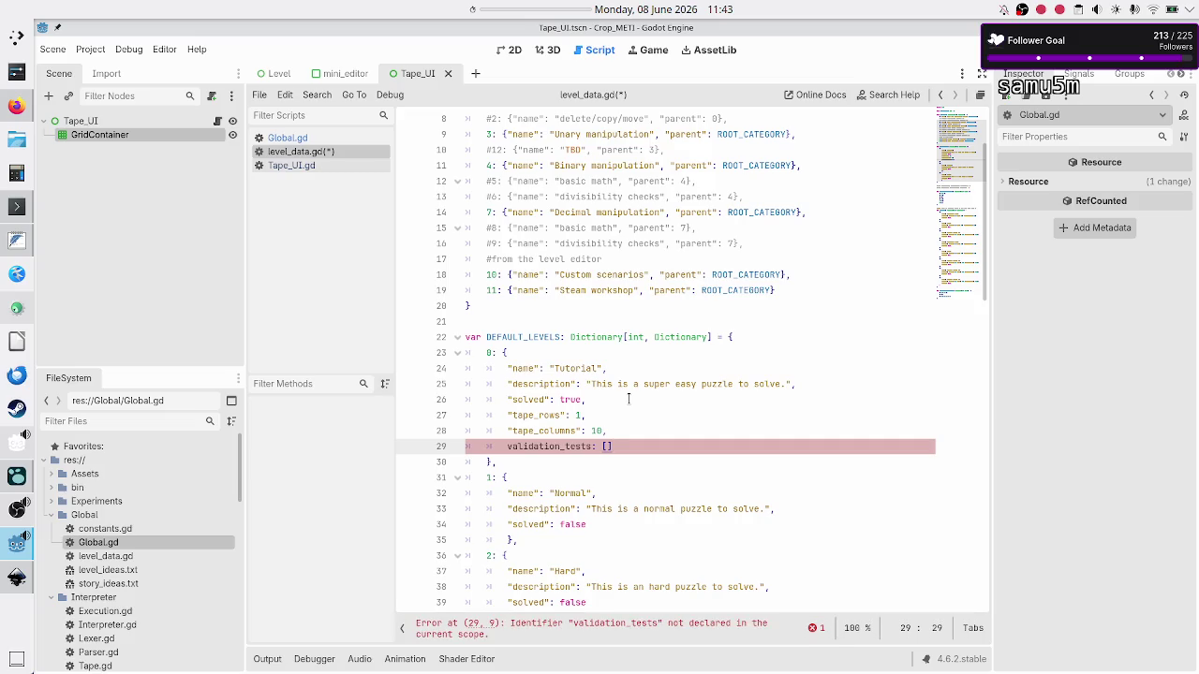
key(Left)
key(Left)
key(Left)
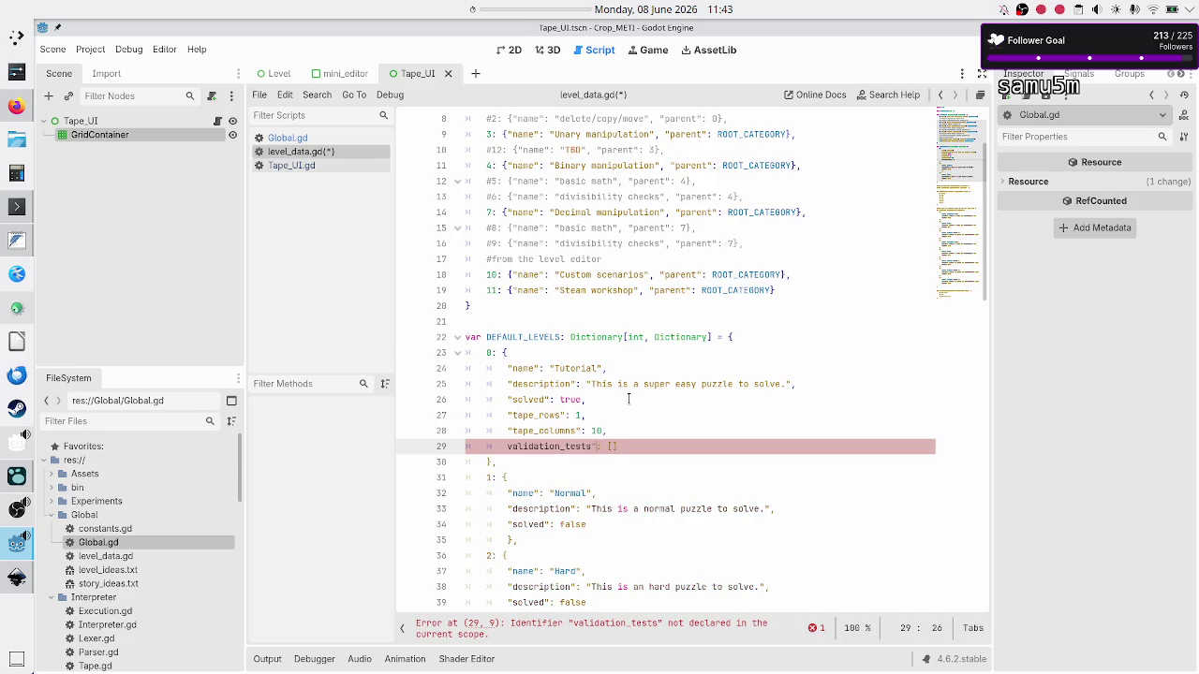
text(")
key(Home)
text(")
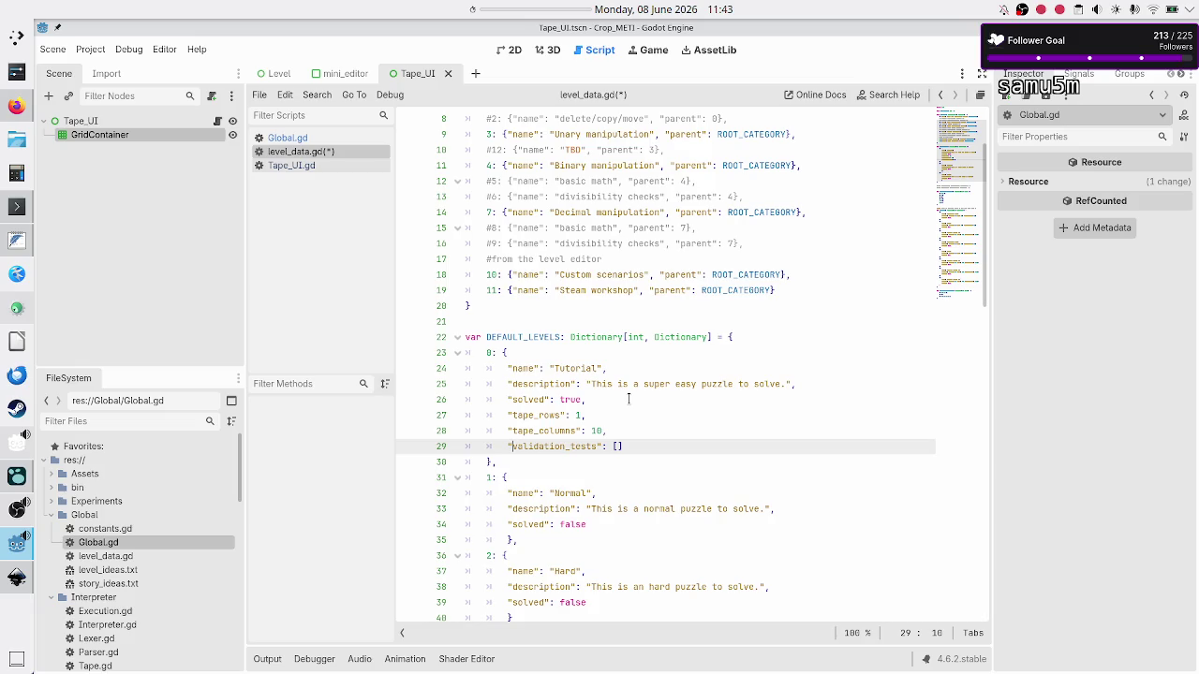
key(shift+Right)
key(shift+Right)
key(shift+Right)
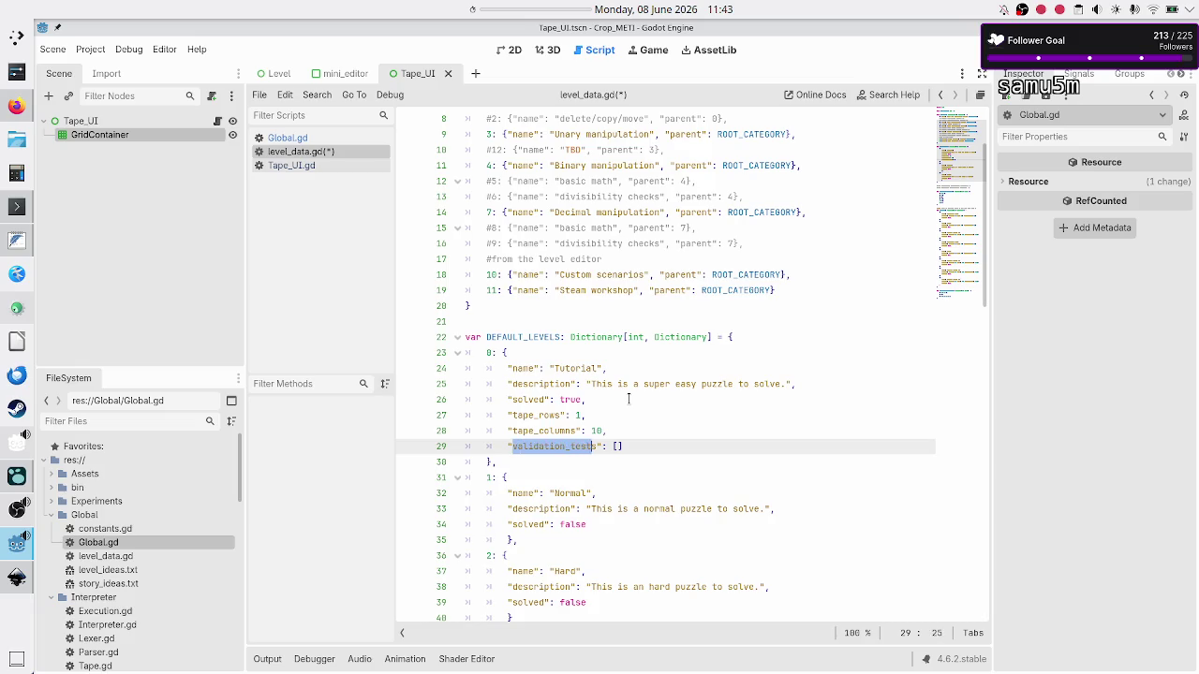
key(Right)
key(Right)
key(Right)
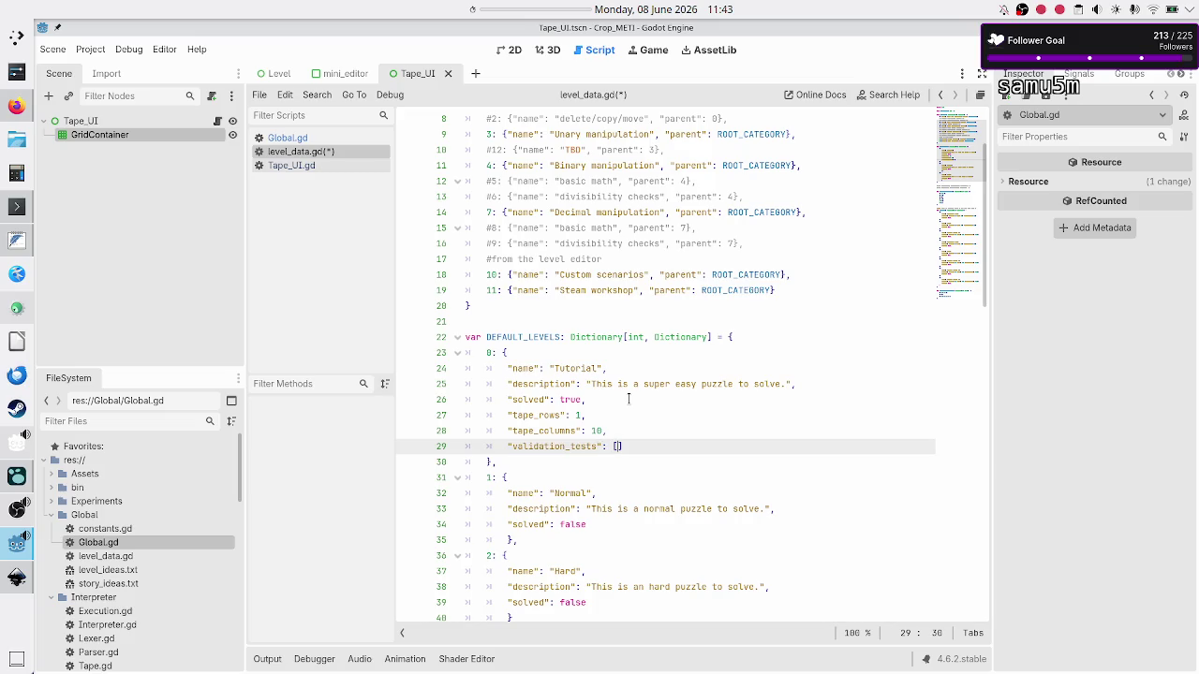
Insert blank lines above DEFAULT_LEVELS and begin a const declaration there
key(Down)
key(Home)
key(Up)
key(Up)
key(Up)
key(Up)
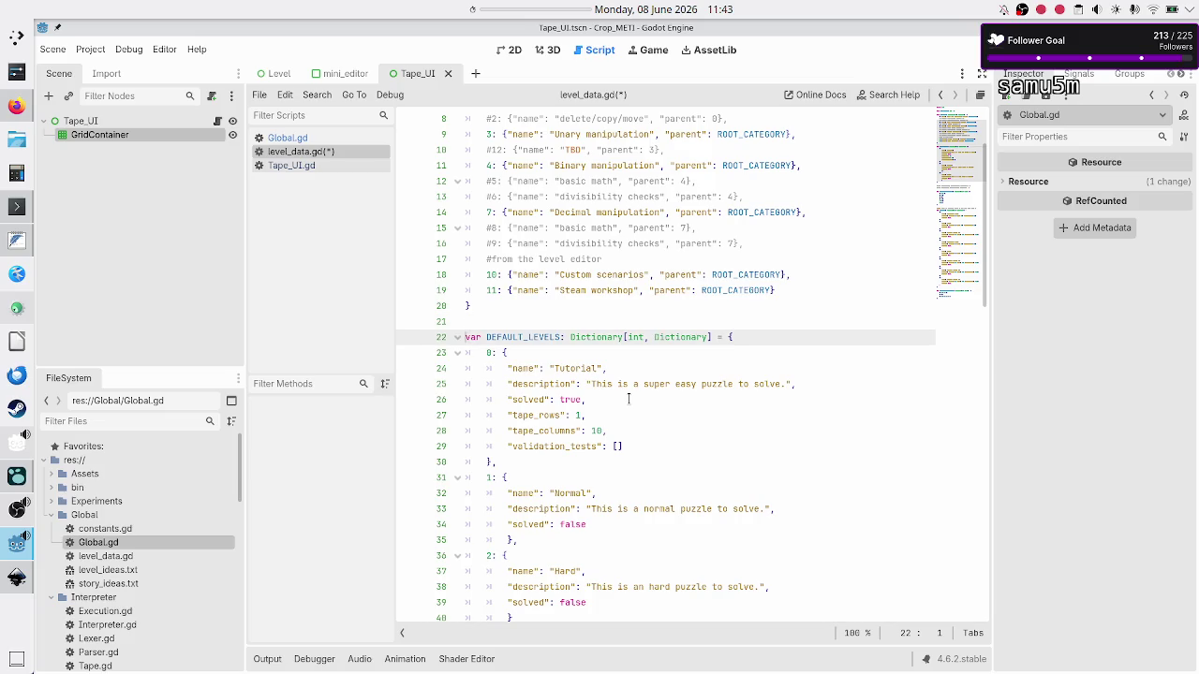
key(Return)
key(Return)
key(Up)
text(const)
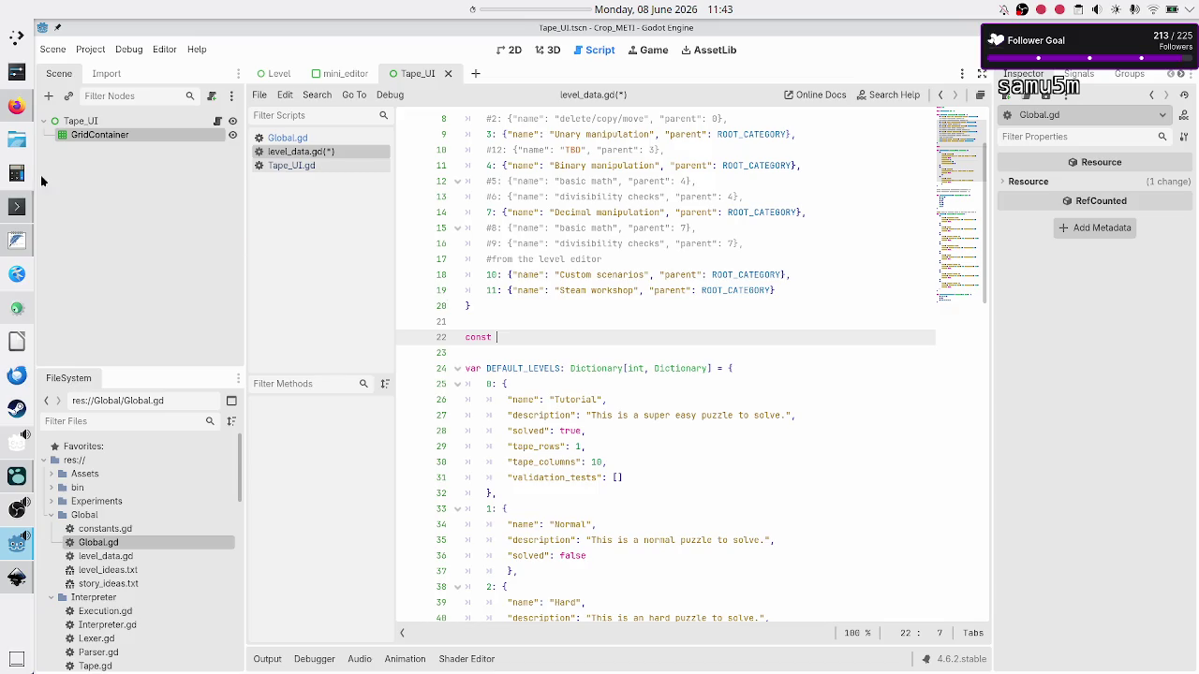
Replace const with var VALIDATION_TESTS: Dictionary[int, Dictionary] = { and open its body
click(16, 108)
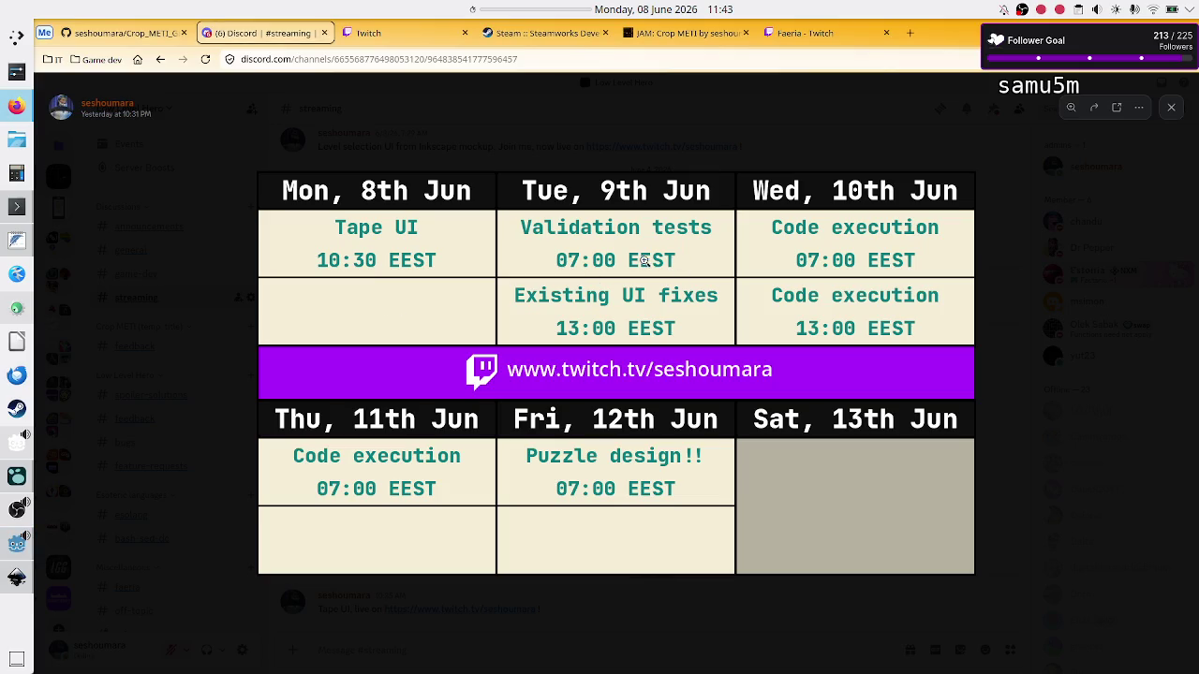
key(alt+Tab)
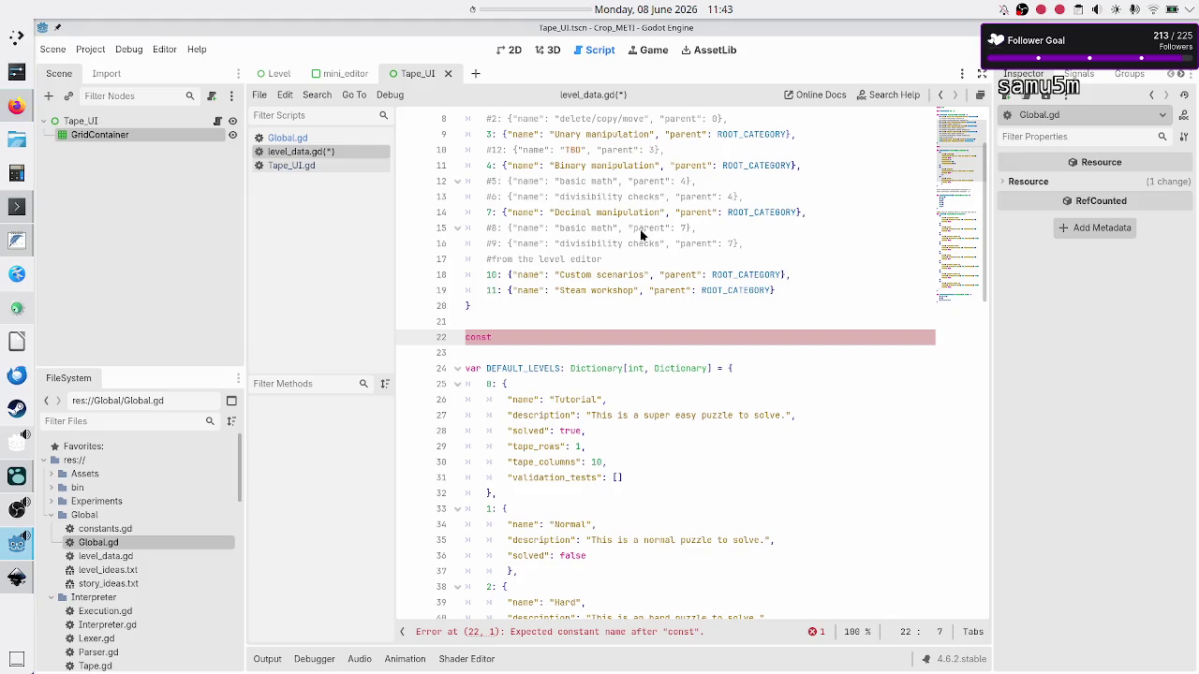
click(576, 326)
key(Down)
key(End)
key(BackSpace)
key(BackSpace)
key(BackSpace)
text(var )
text(VALIDATION)
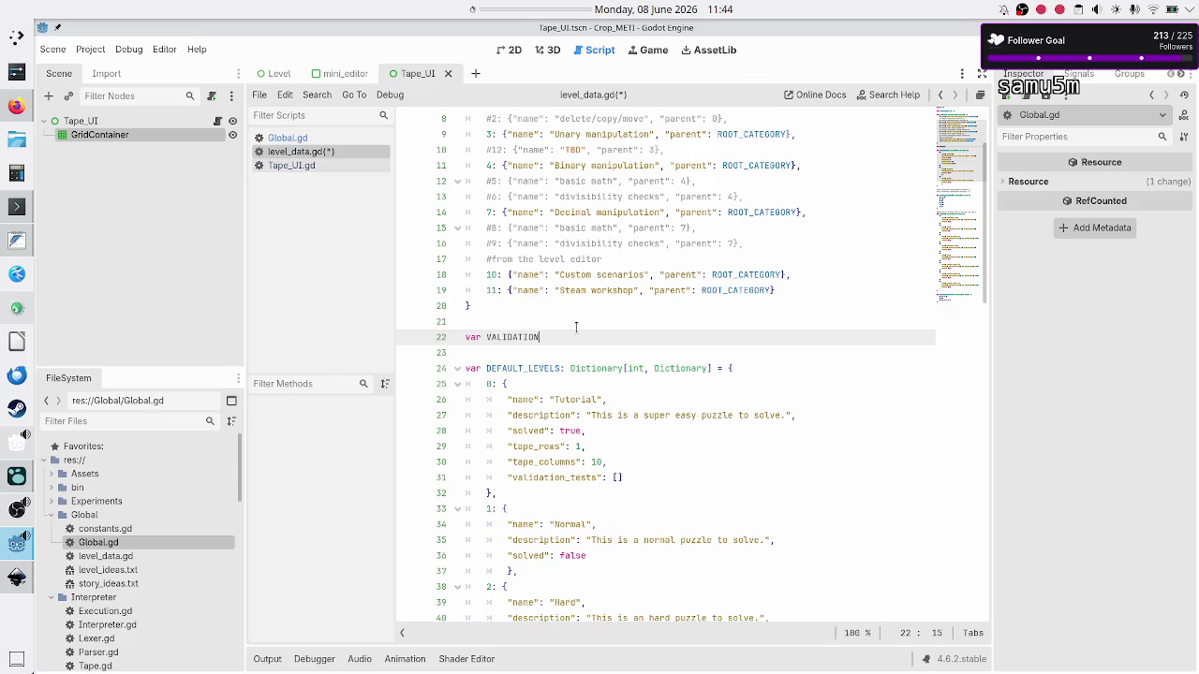
text(_TESTS: D)
text(ictio)
key(Return)
text([int, Dic)
key(Return)
text(] = {)
key(Return)
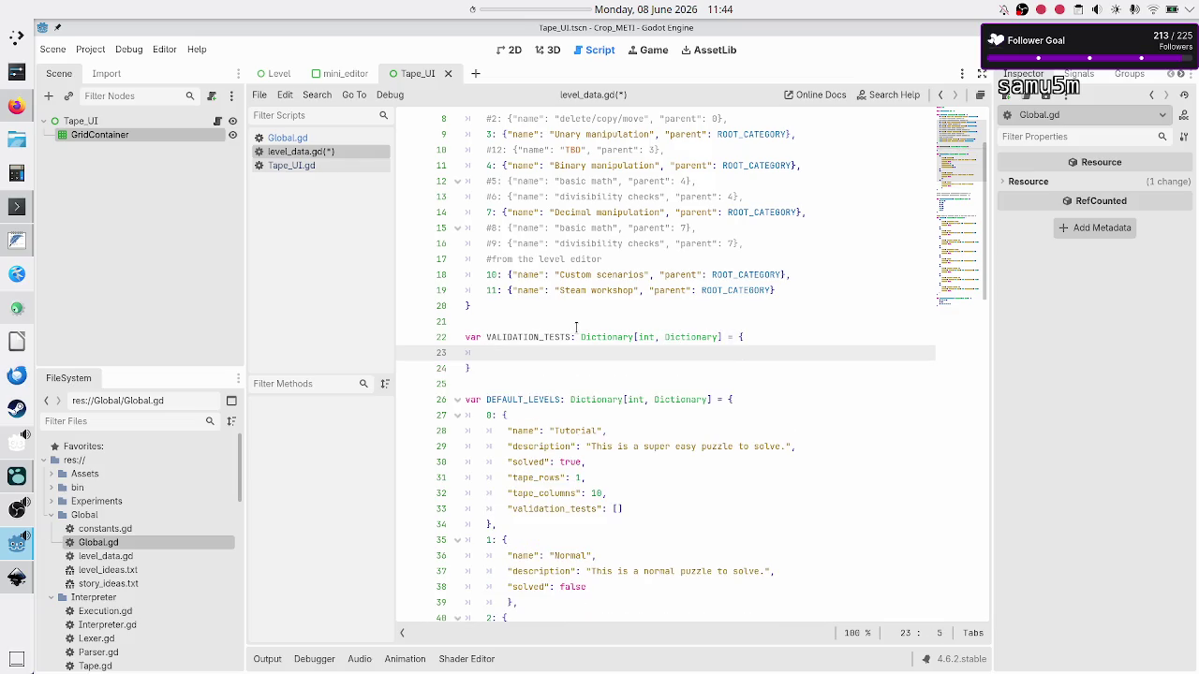
Start test 0 in VALIDATION_TESTS with 0: { and an opening quote for its first key
text(0: {)
key(Return)
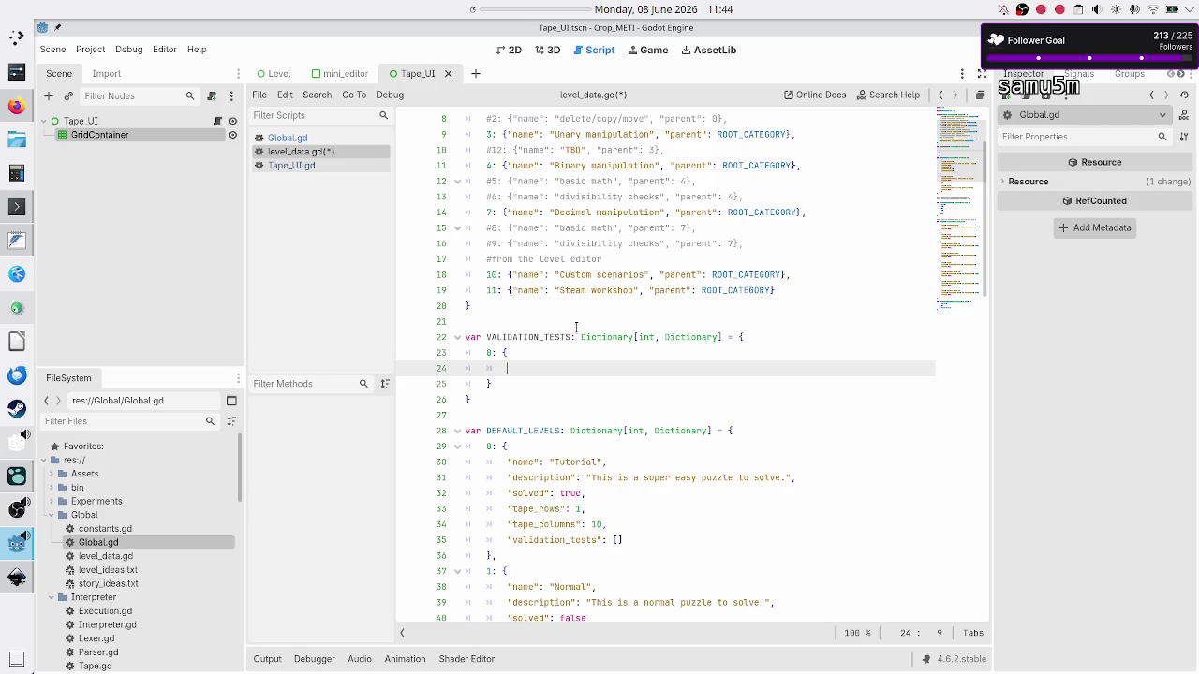
text(")
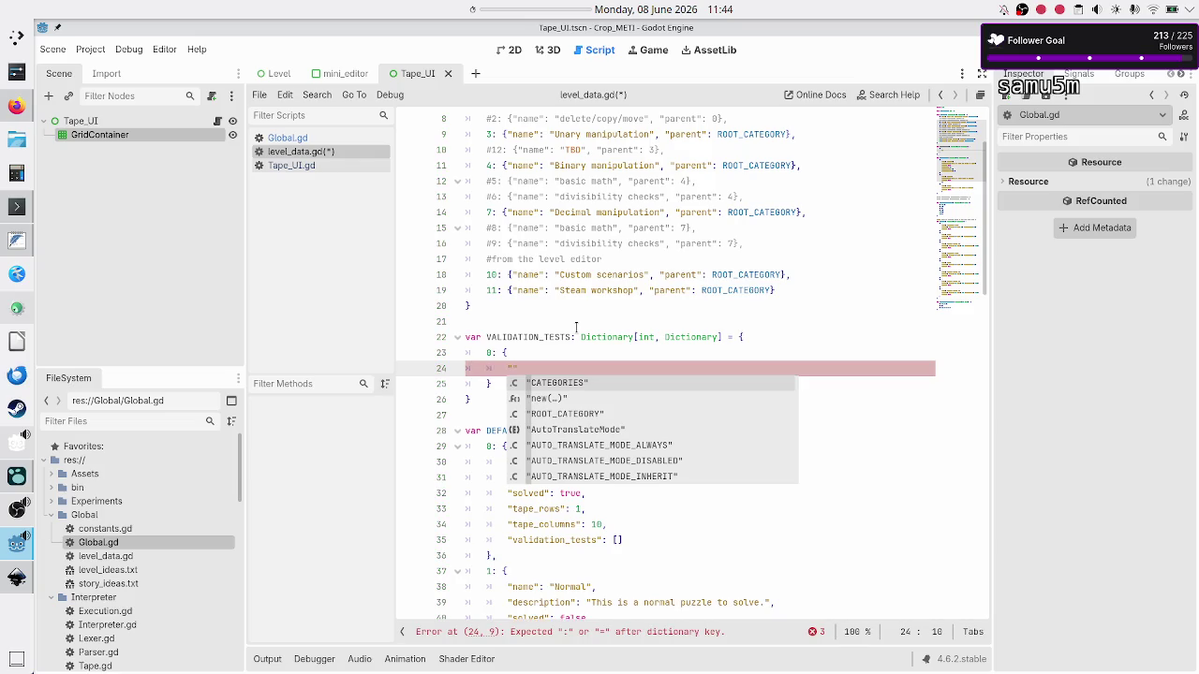
key(Escape)
Set the Tutorial's validation_tests to [0], then enlarge the Discord stream schedule image
key(Down)
key(Down)
key(Down)
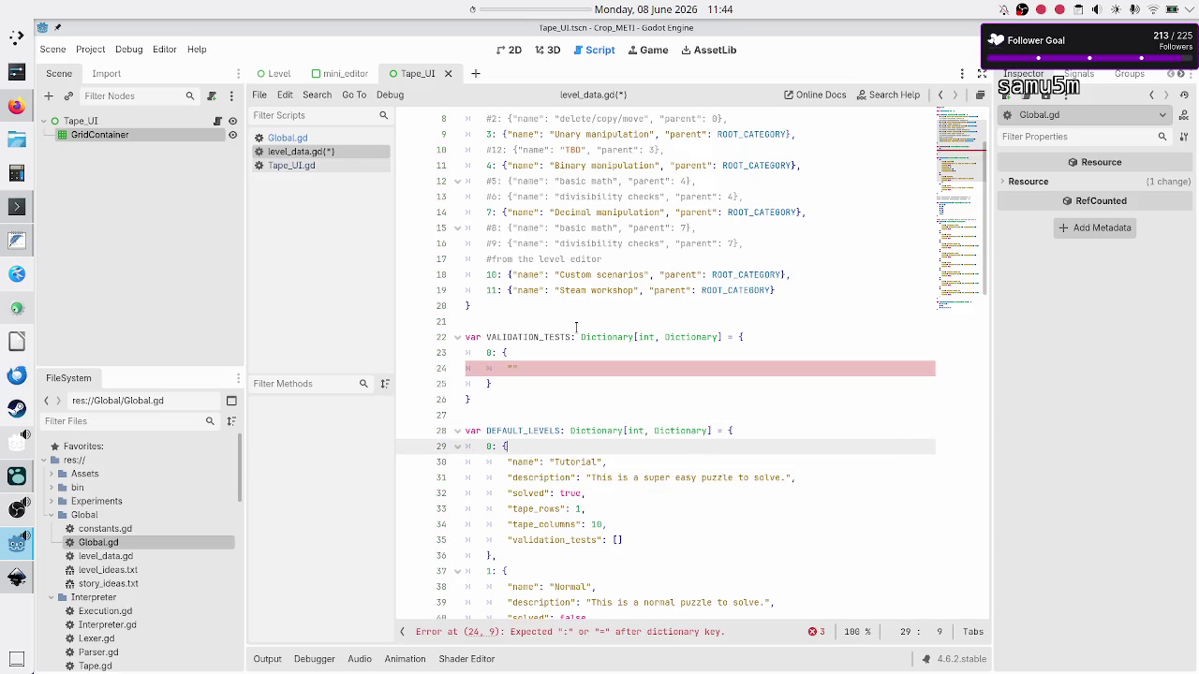
key(Down)
key(Down)
key(Down)
key(End)
key(Left)
text(0)
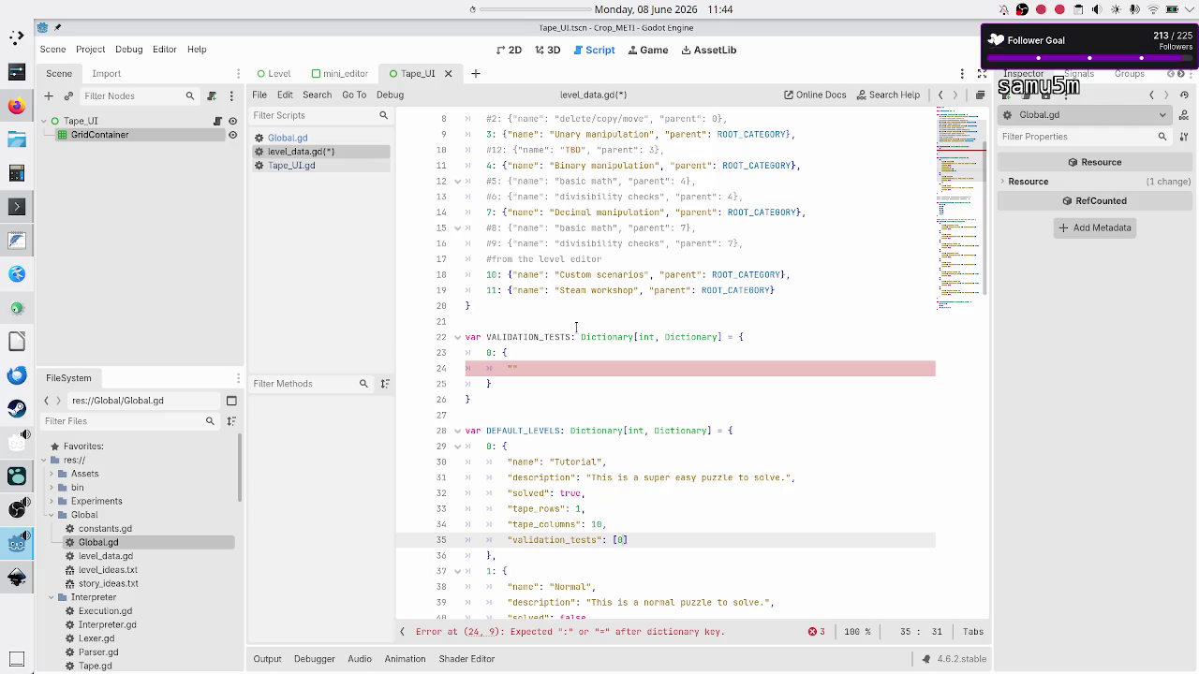
key(Up)
key(Up)
key(Up)
key(Up)
key(Up)
key(Up)
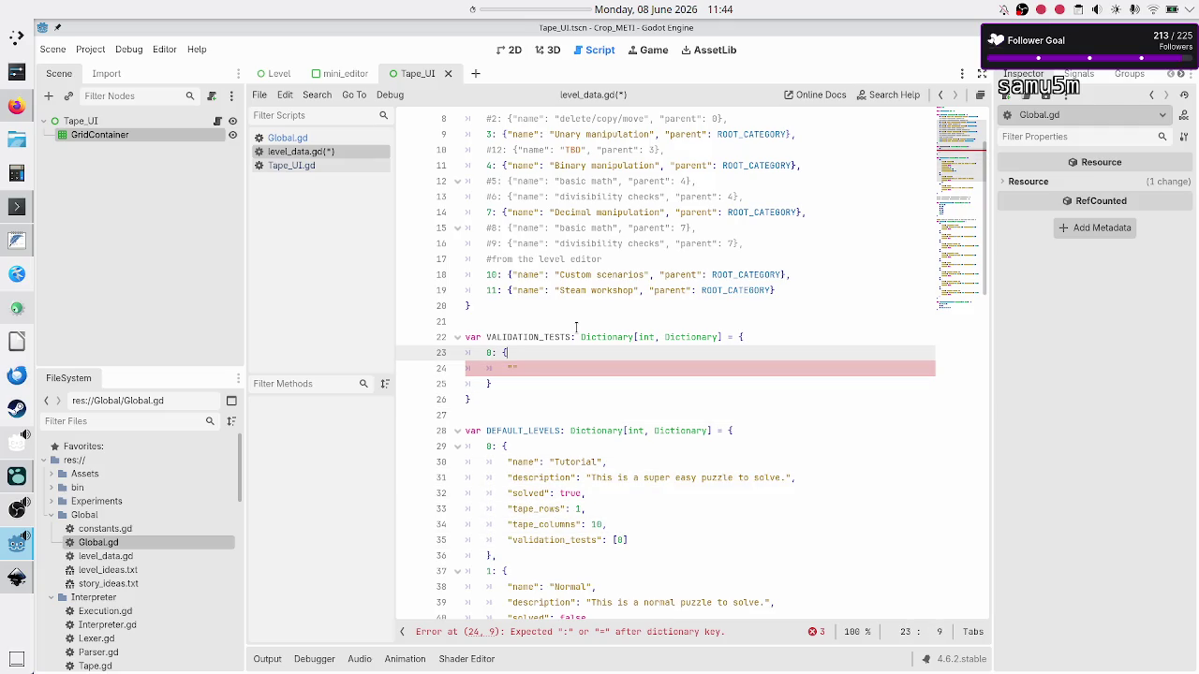
key(Home)
key(Down)
key(Down)
key(Down)
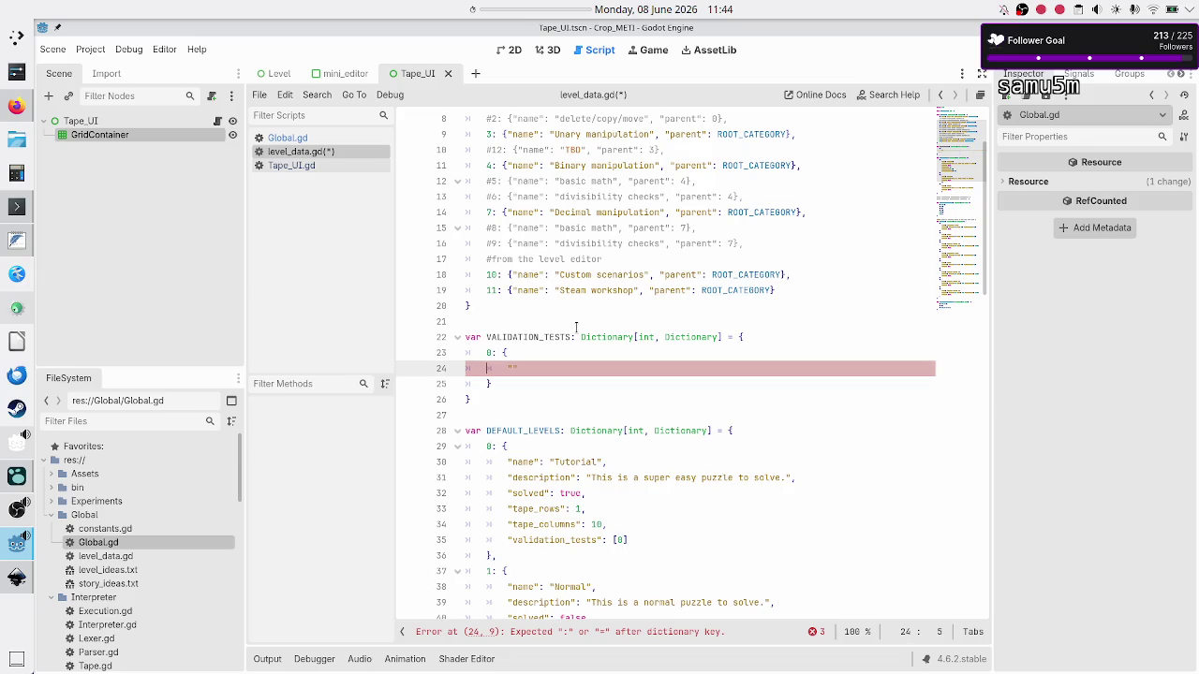
key(Up)
key(Right)
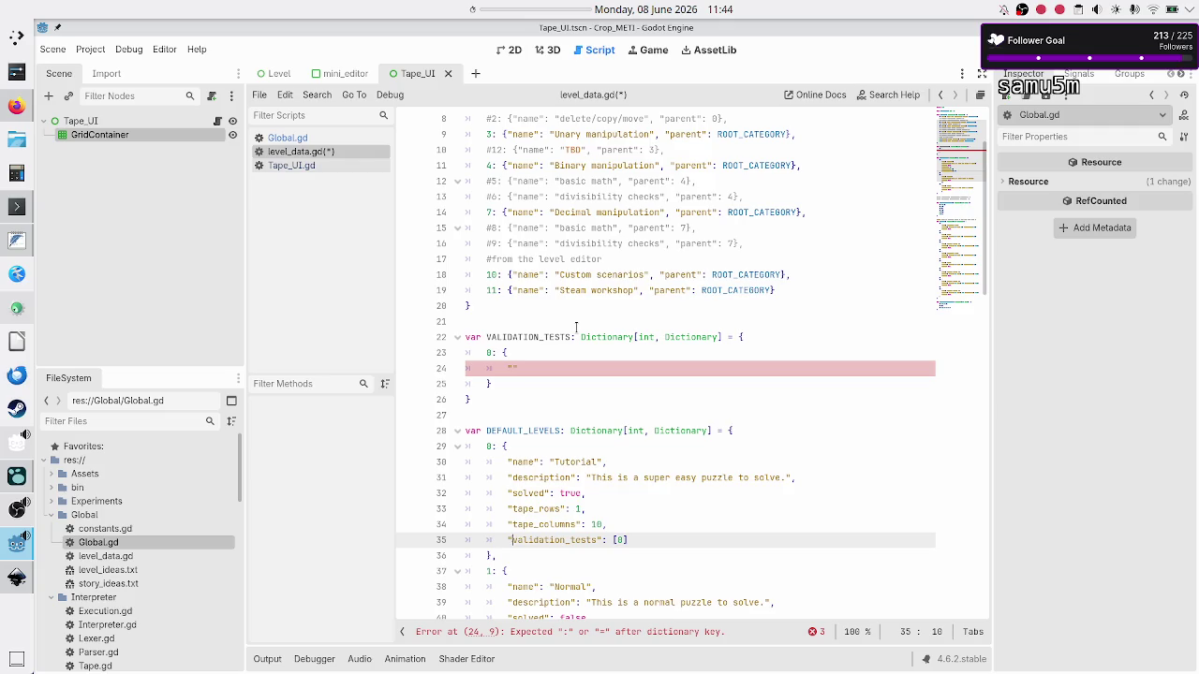
key(alt+Tab)
click(576, 325)
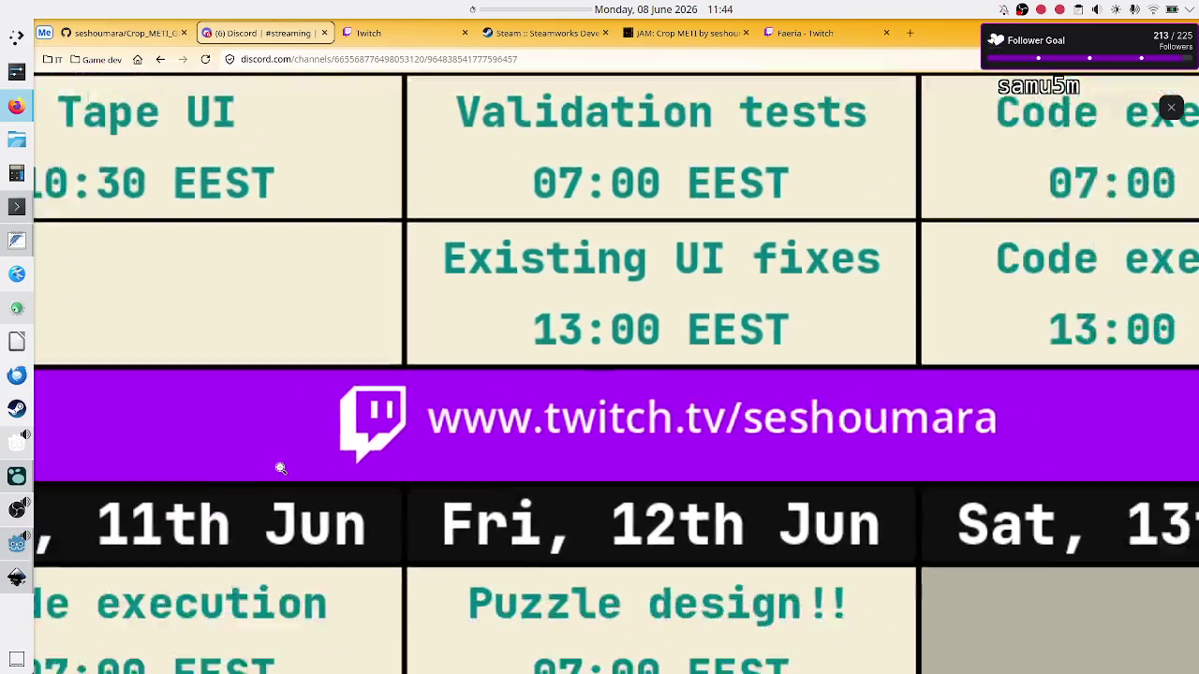
Fit the schedule image back, then return to Godot at test 0's empty key
click(281, 469)
key(alt+Tab)
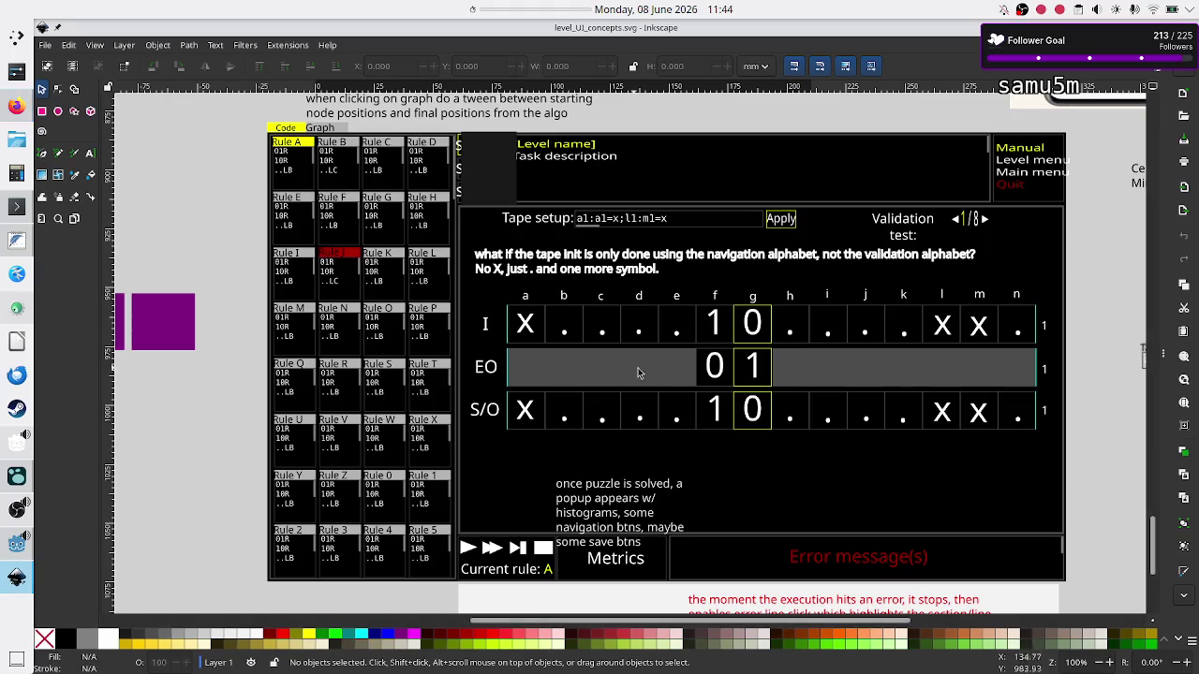
key(alt+Tab)
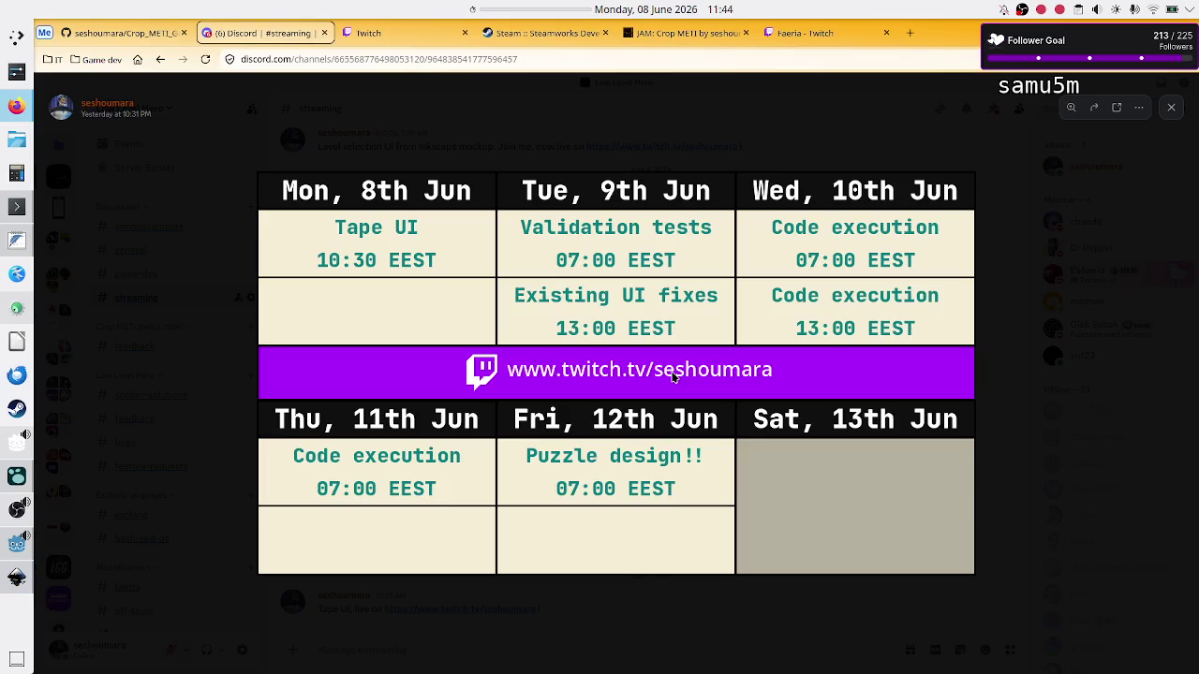
key(alt+Tab)
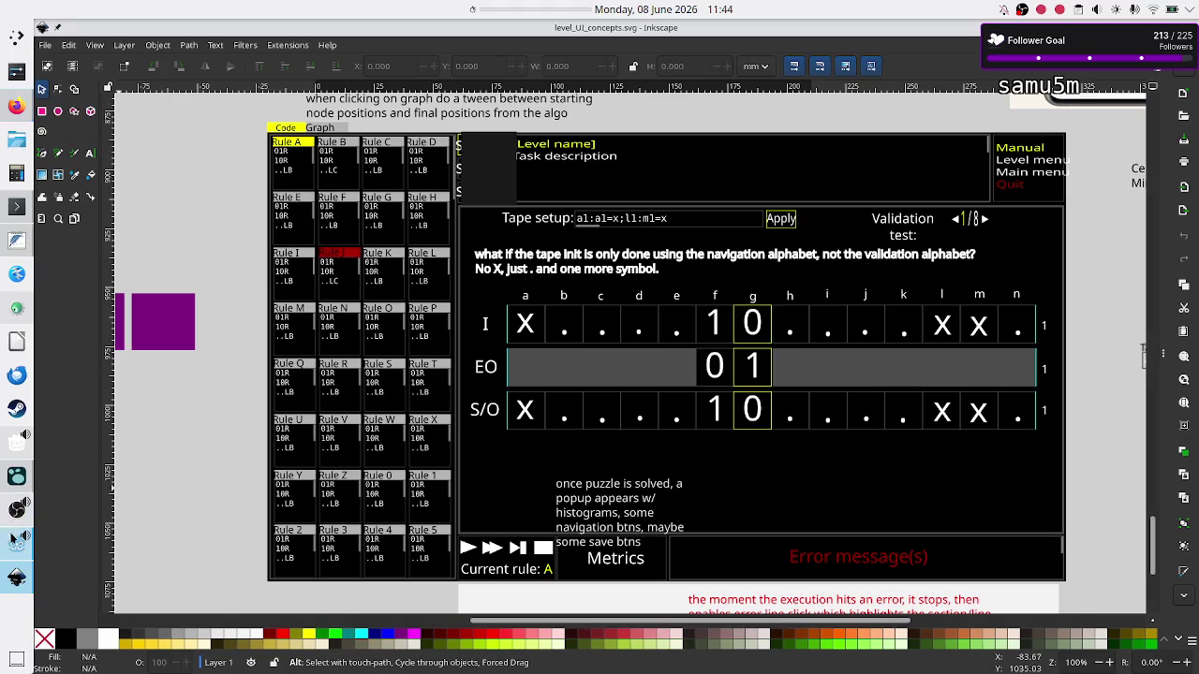
click(17, 543)
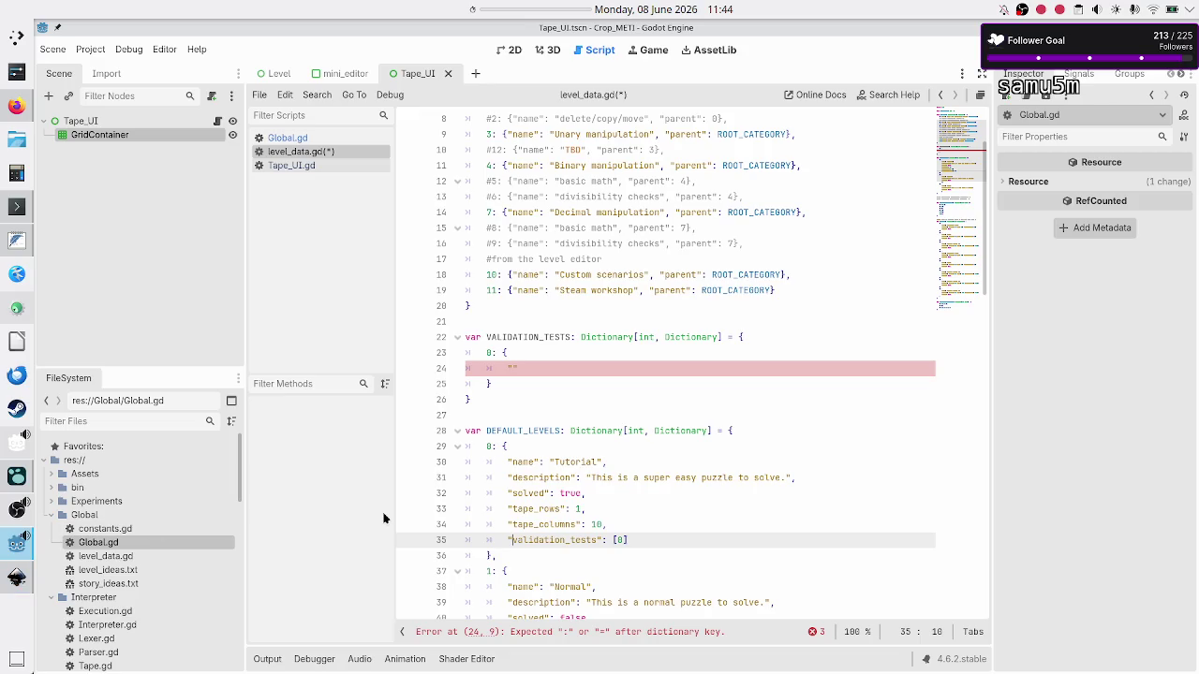
click(638, 353)
Begin test 0's "input" key with braces and place the caret between them
key(Down)
key(Right)
text(1input)
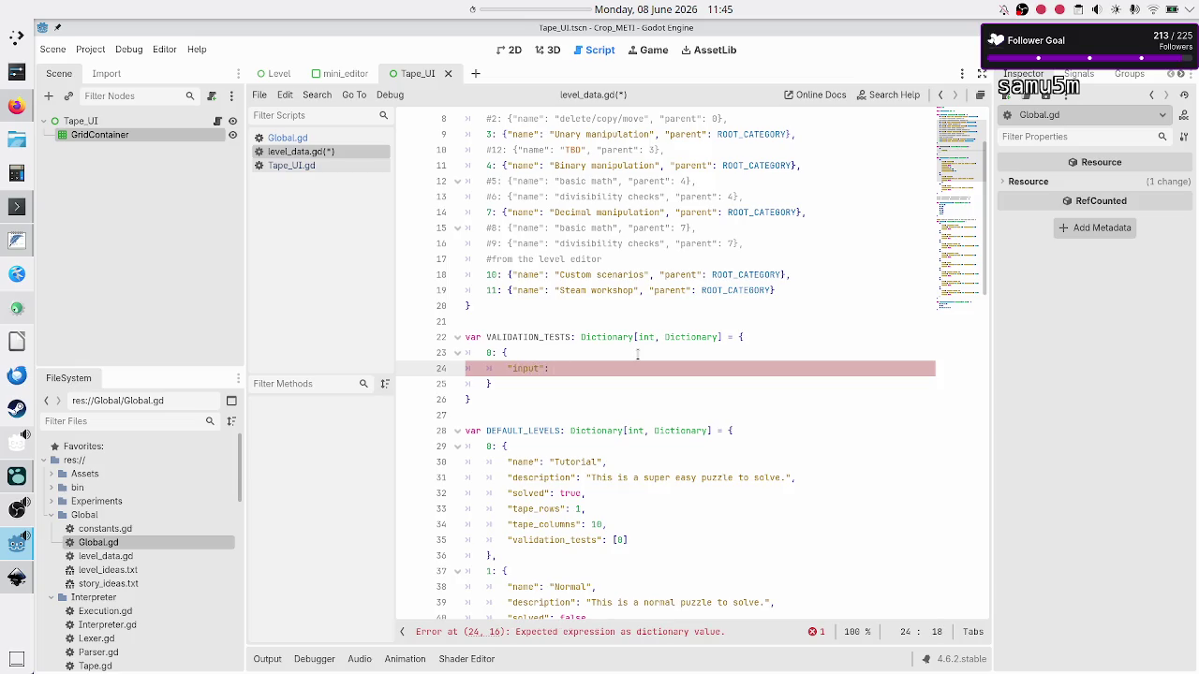
text({)
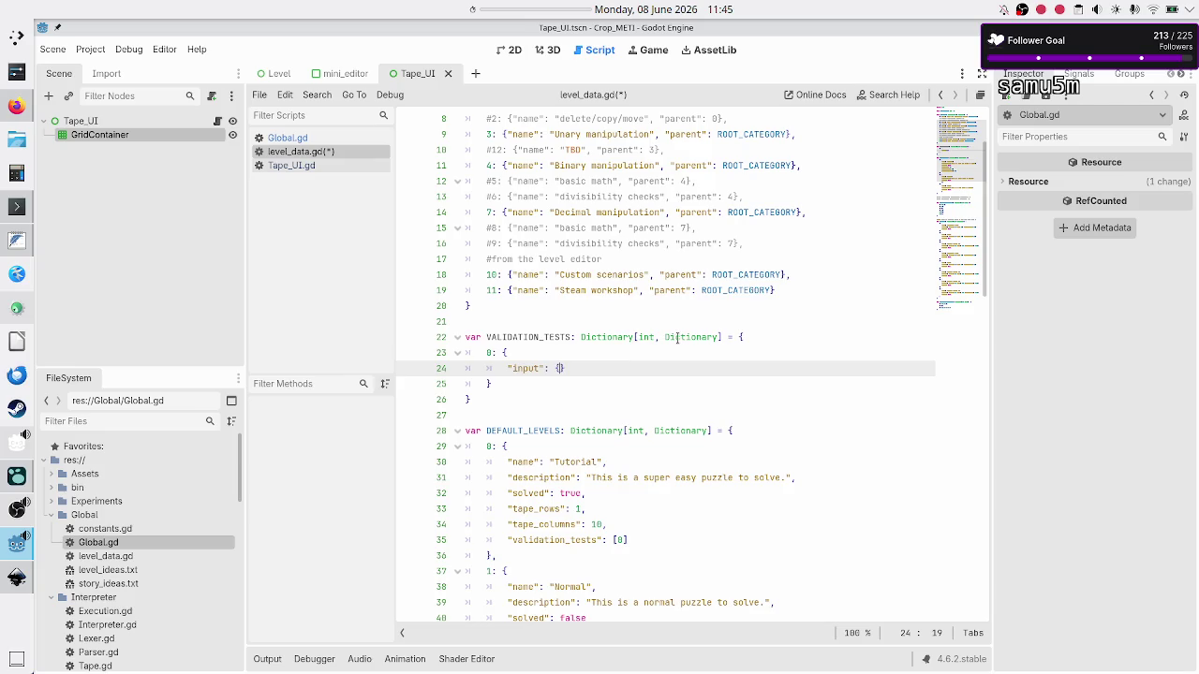
double_click(678, 338)
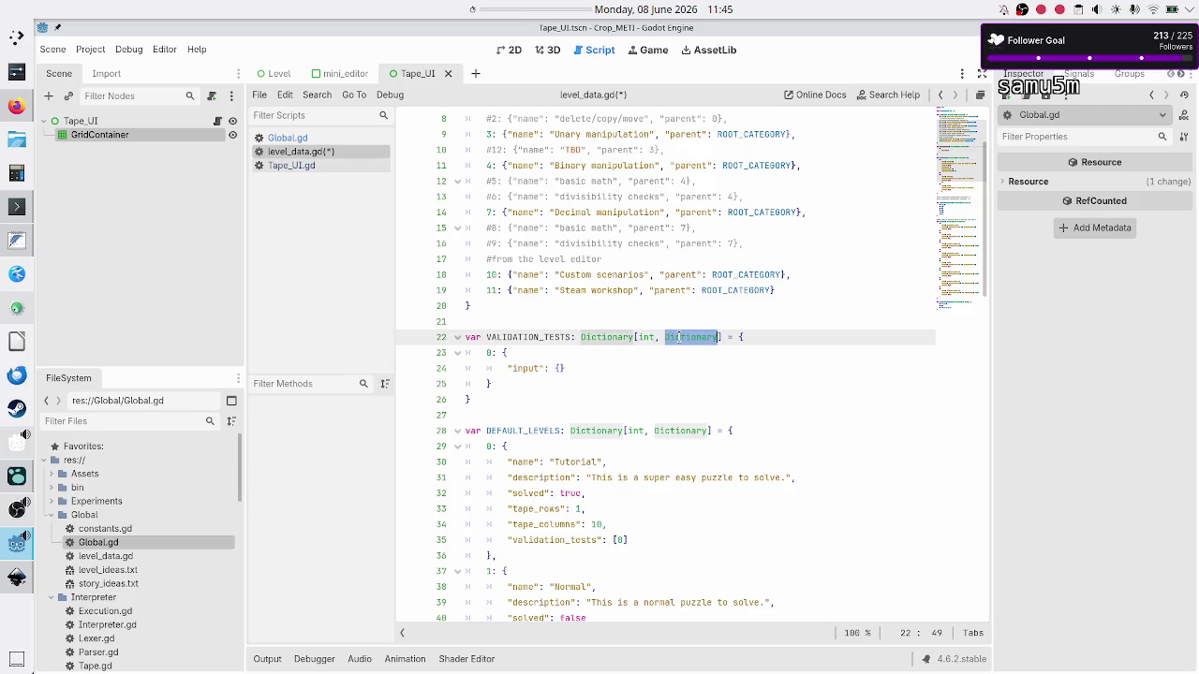
click(581, 355)
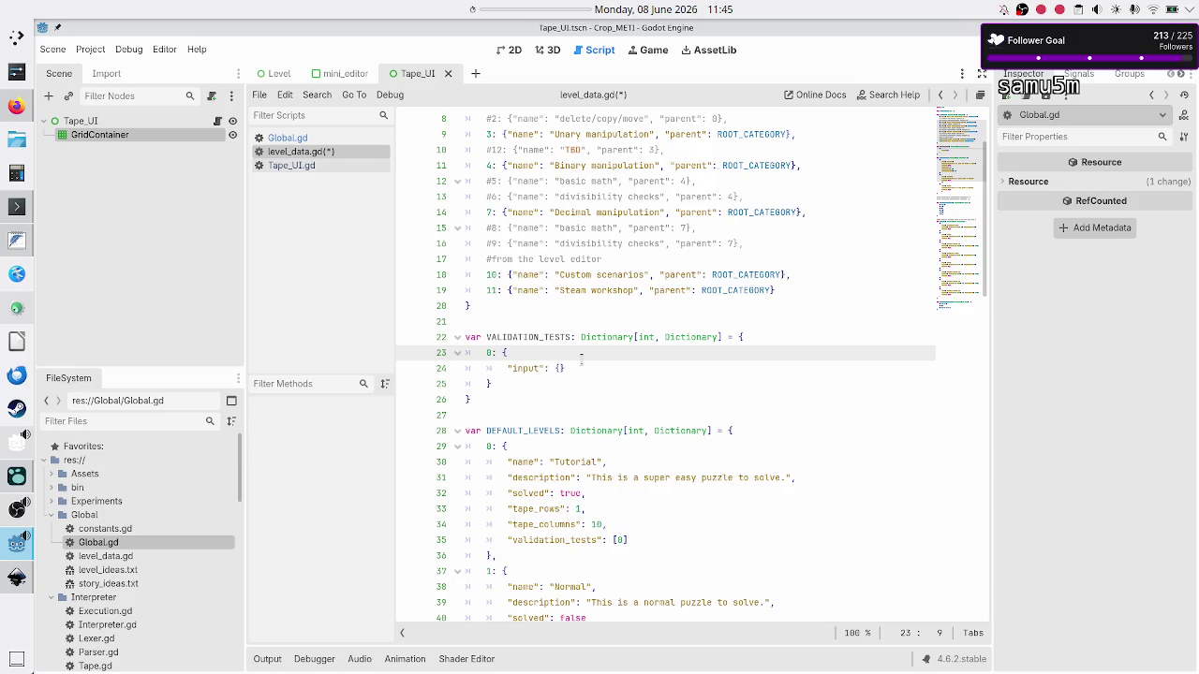
key(Up)
key(Down)
key(Down)
key(Right)
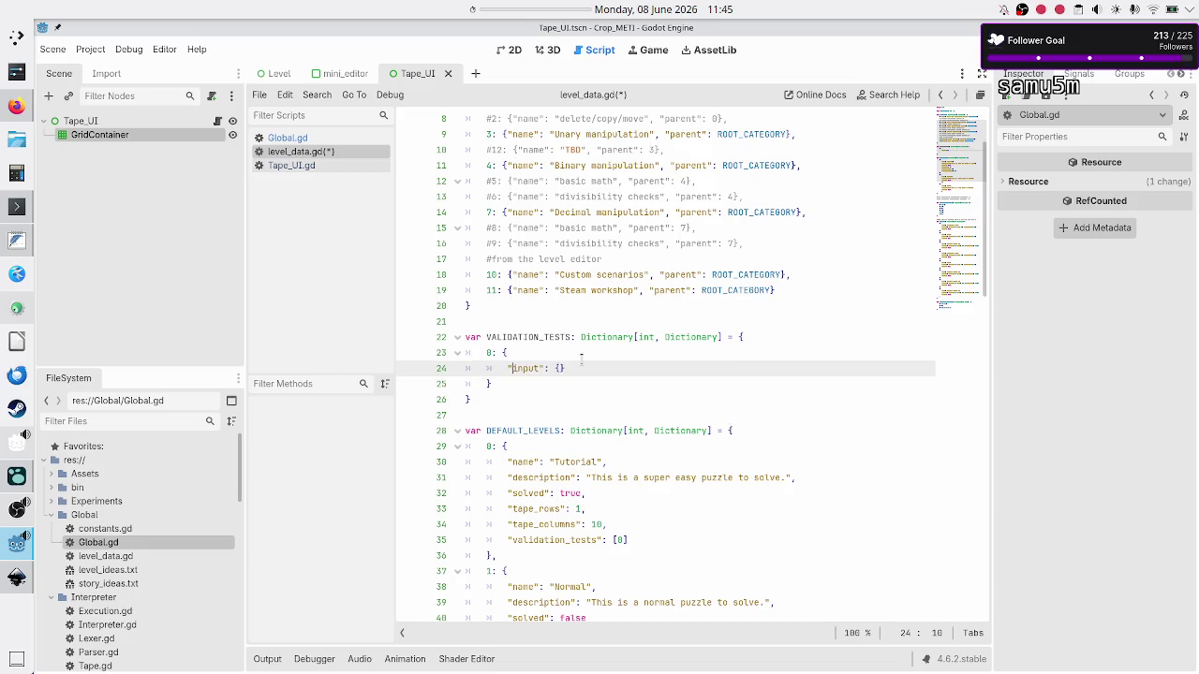
key(End)
key(Left)
Add a "starting_cell" key on a new line inside the input dictionary, checking the Inkscape mockup
key(alt+Tab)
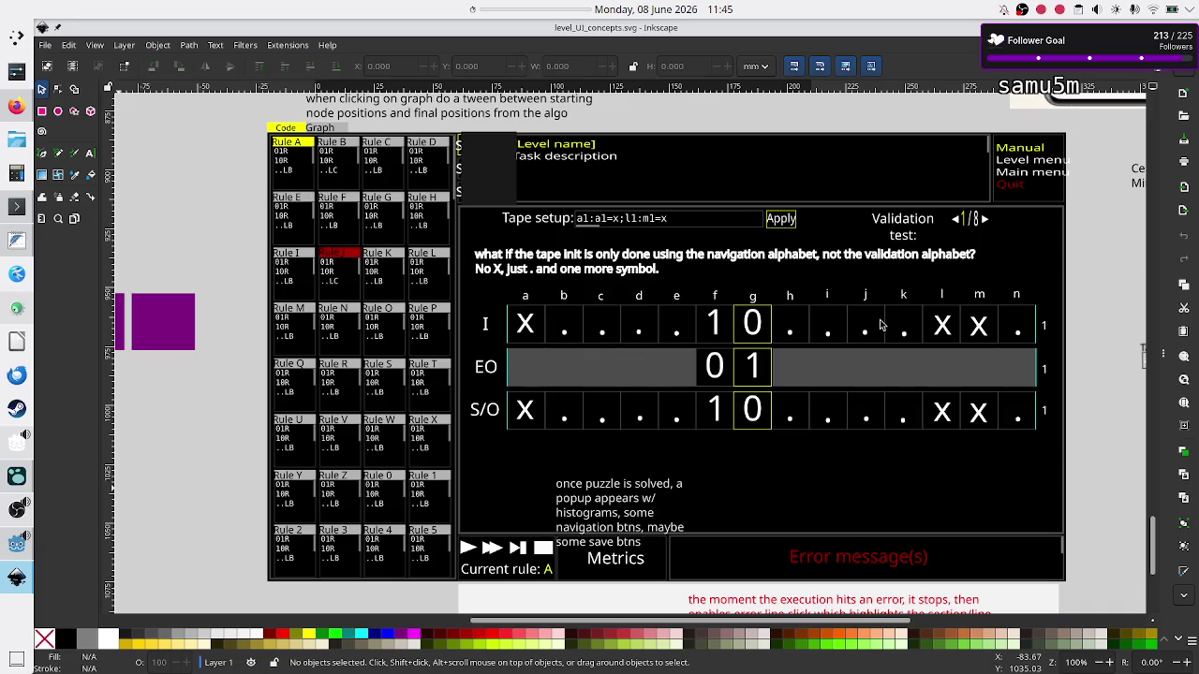
key(alt+Tab)
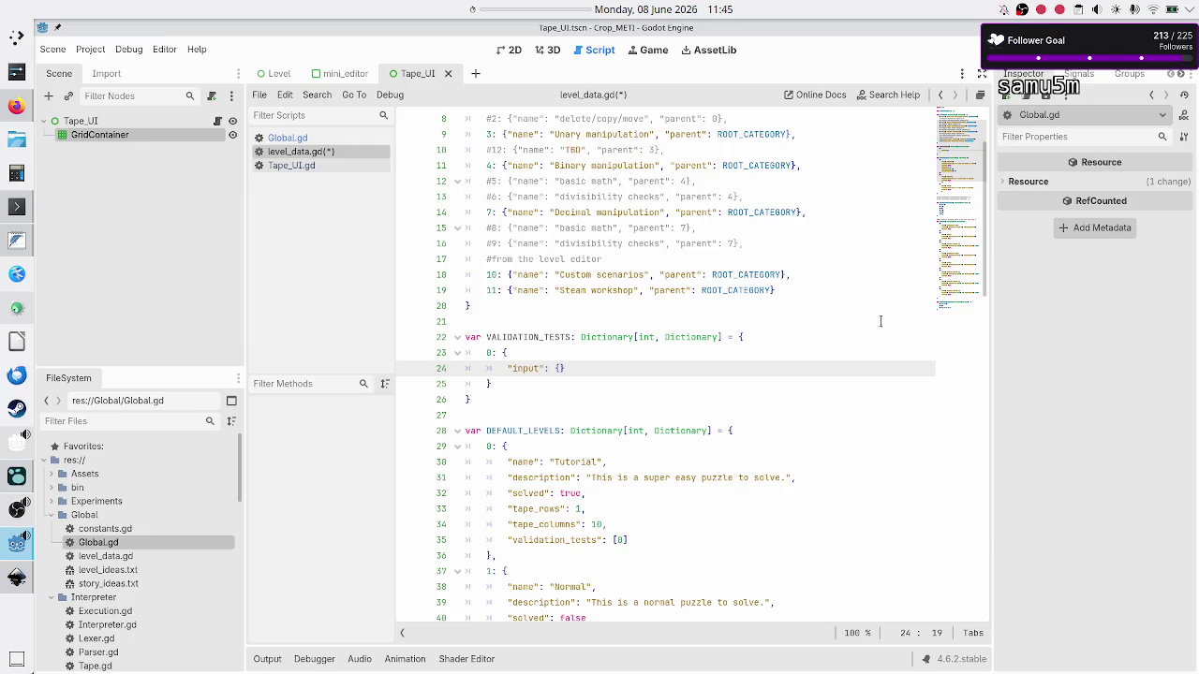
key(Return)
text(")
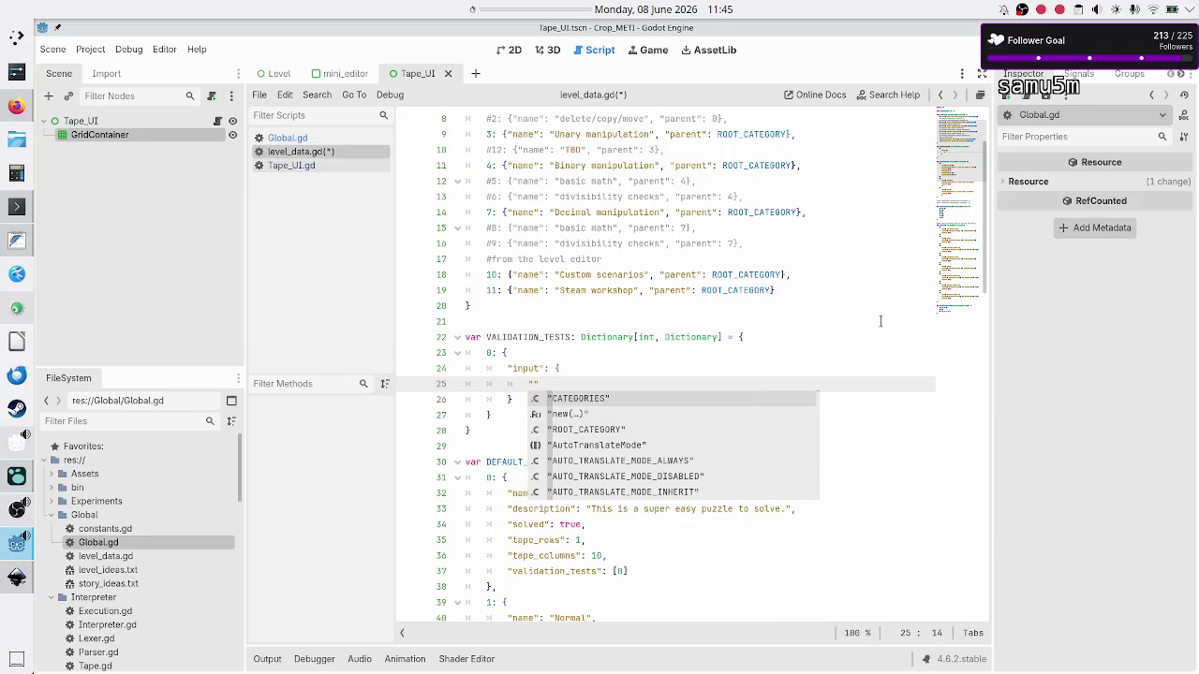
text(startin)
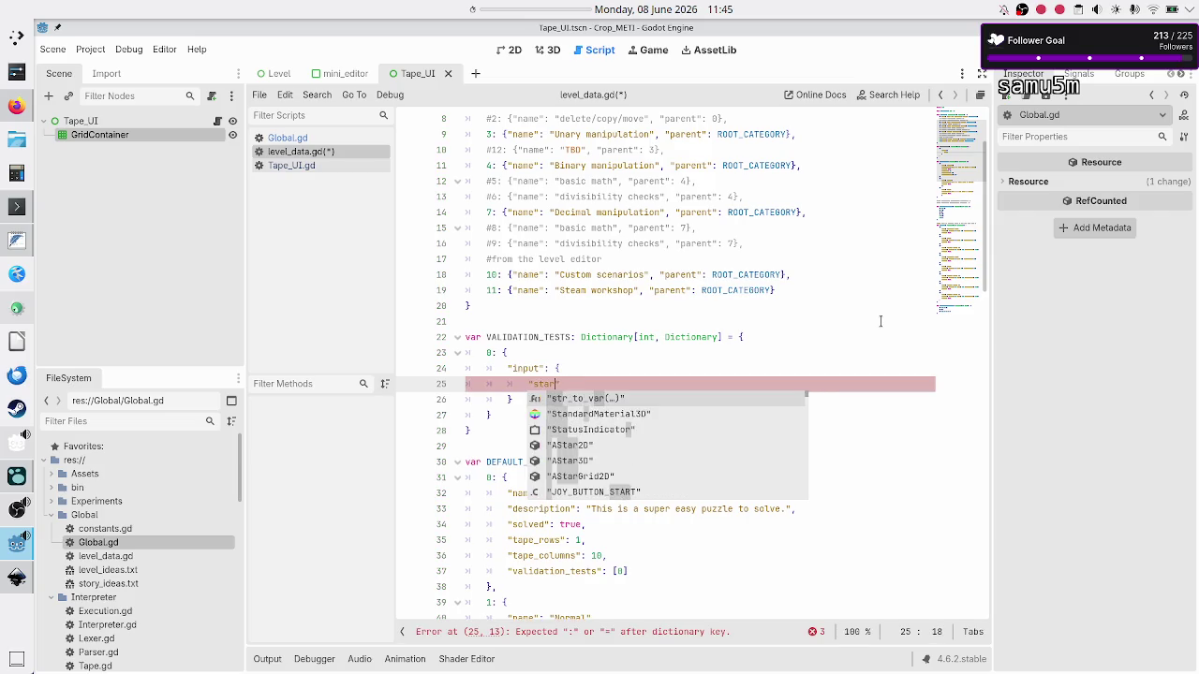
text(g_cell":)
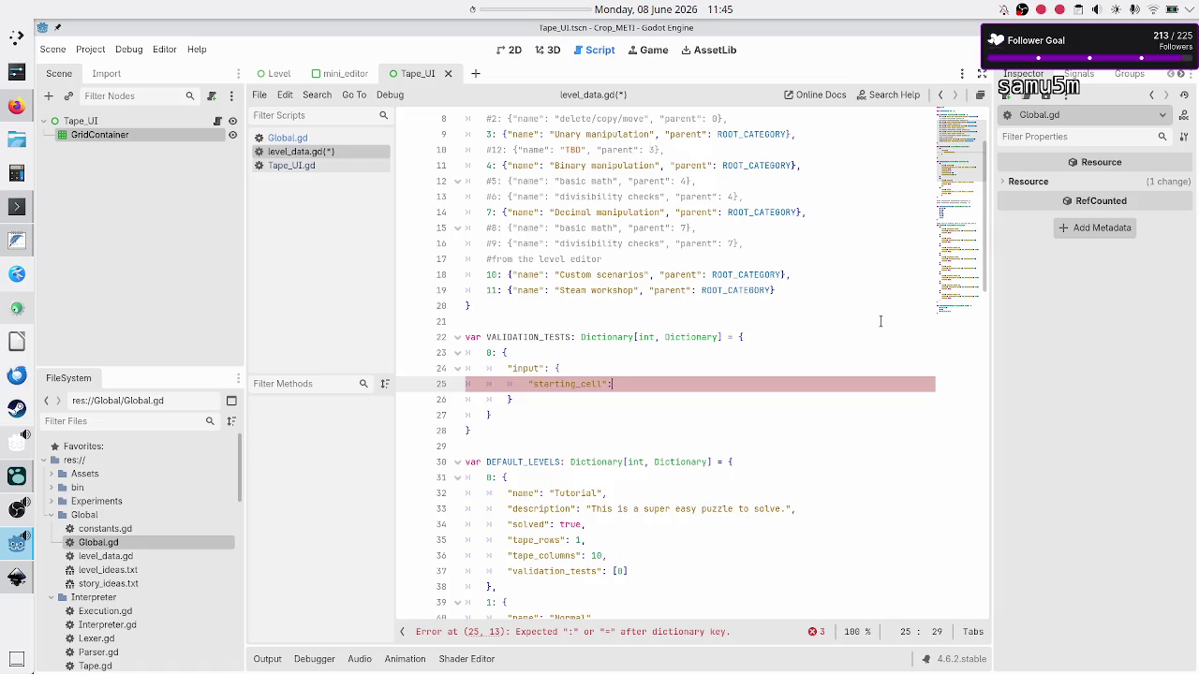
key(alt+Tab)
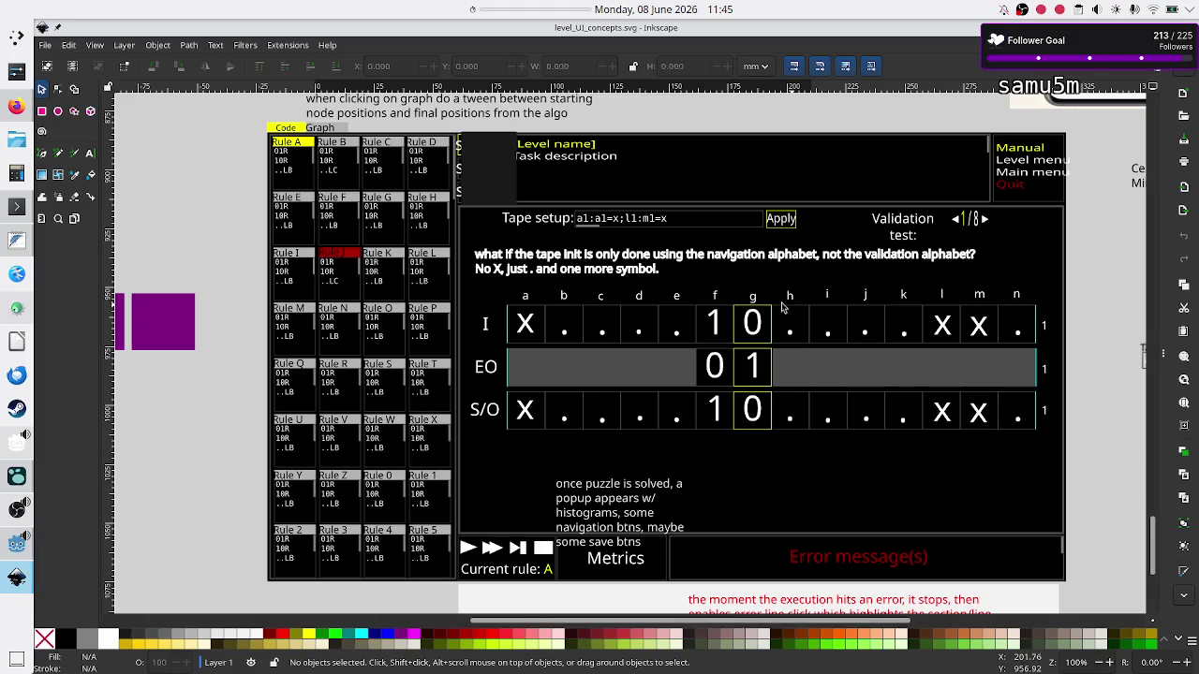
key(alt+Tab)
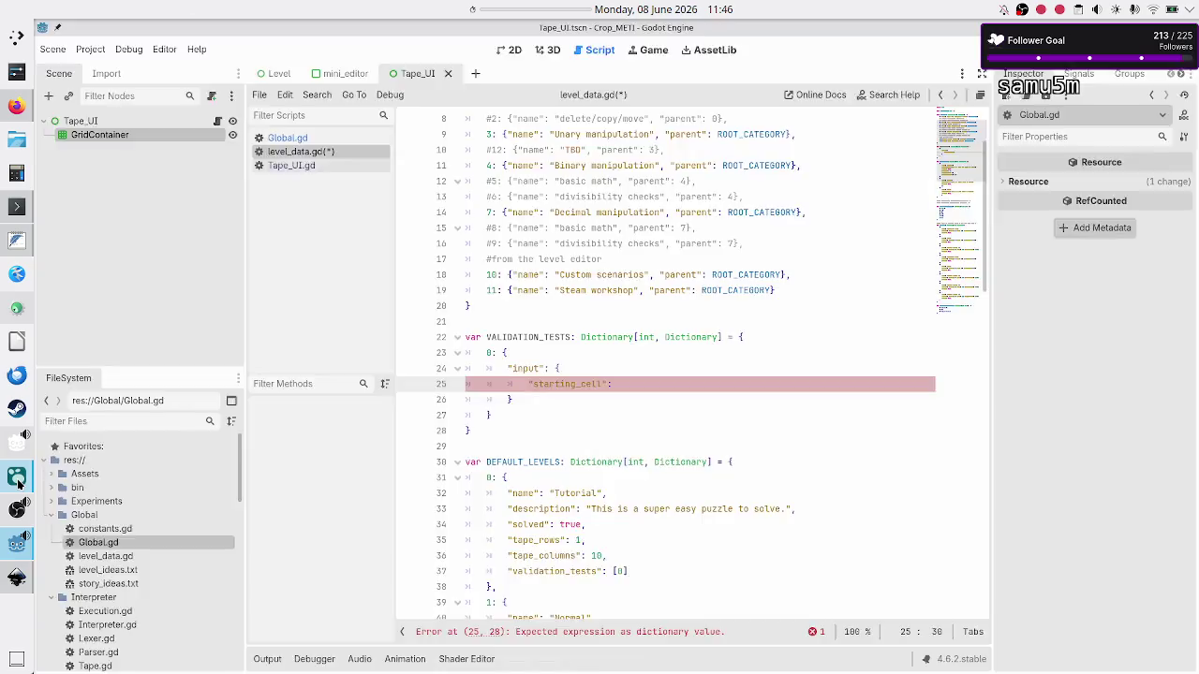
click(17, 479)
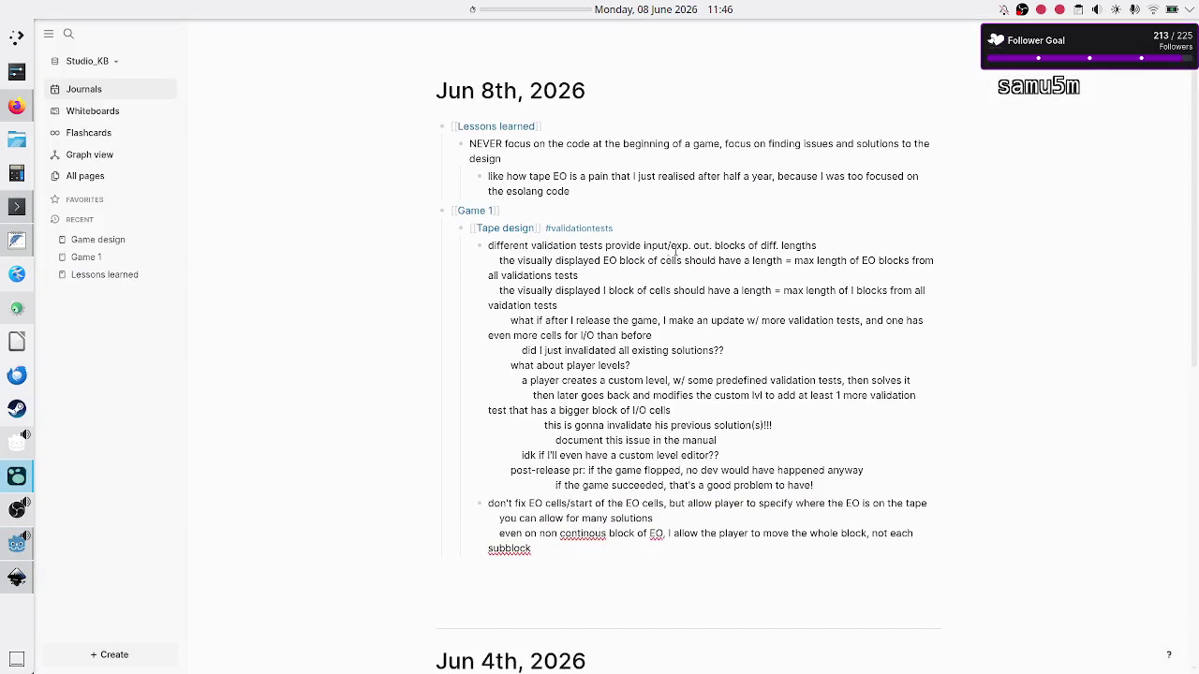
drag(562, 241, 747, 244)
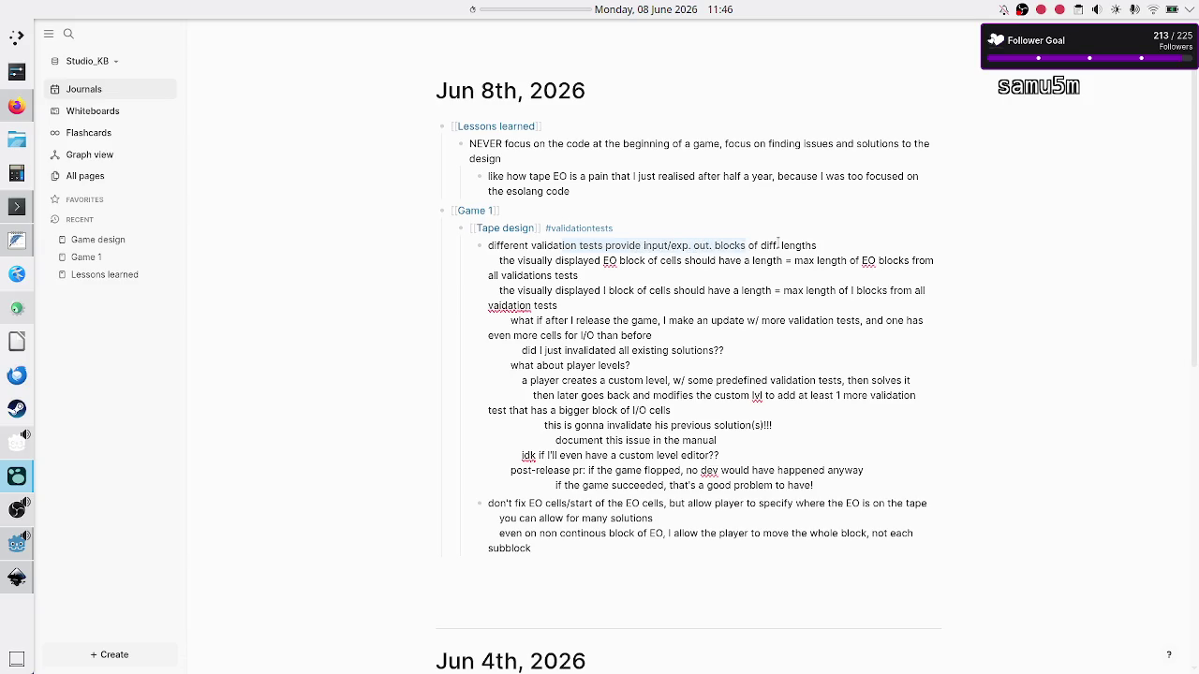
click(770, 245)
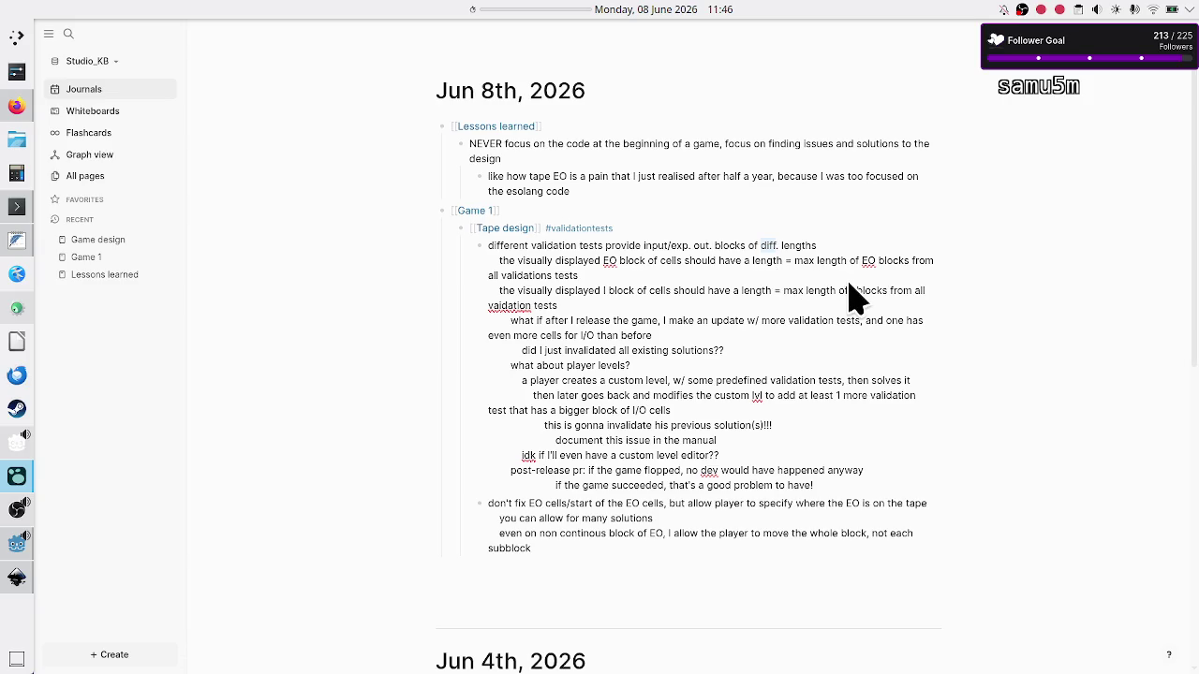
key(alt+Tab)
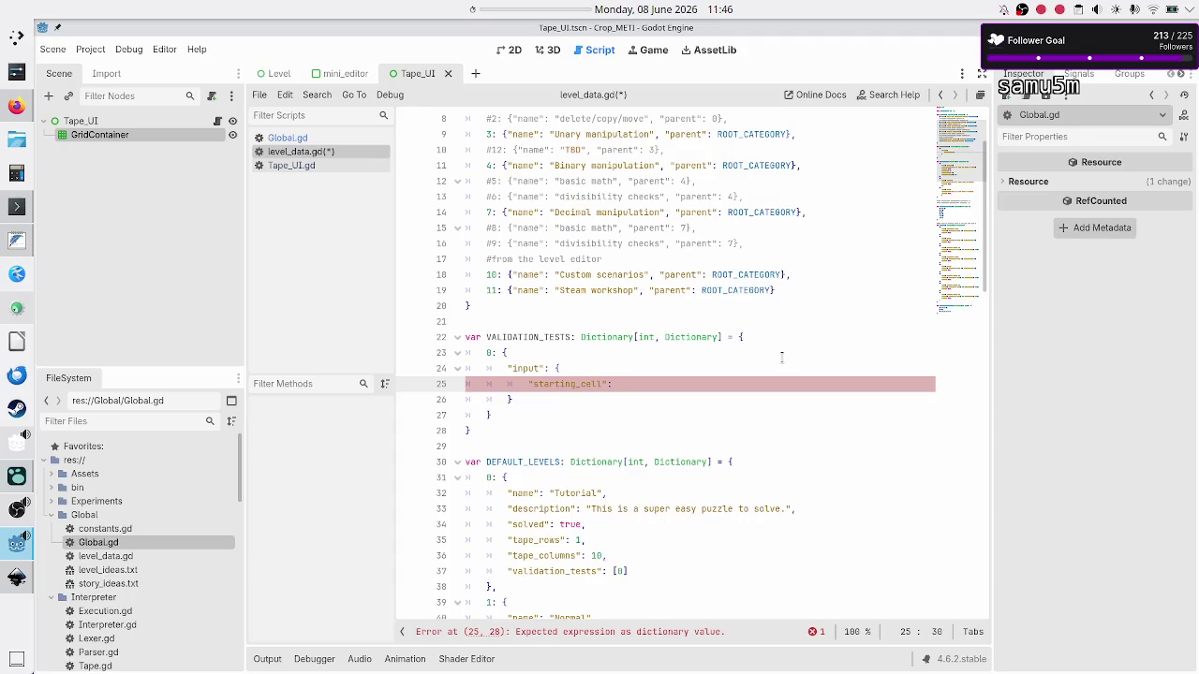
Add the comment "#this size has to be much greater than the size of the validation test's I/EO" after tape_rows
key(Down)
key(Down)
key(Down)
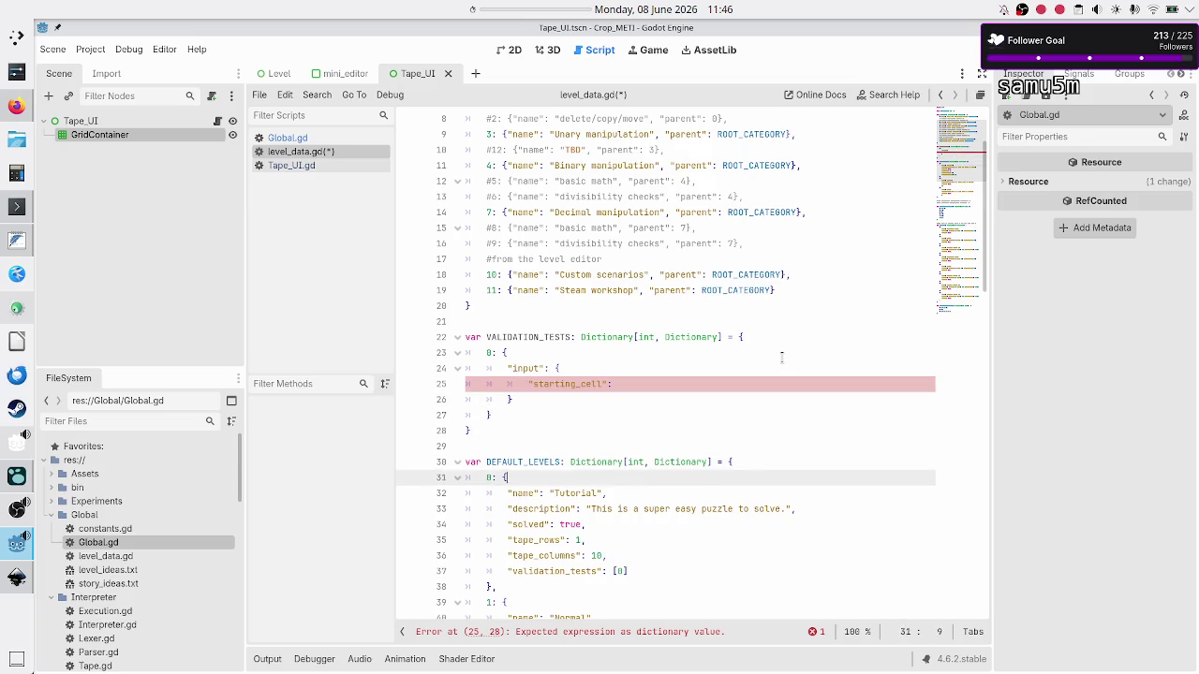
key(Up)
key(Return)
text(#this size has to be much greater than the size of the validation test's I/O)
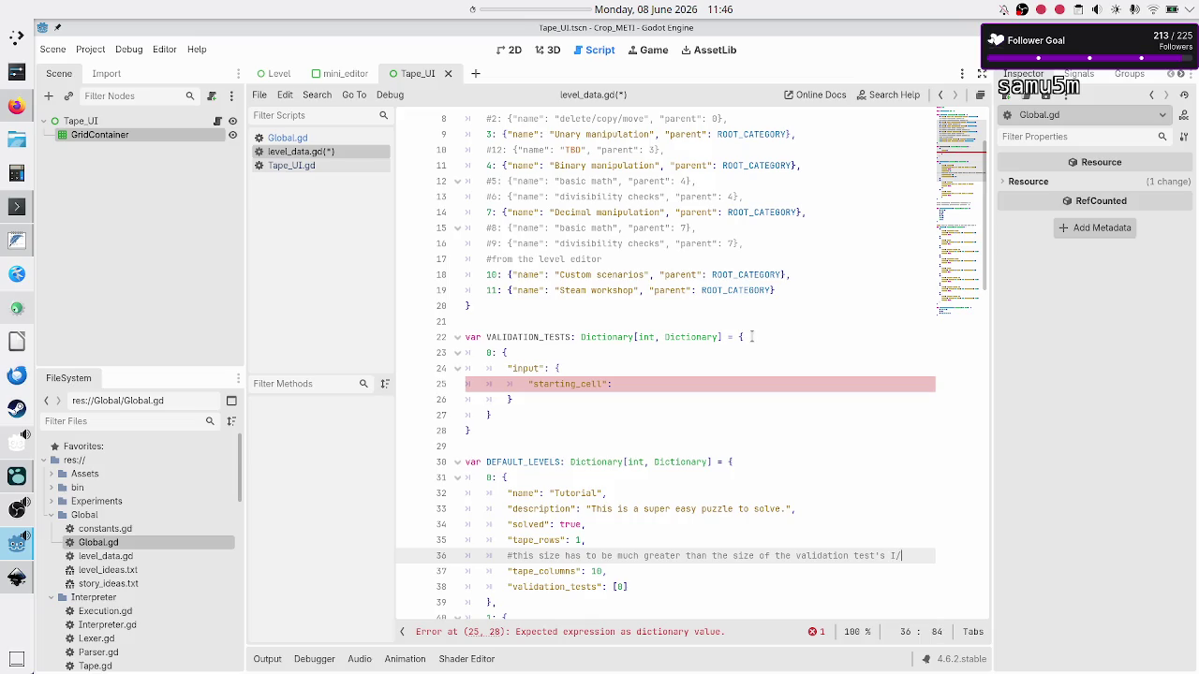
key(BackSpace)
text(EO)
Return to the end of the starting_cell line, then switch to the Logseq journal
key(Down)
key(Up)
key(Up)
key(Up)
key(Home)
key(Up)
key(Up)
key(Up)
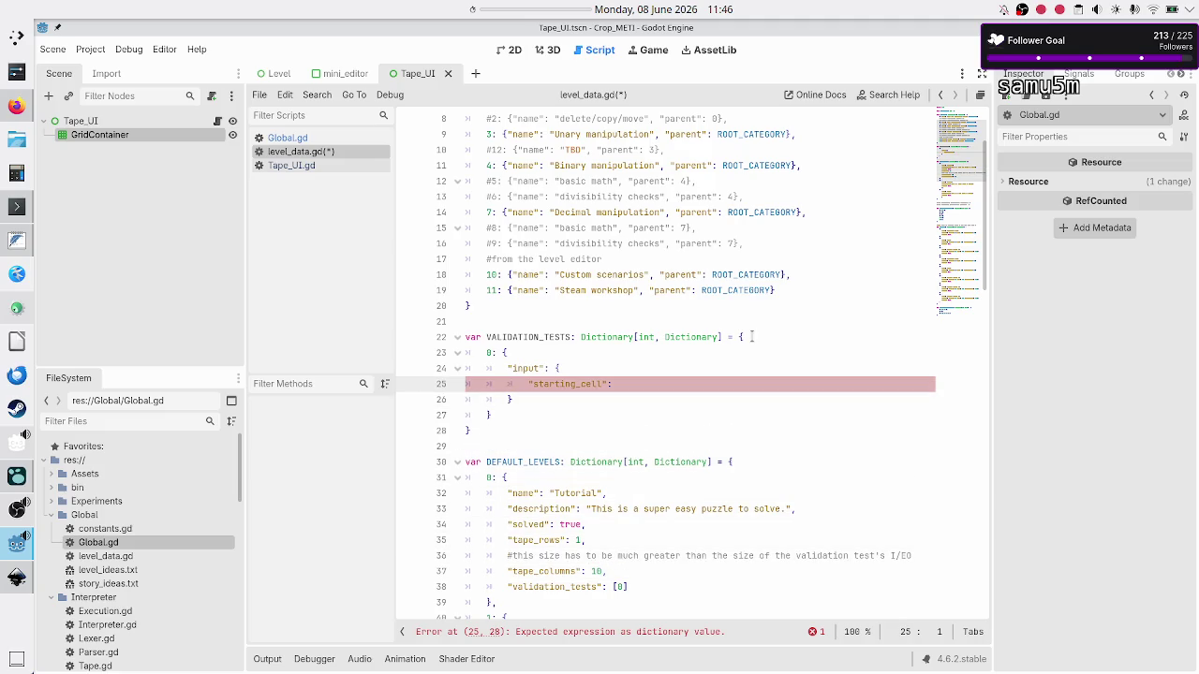
key(End)
key(alt+Tab)
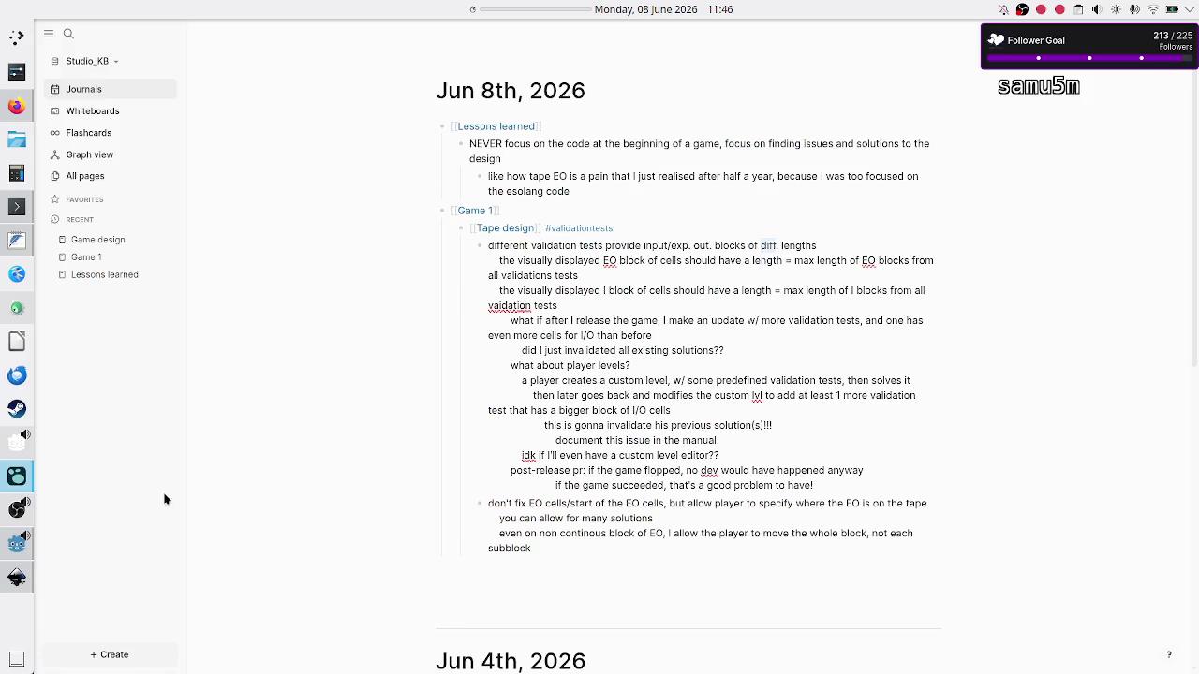
Glance at the Inkscape mockup and the Logseq journal, then return to level_data.gd in Godot
click(16, 578)
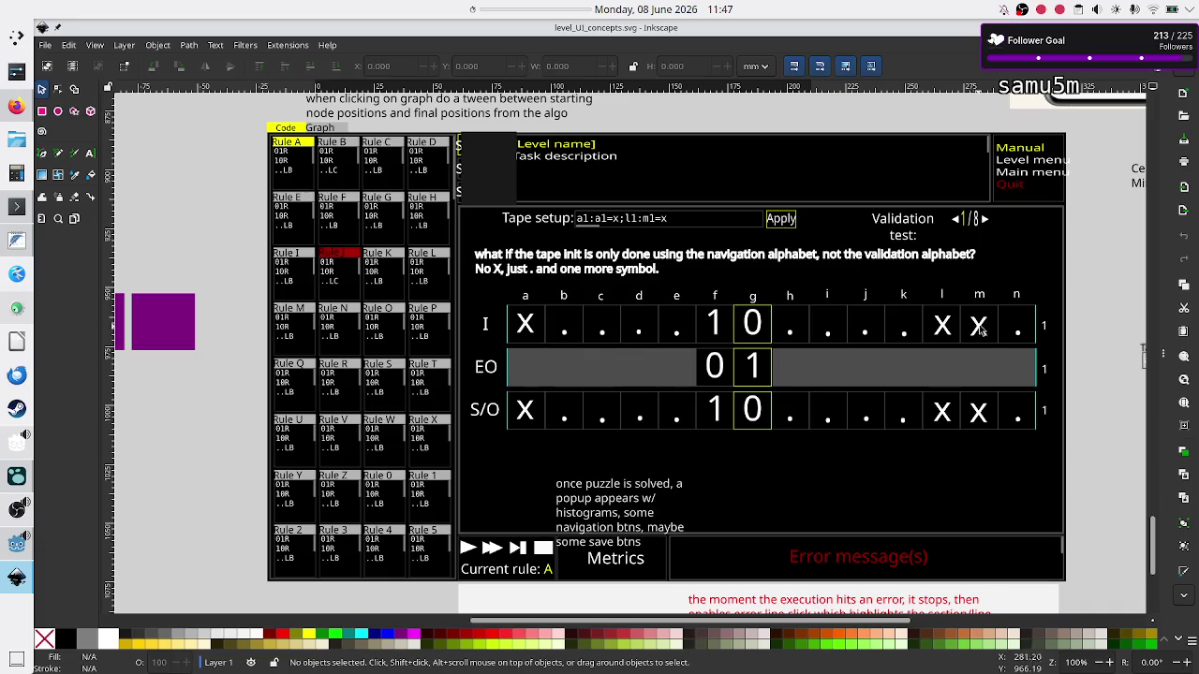
key(alt+Tab)
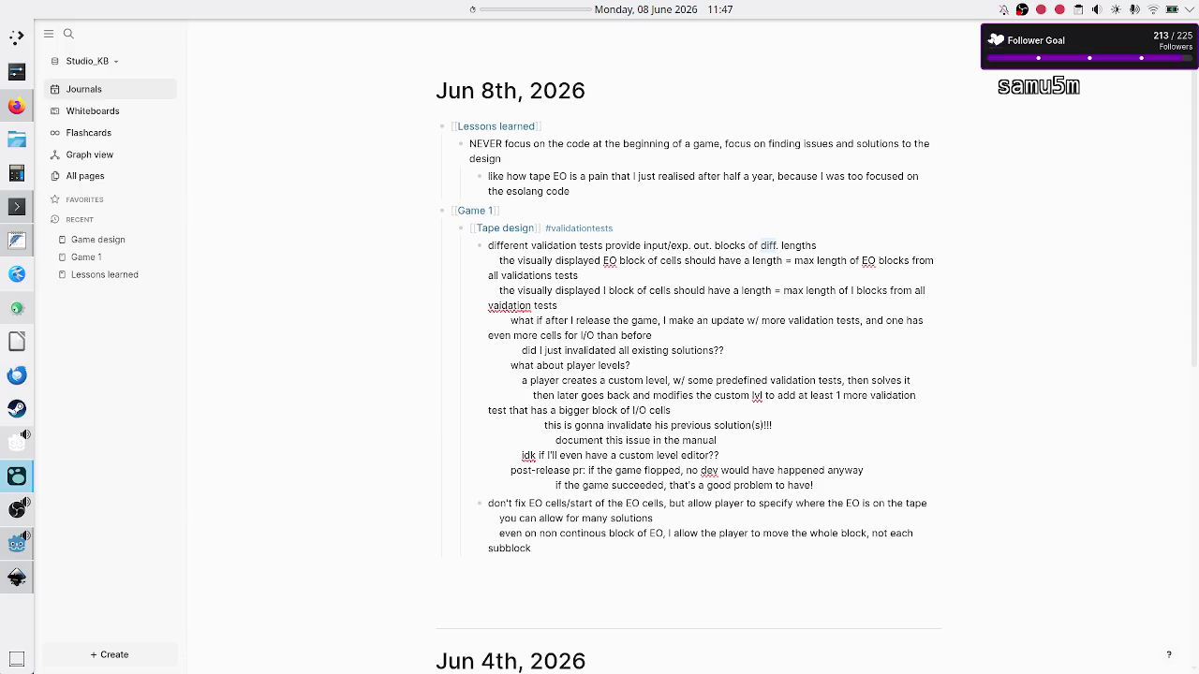
click(17, 543)
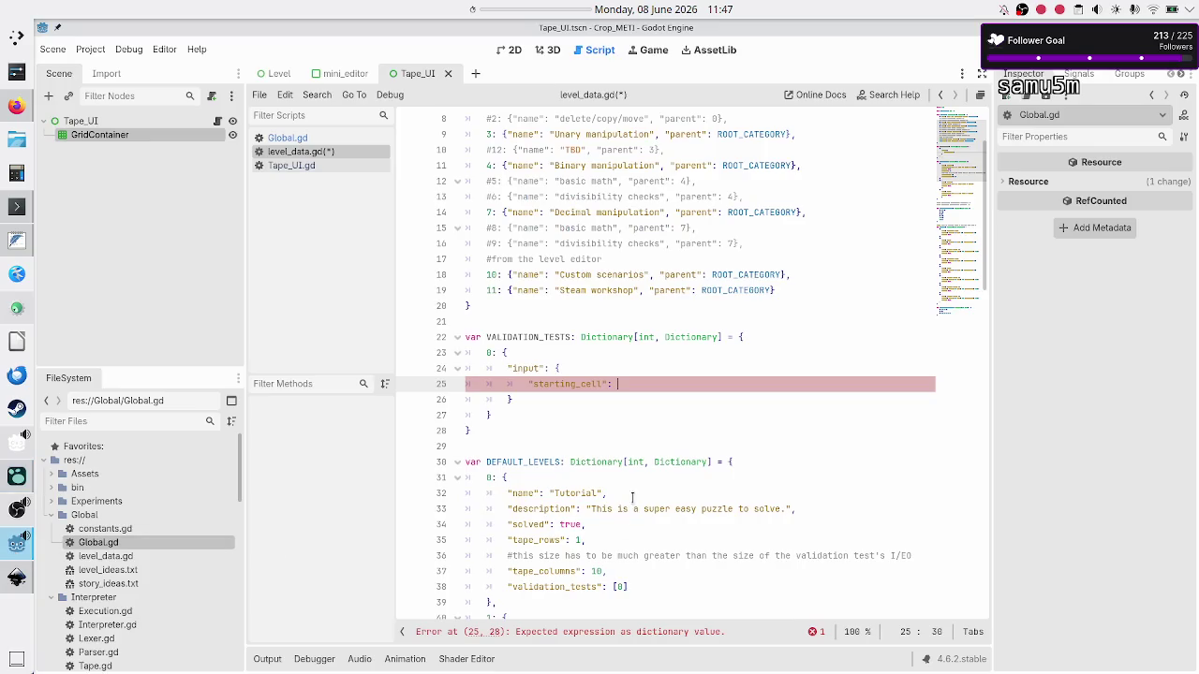
Set test 0's input starting_cell to 5, checking the Inkscape mockup
click(608, 569)
key(BackSpace)
text(5)
key(Up)
key(Up)
key(Up)
key(alt+Tab)
key(alt+Tab)
click(17, 576)
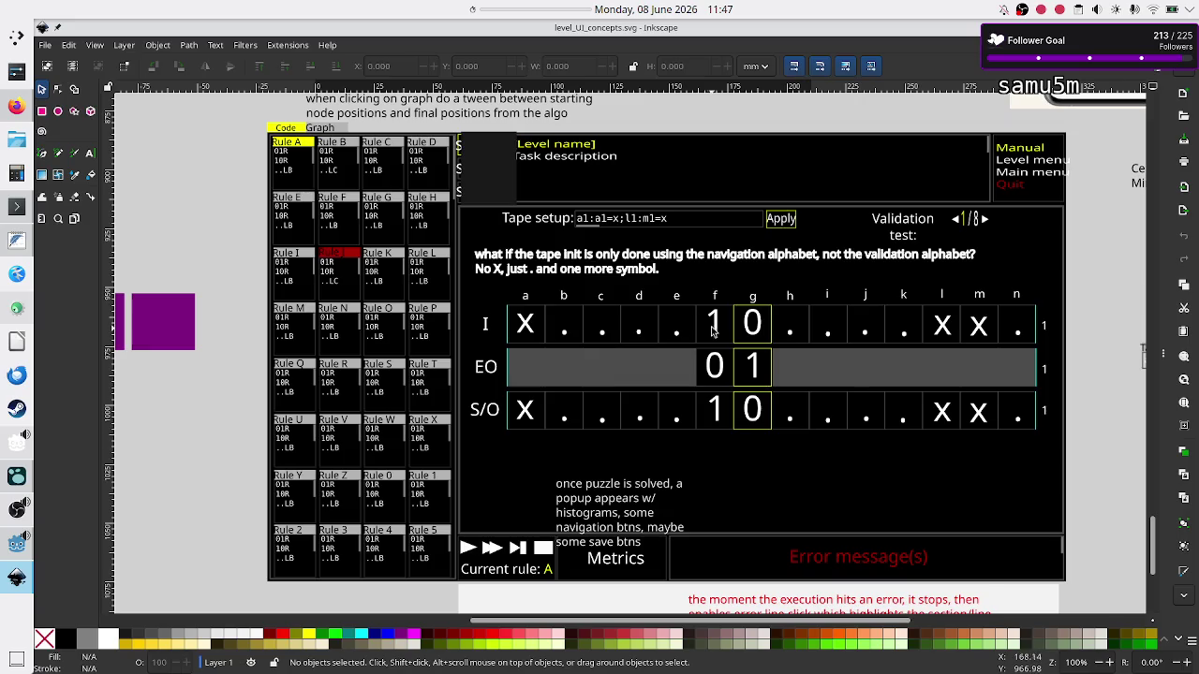
key(alt+Tab)
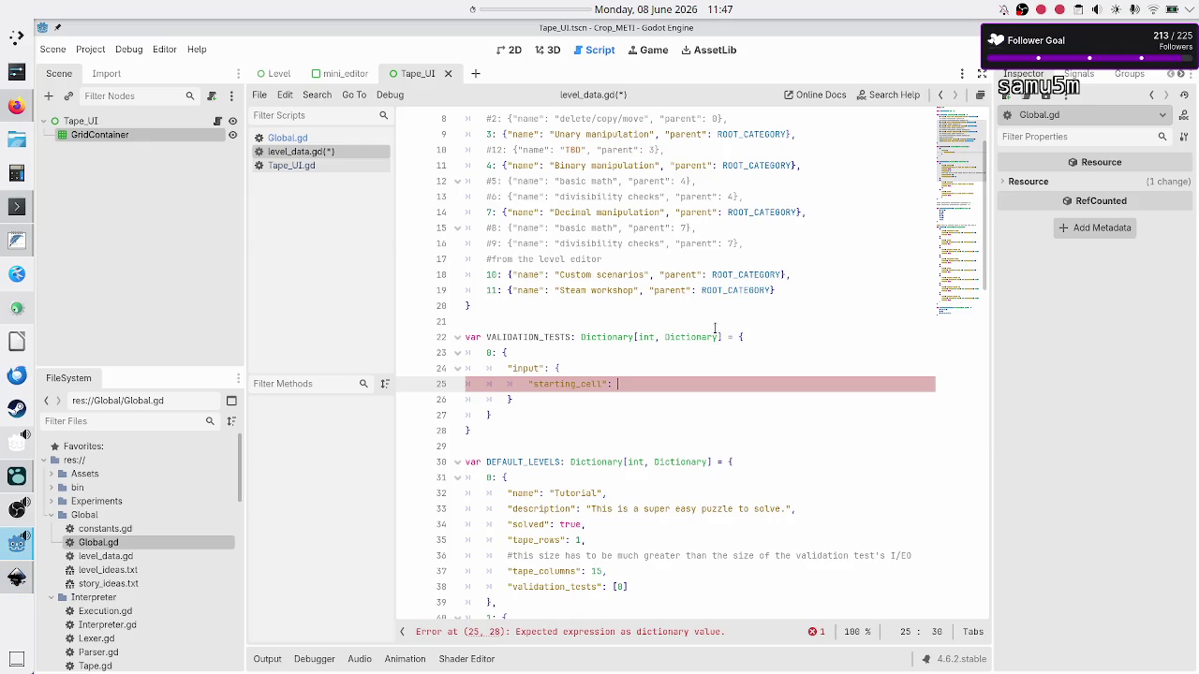
text(5,)
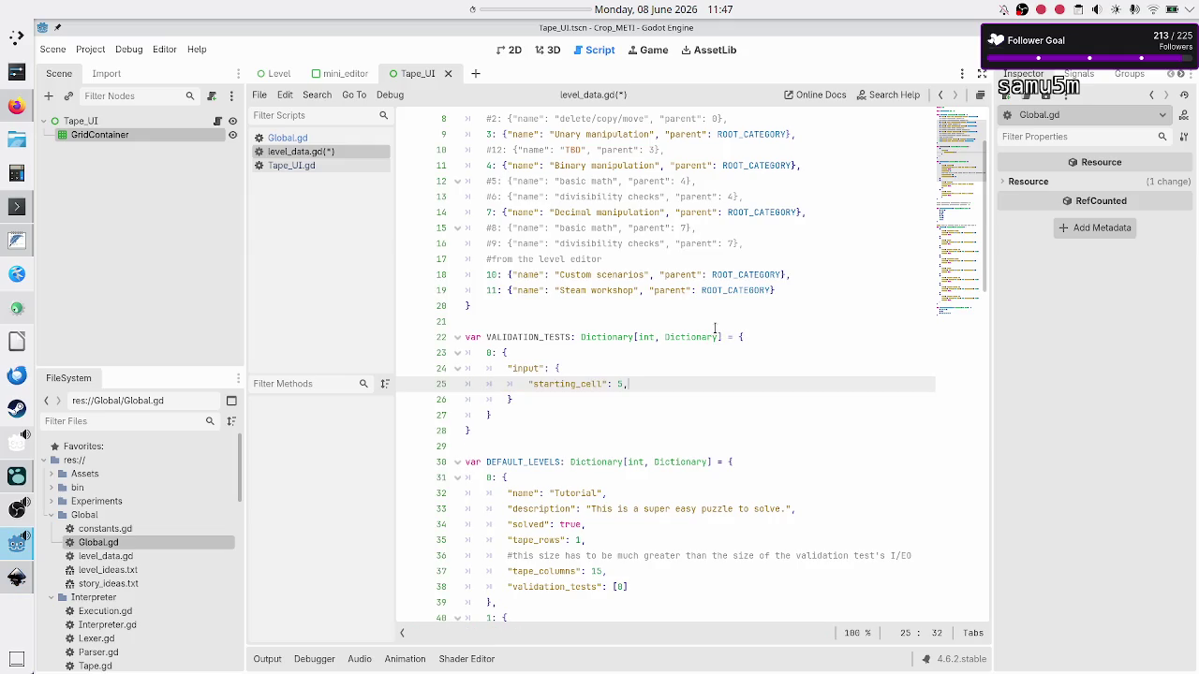
key(Return)
Add the input "data" key with the binary string "10110010" from the mockup tape
text(")
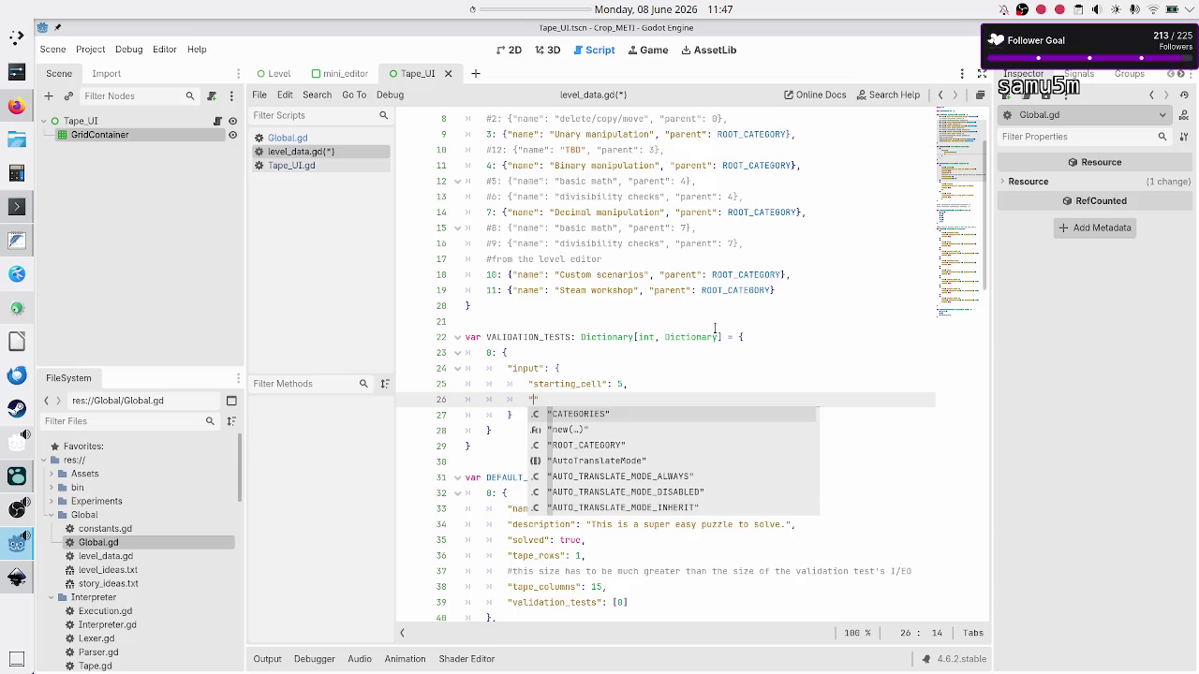
text(data":)
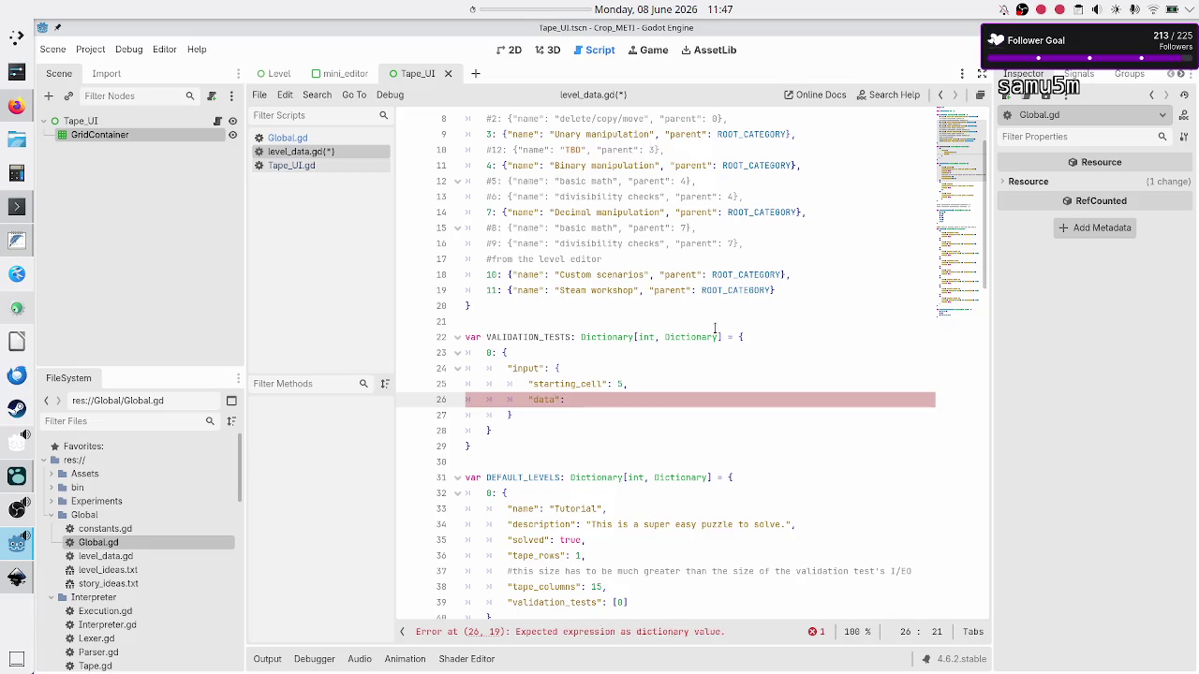
key(alt+Tab)
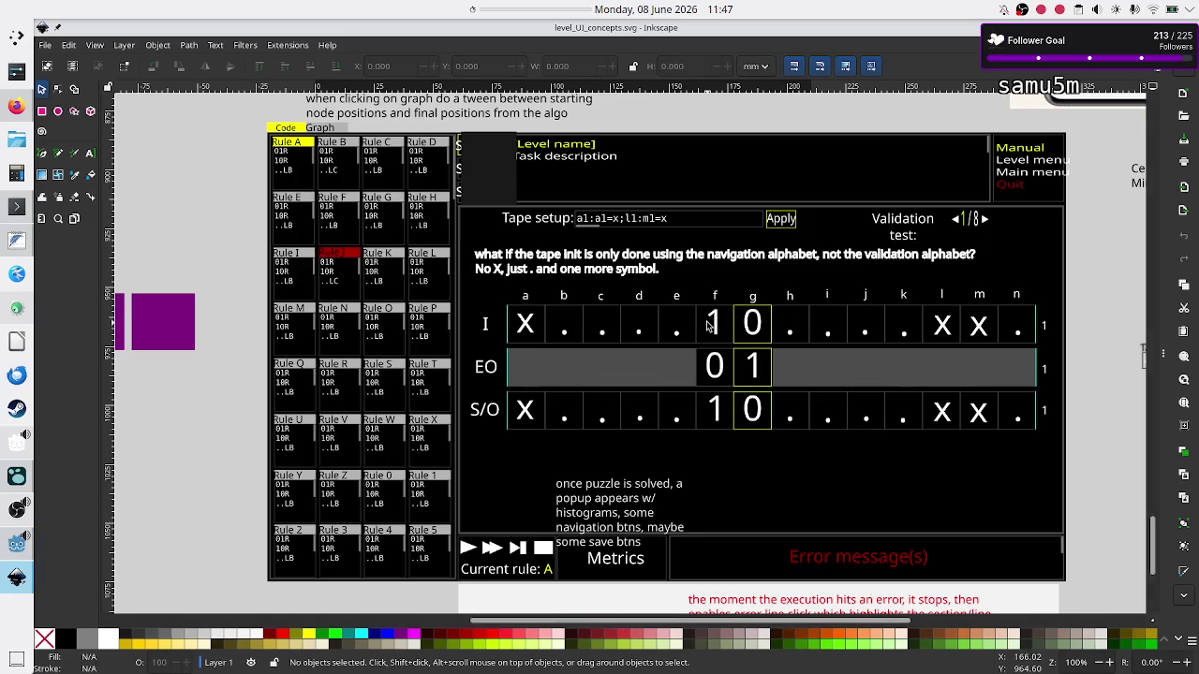
key(alt+Tab)
text(")
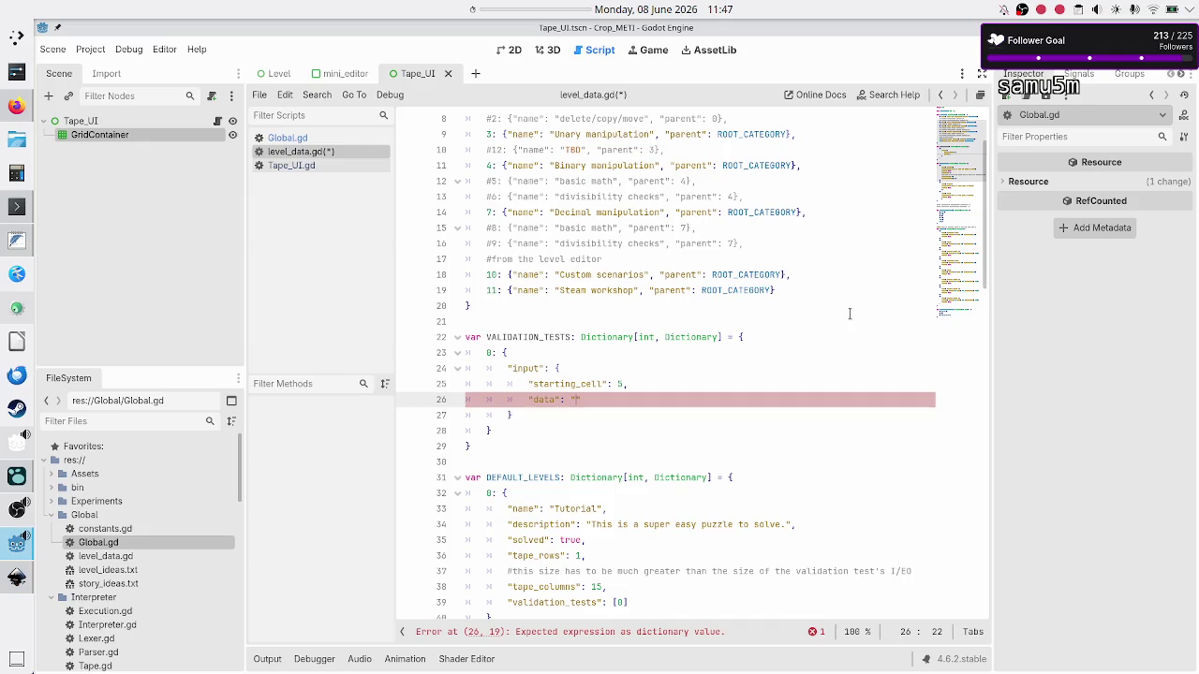
text(10)
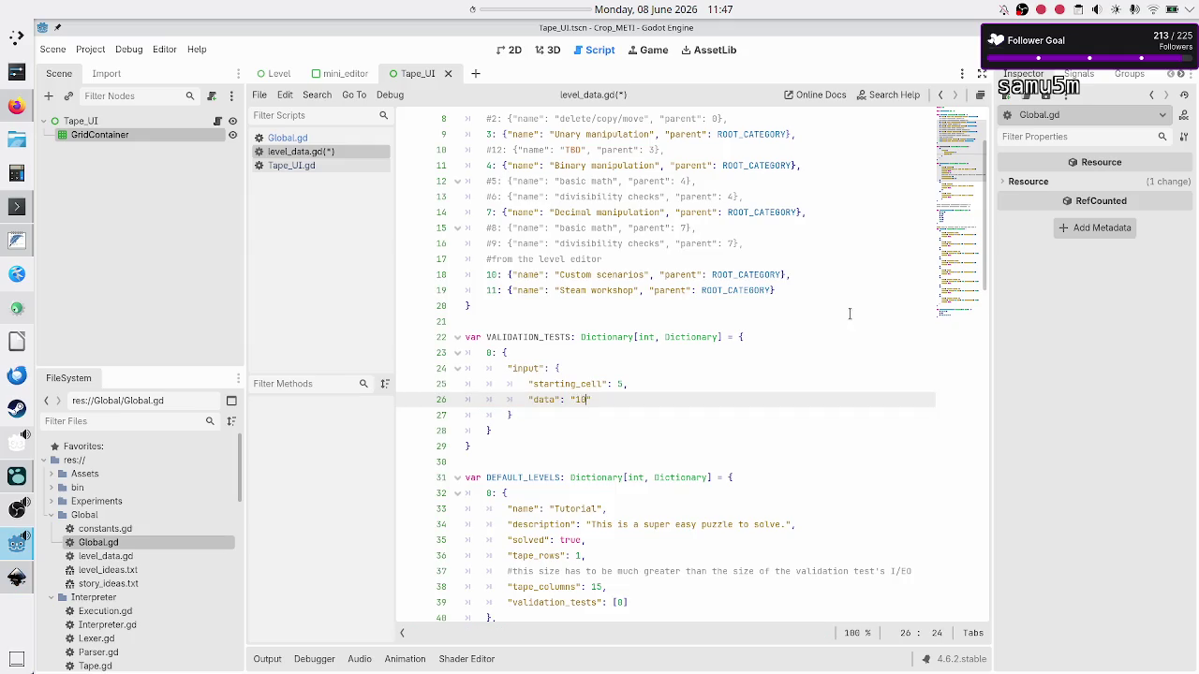
key(alt+Tab)
key(alt+Tab)
text(110)
text(0)
text(1)
text(0)
key(Up)
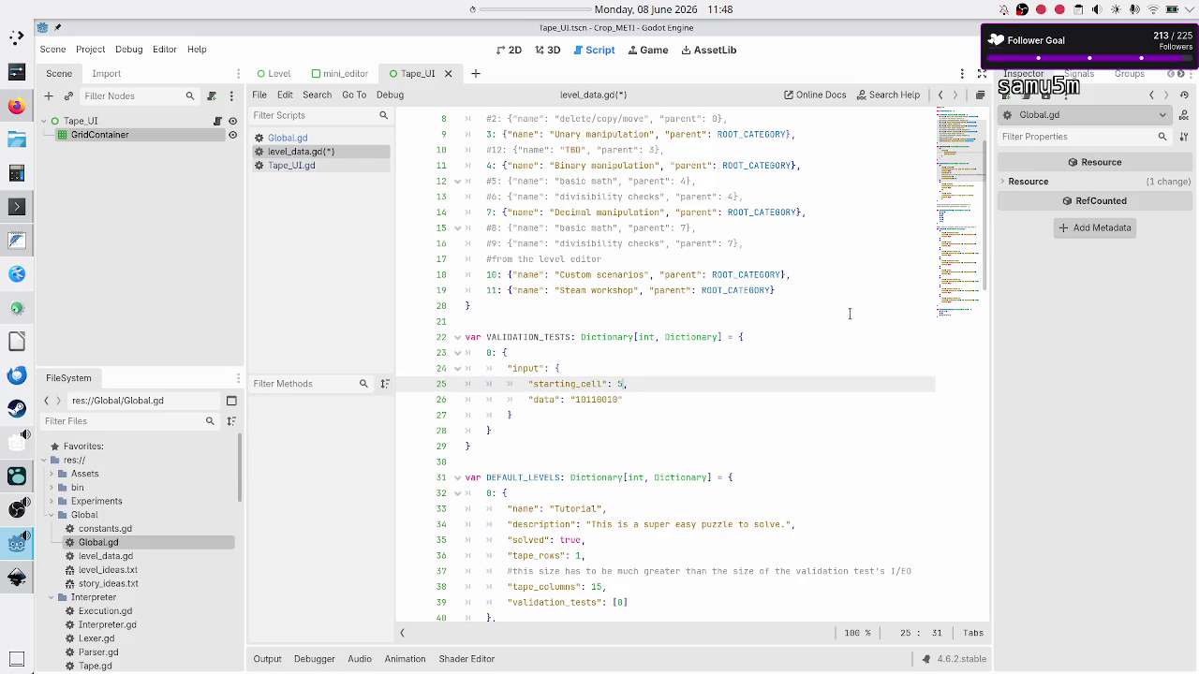
Shorten test 0's input data string to "10", comparing against the mockup tape
key(Down)
key(shift+Left)
key(shift+Left)
key(shift+Left)
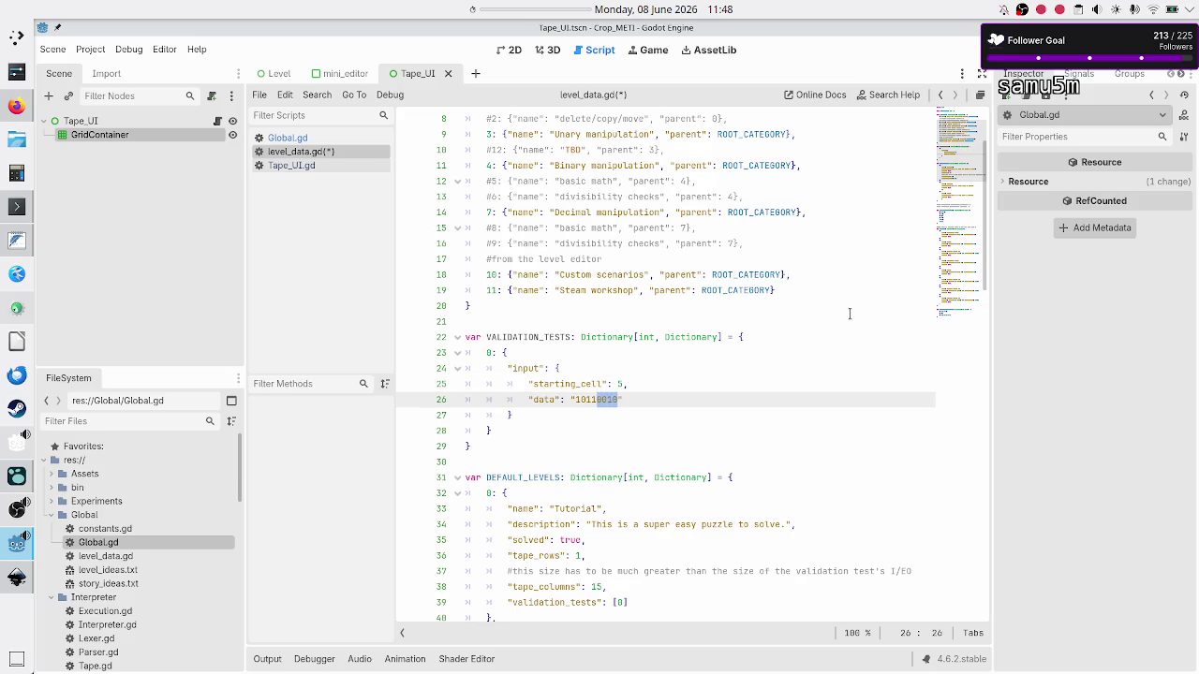
key(Up)
key(Down)
key(BackSpace)
key(BackSpace)
key(BackSpace)
key(alt+Tab)
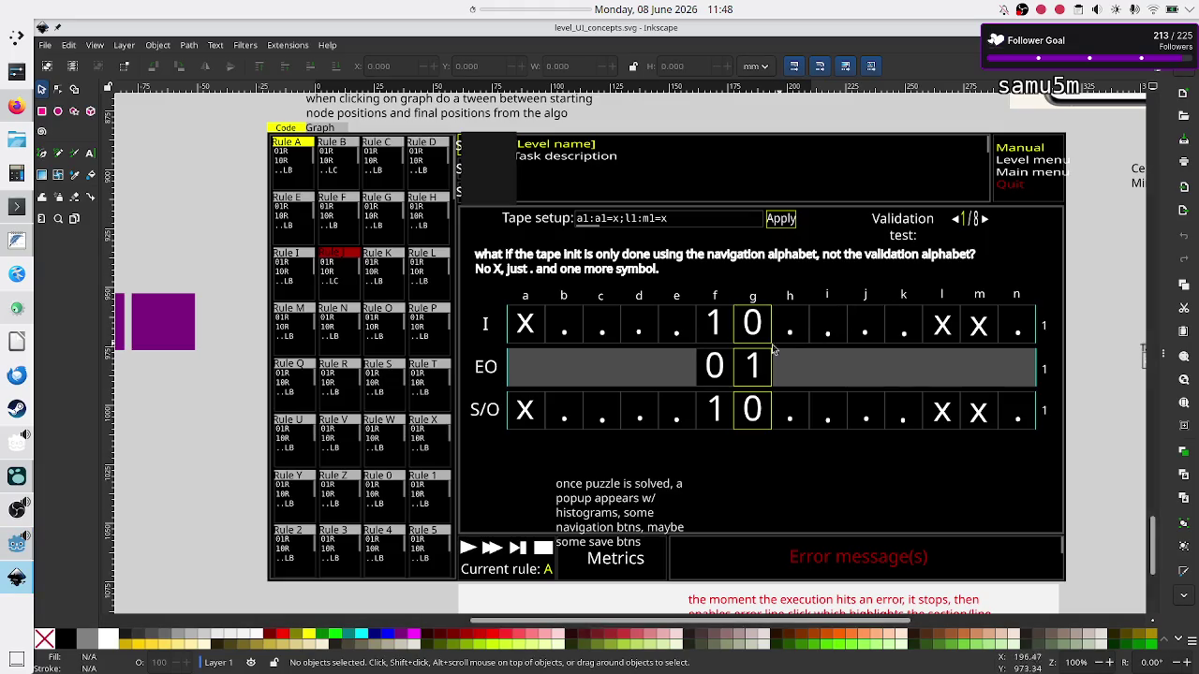
key(alt+Tab)
key(BackSpace)
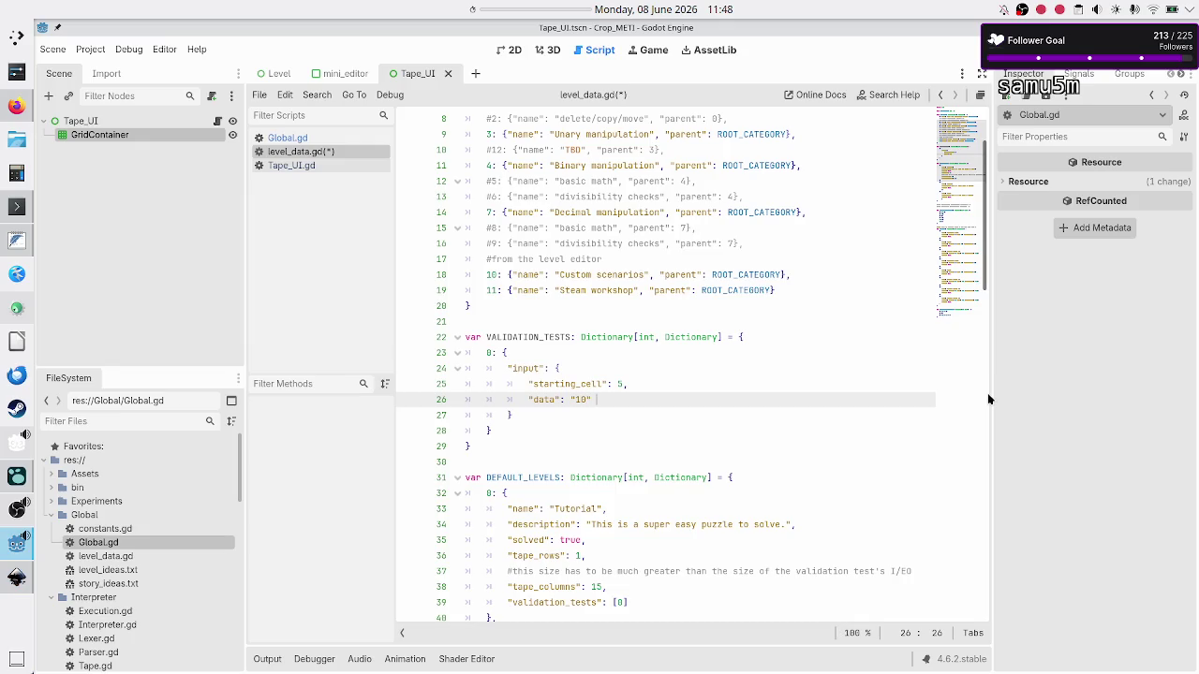
key(Down)
key(Up)
key(Up)
key(Up)
Add a comma after the input dictionary and start an "expected_output": { entry
key(Down)
key(Down)
key(Down)
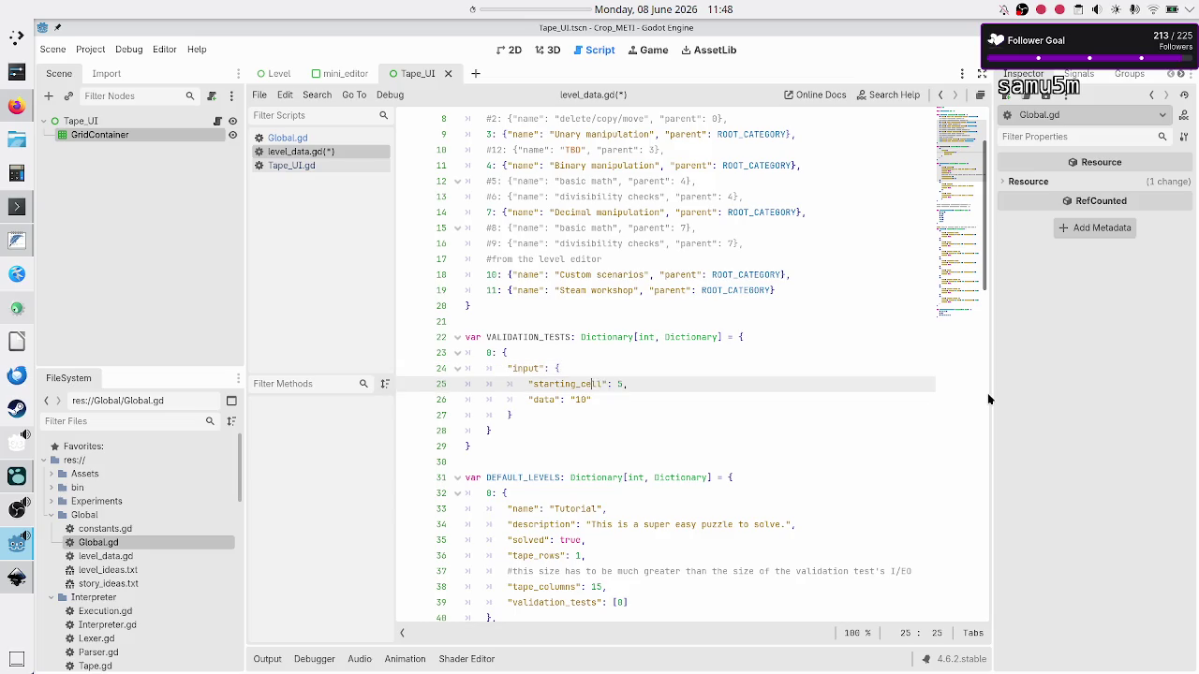
text(,)
key(Return)
text("expected_output": {)
Fill expected_output with "starting_cell": 5 and an empty "data" key
key(Return)
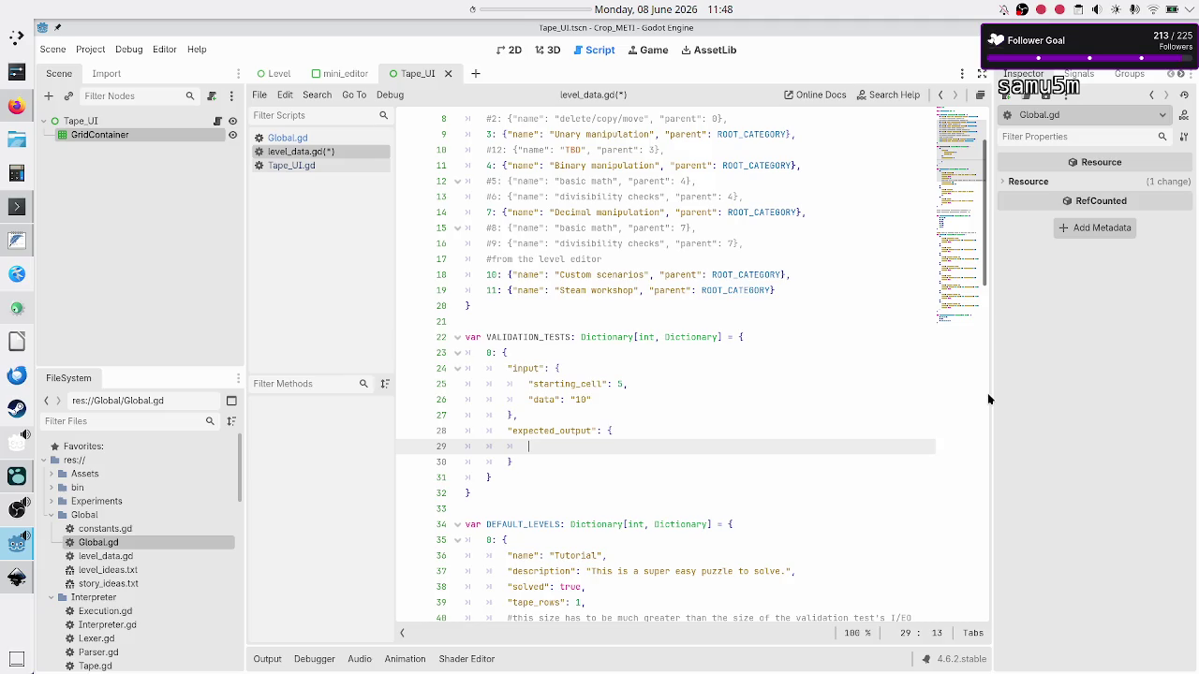
text(")
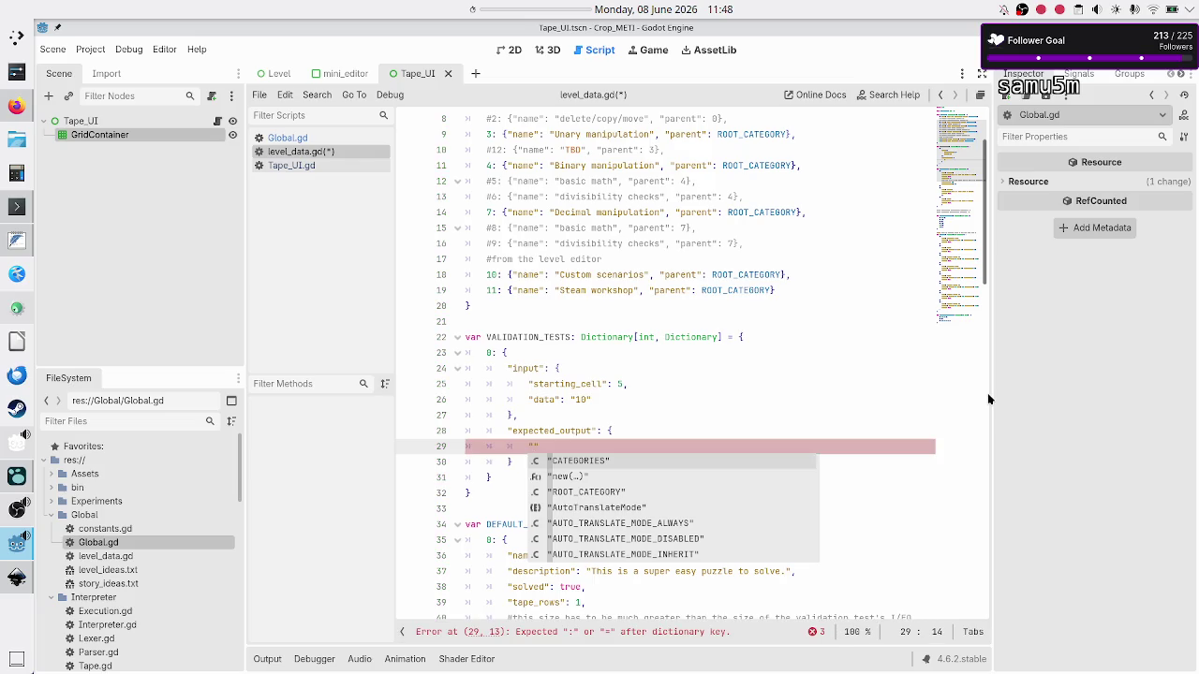
text(starting)
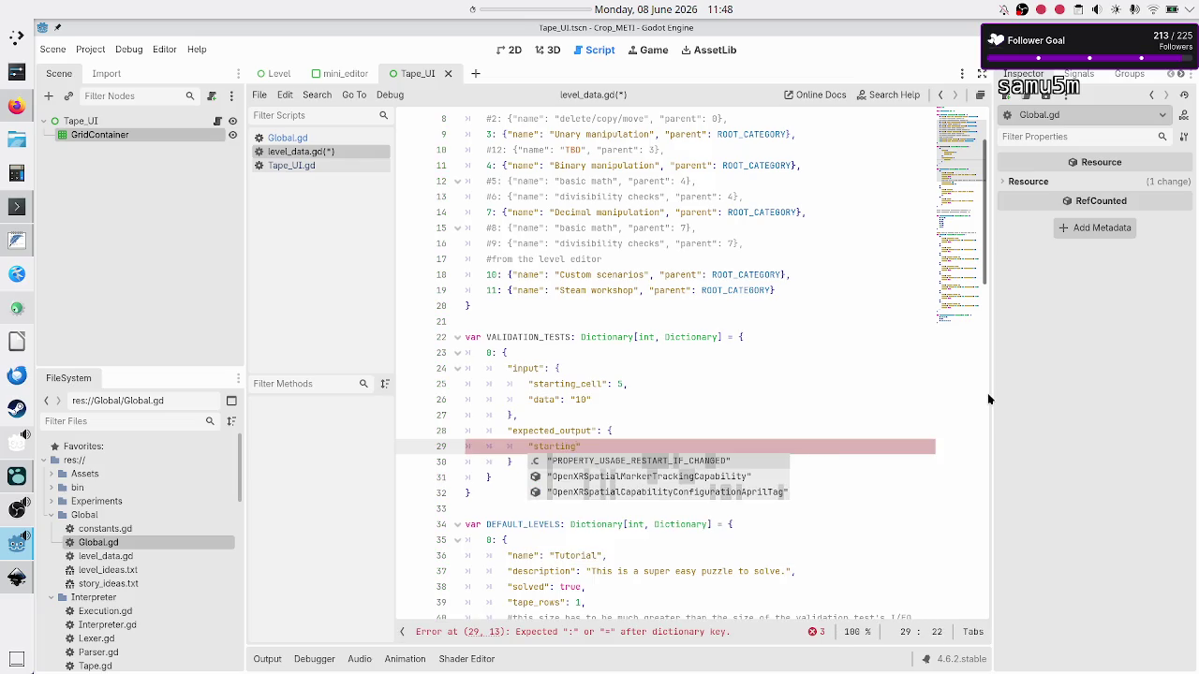
text(_cell": )
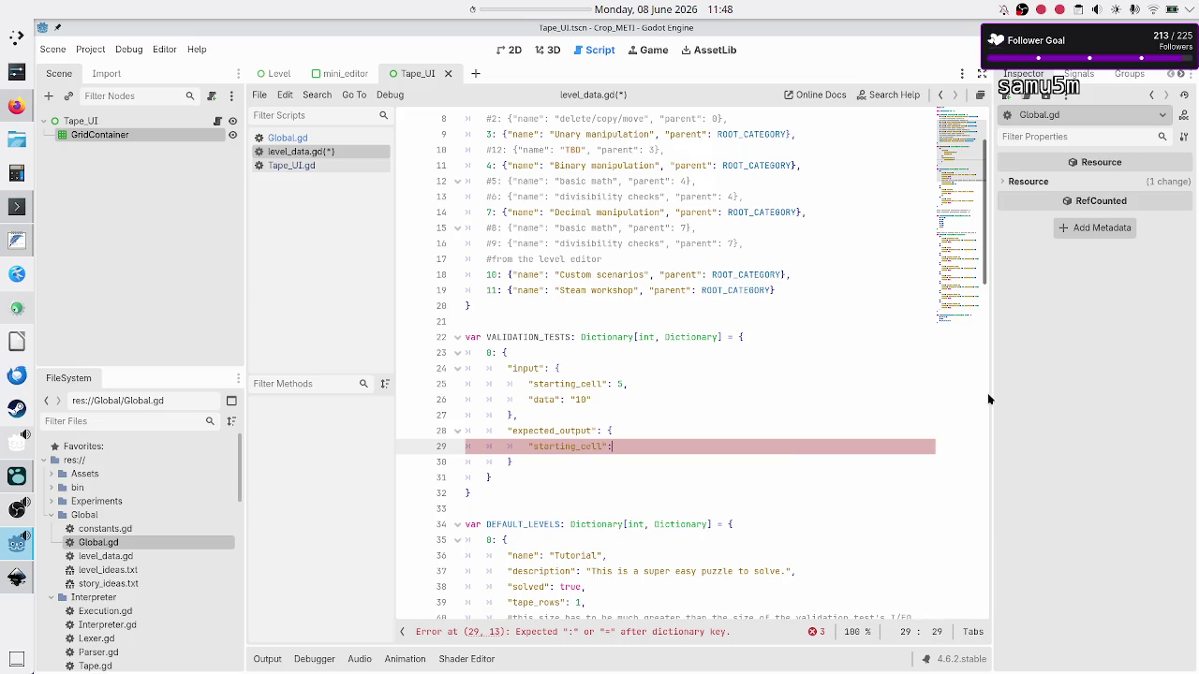
text(5,)
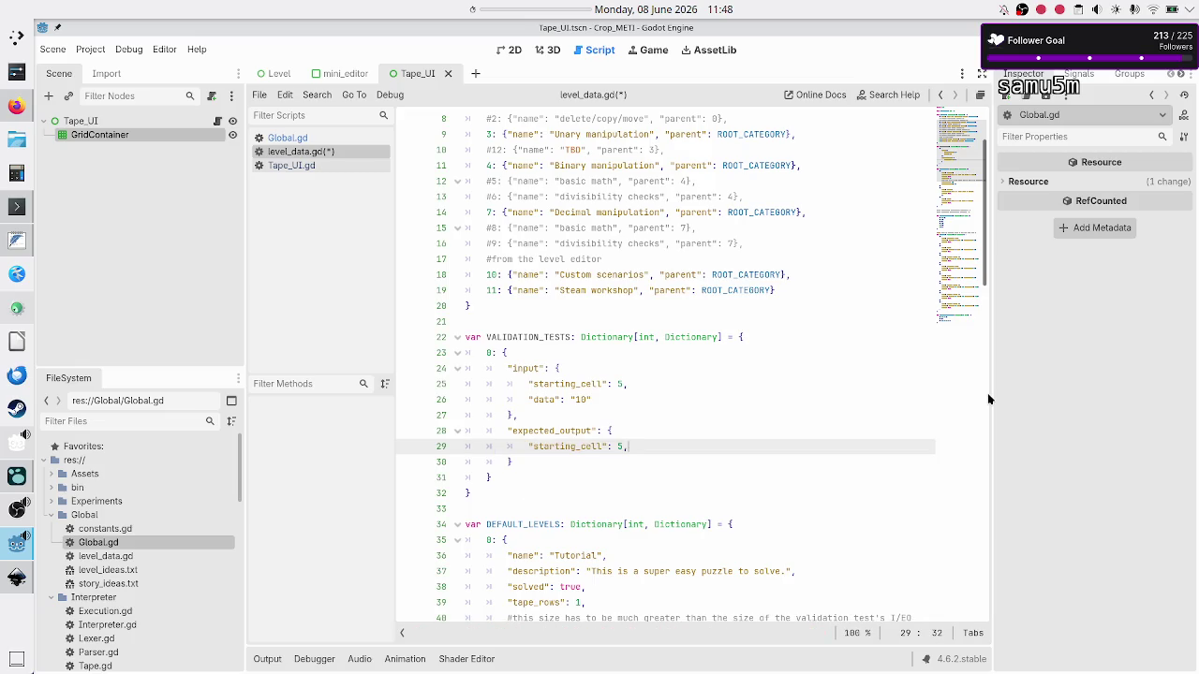
key(Return)
text(")
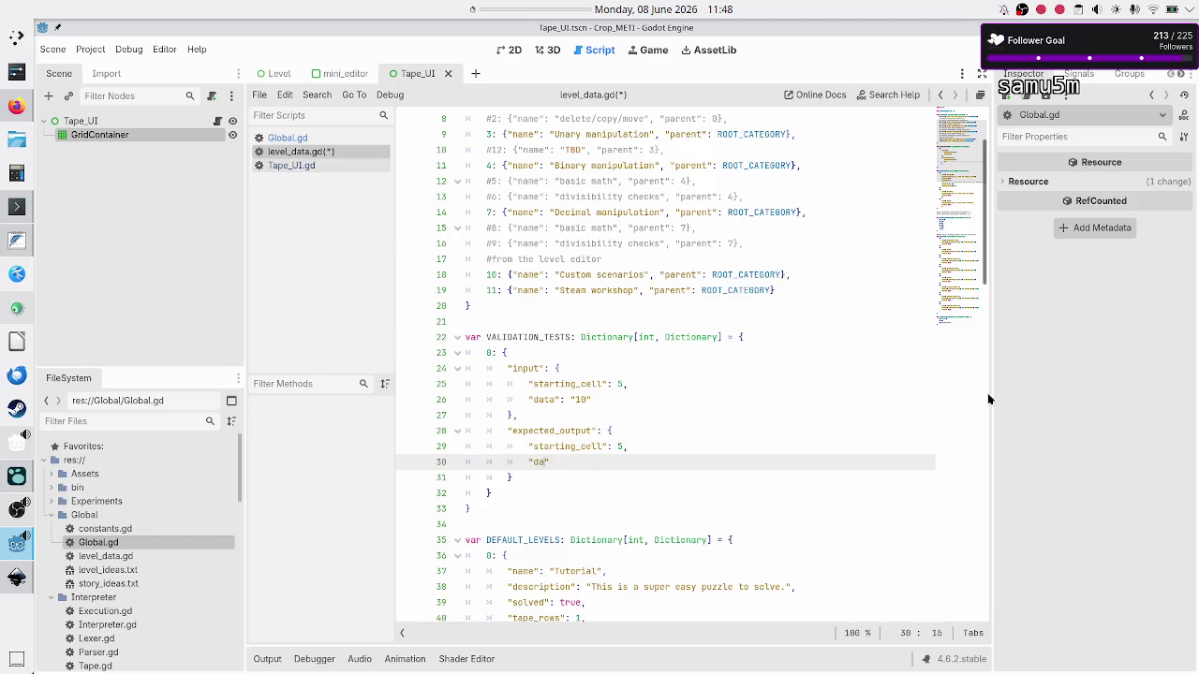
text(data":)
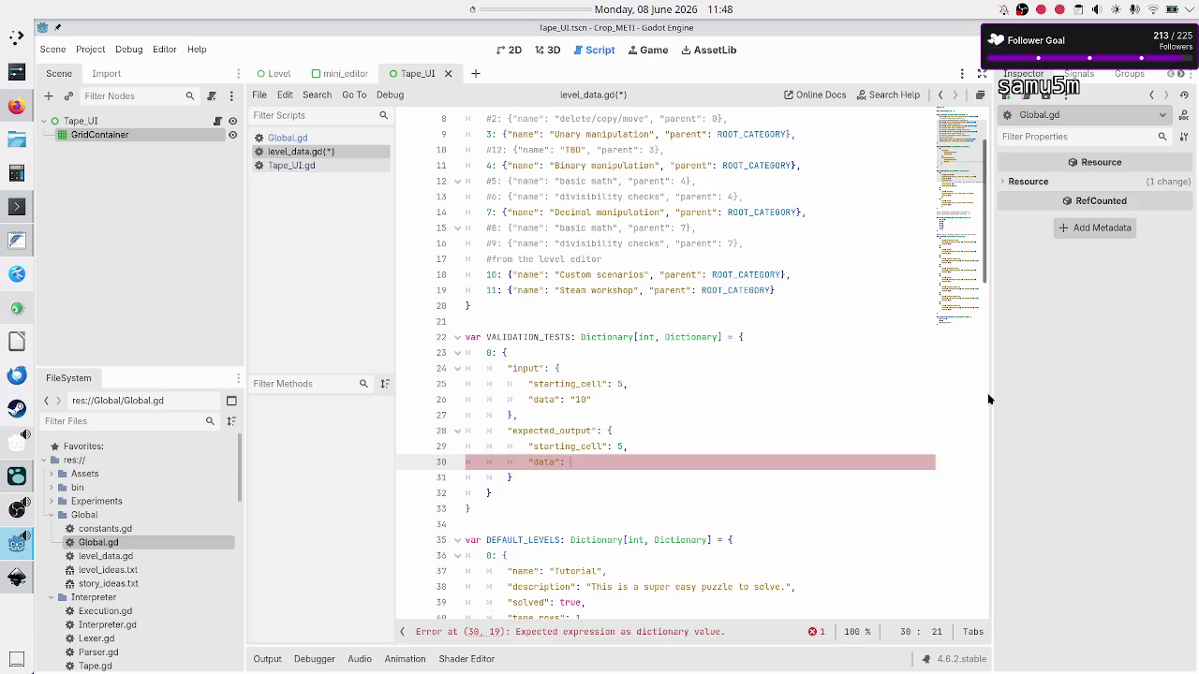
key(Down)
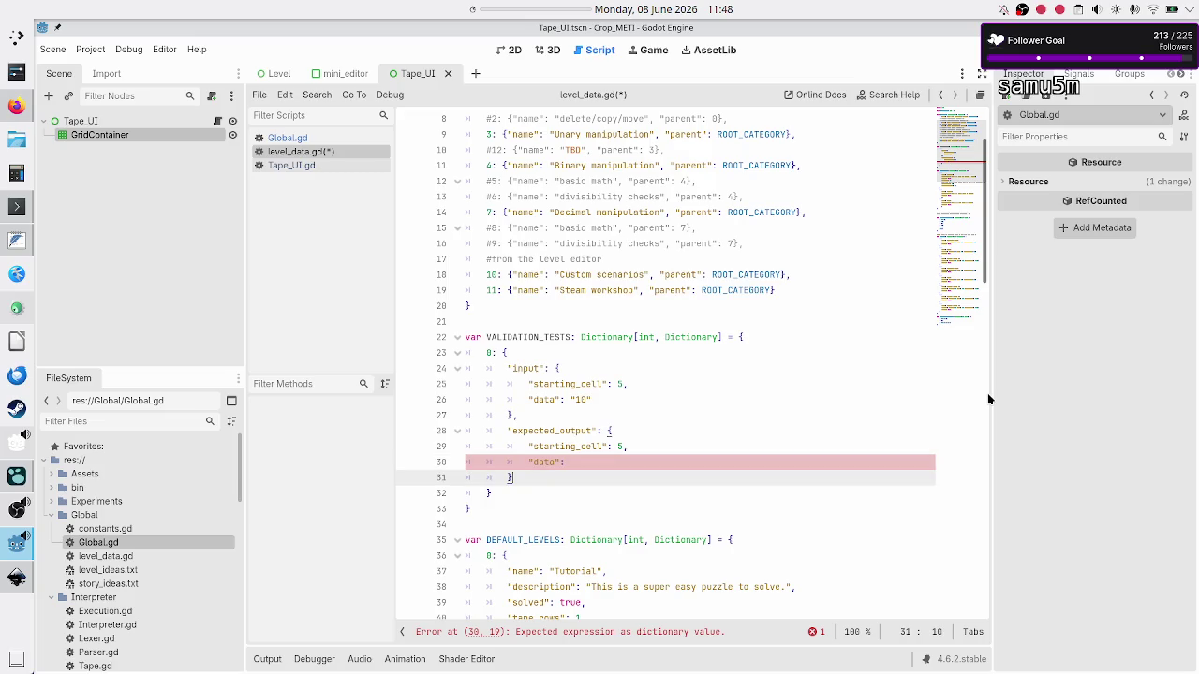
Change the Tutorial level's description to "Flip binary bits."
key(Down)
key(Down)
key(Down)
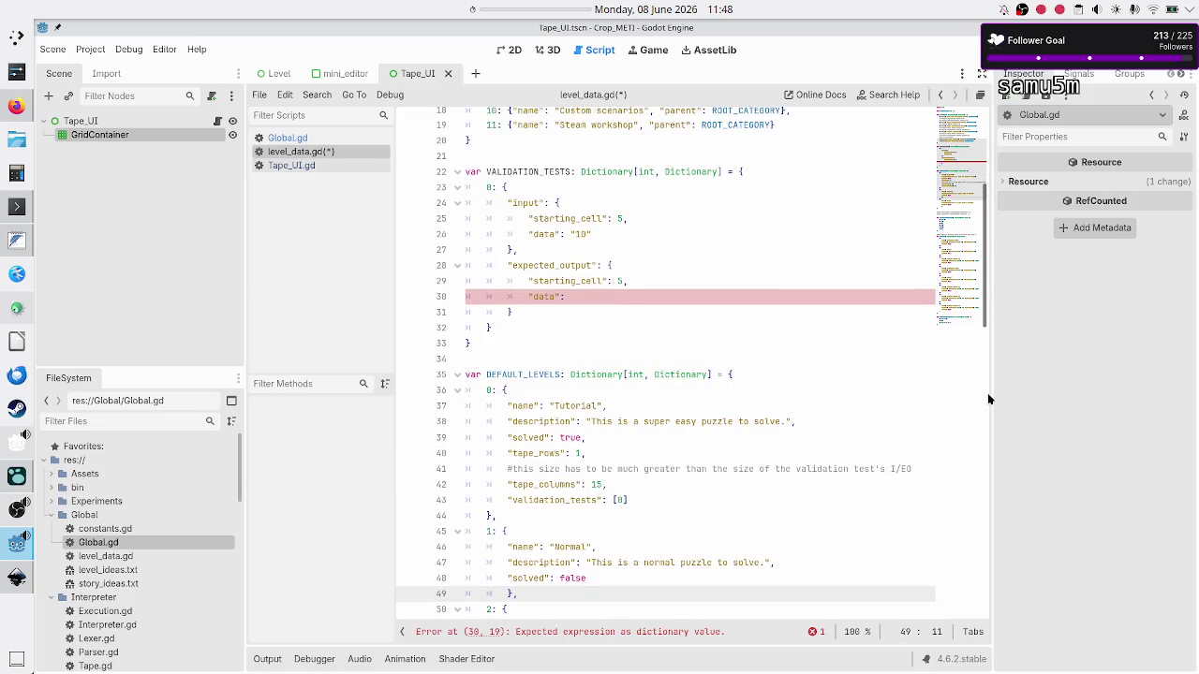
key(Up)
key(Up)
key(Up)
key(Down)
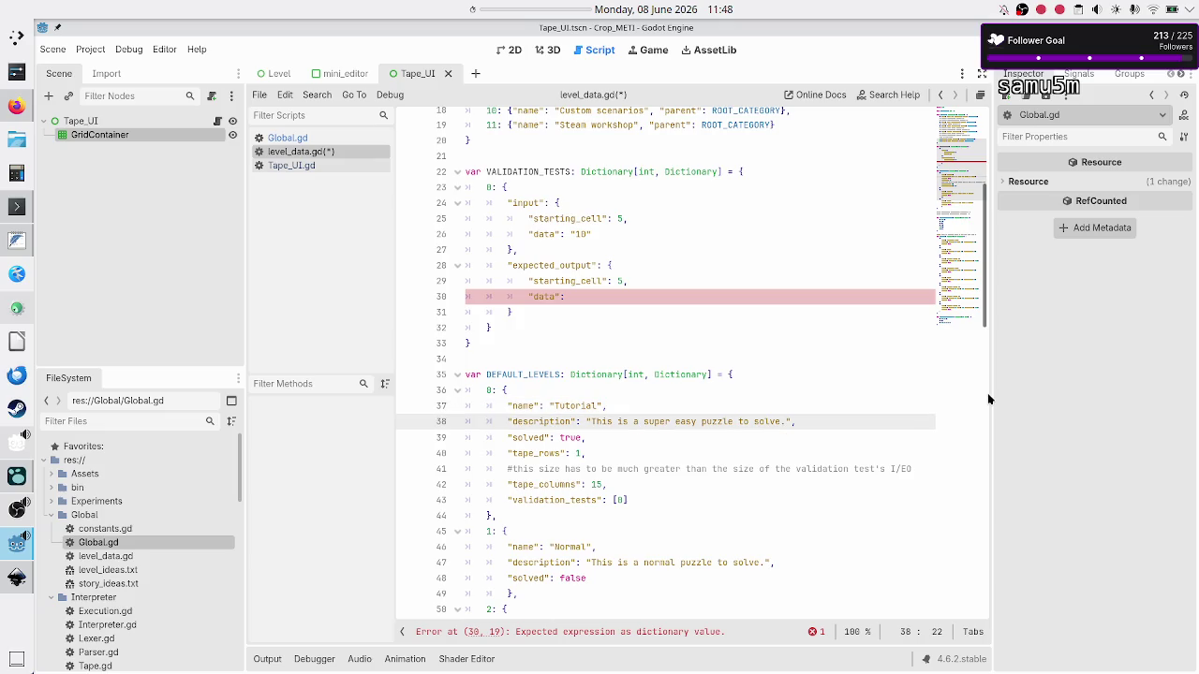
key(shift+Right)
key(shift+Right)
key(shift+Right)
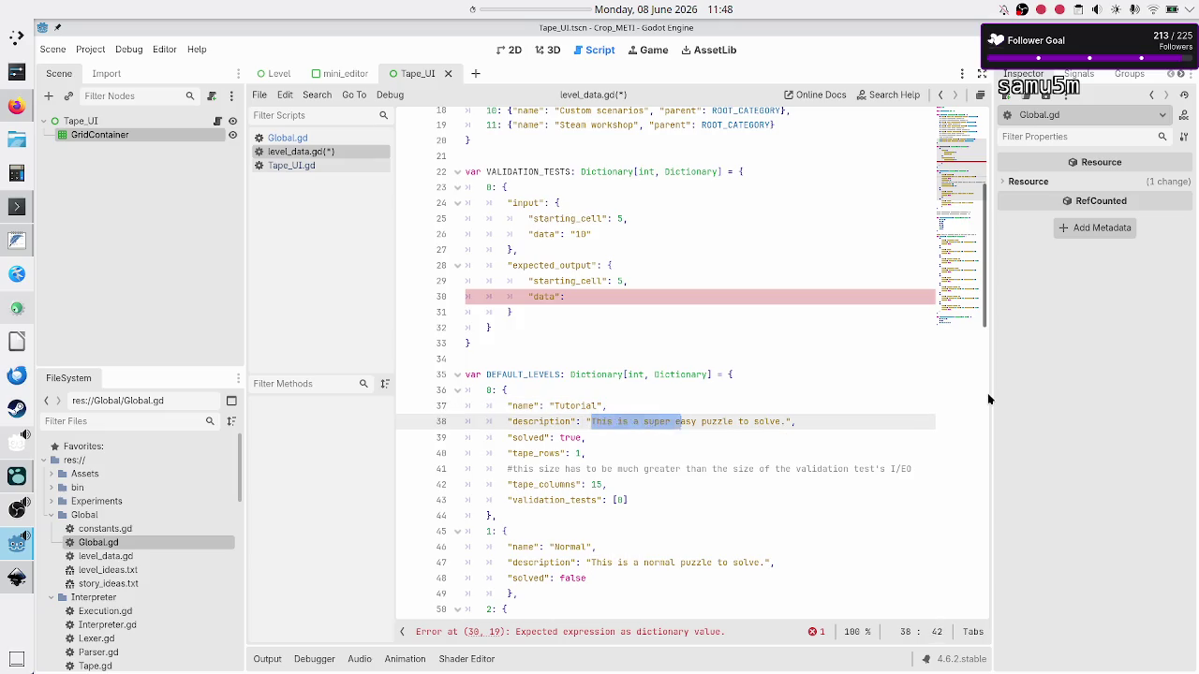
key(shift+Right)
key(shift+Right)
key(shift+Right)
key(BackSpace)
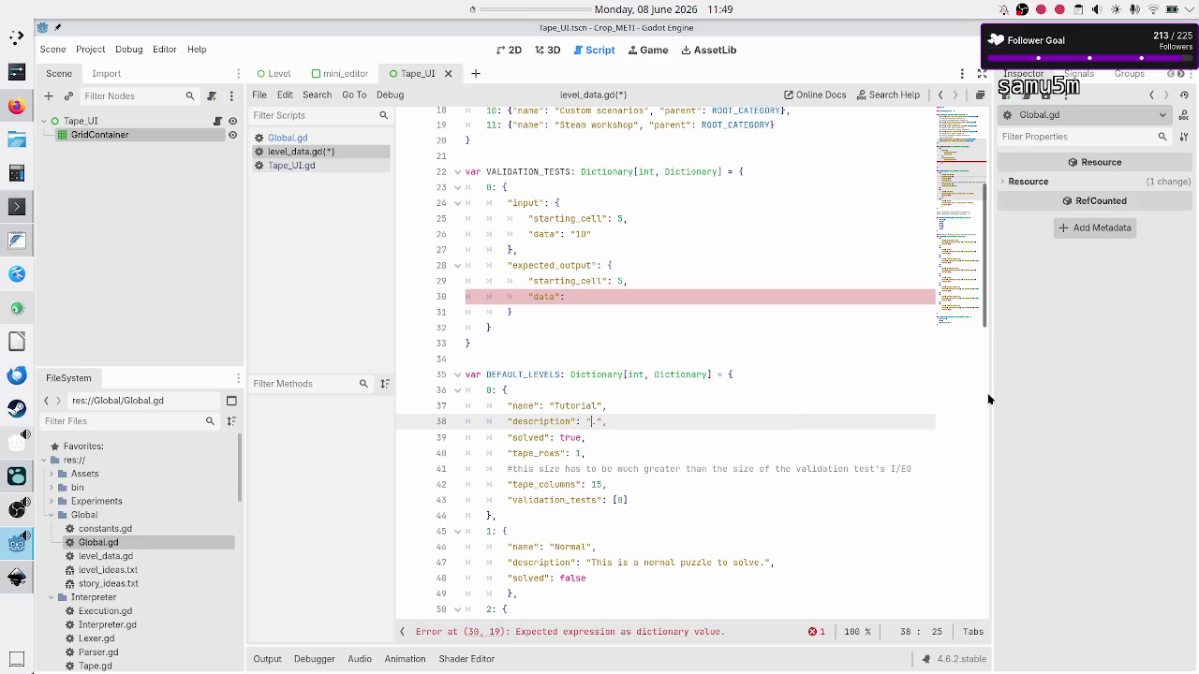
text(Flip the bit)
text(s of a bi)
text(nary)
key(BackSpace)
key(BackSpace)
key(BackSpace)
text(binary bits)
Set test 0's expected output data to "01" and check it against the mockup
key(Up)
key(Up)
key(Up)
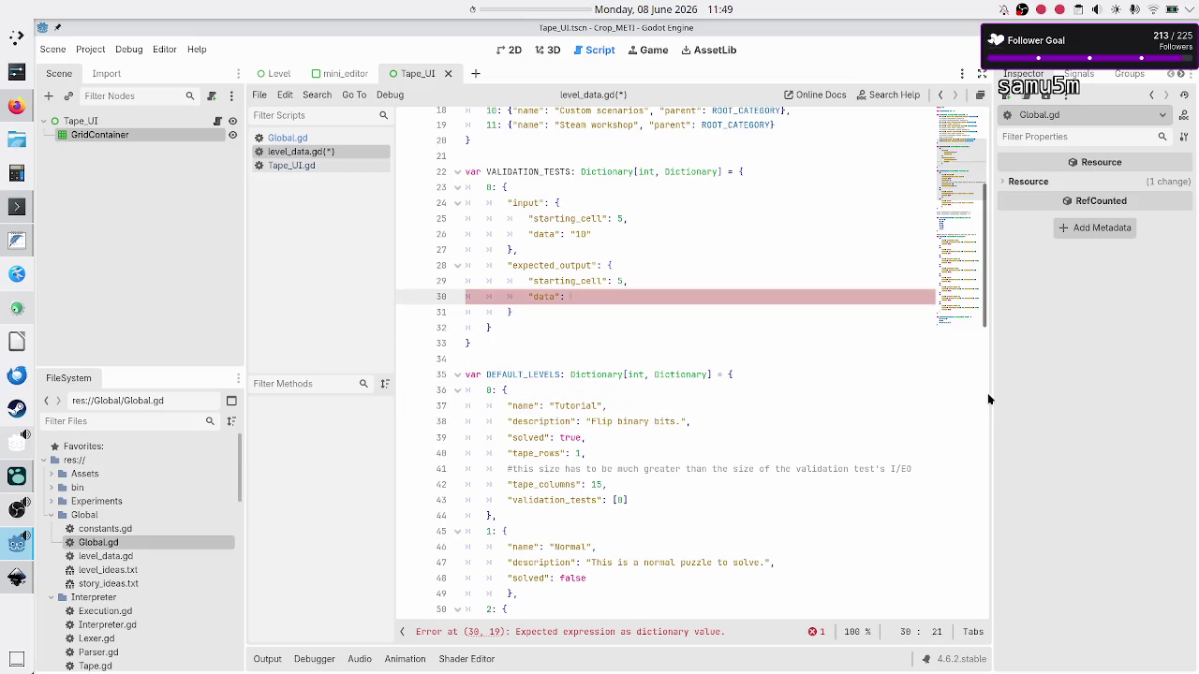
key(Down)
key(Down)
key(Down)
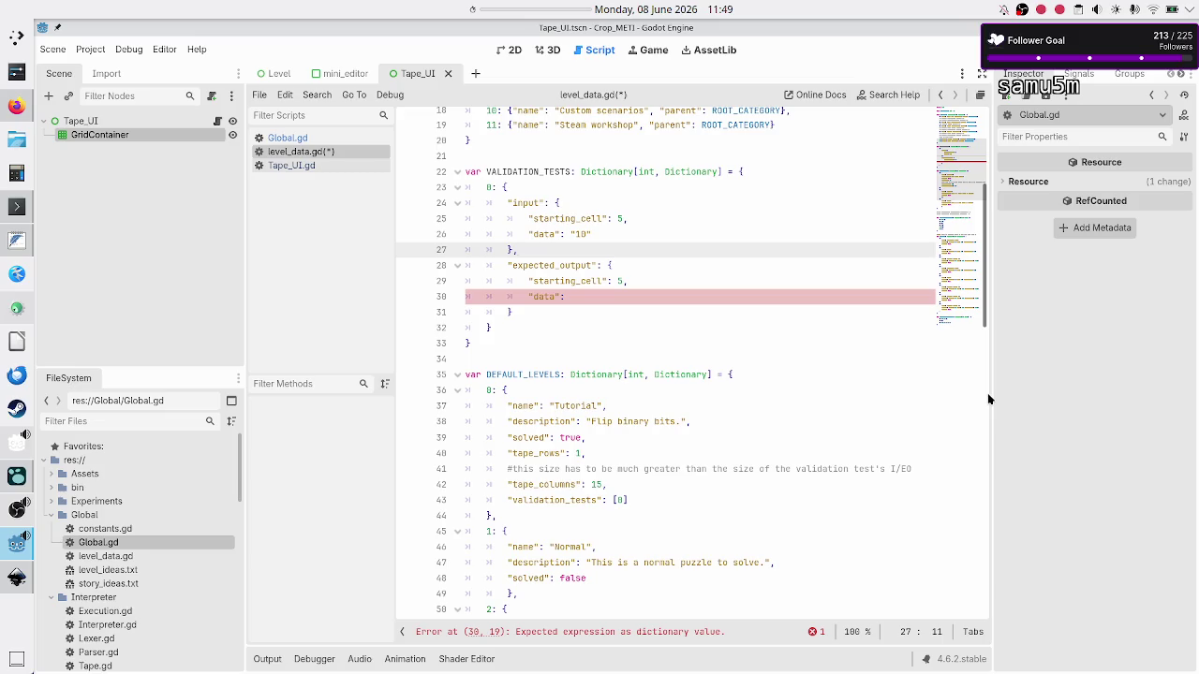
key(Down)
key(Down)
key(Down)
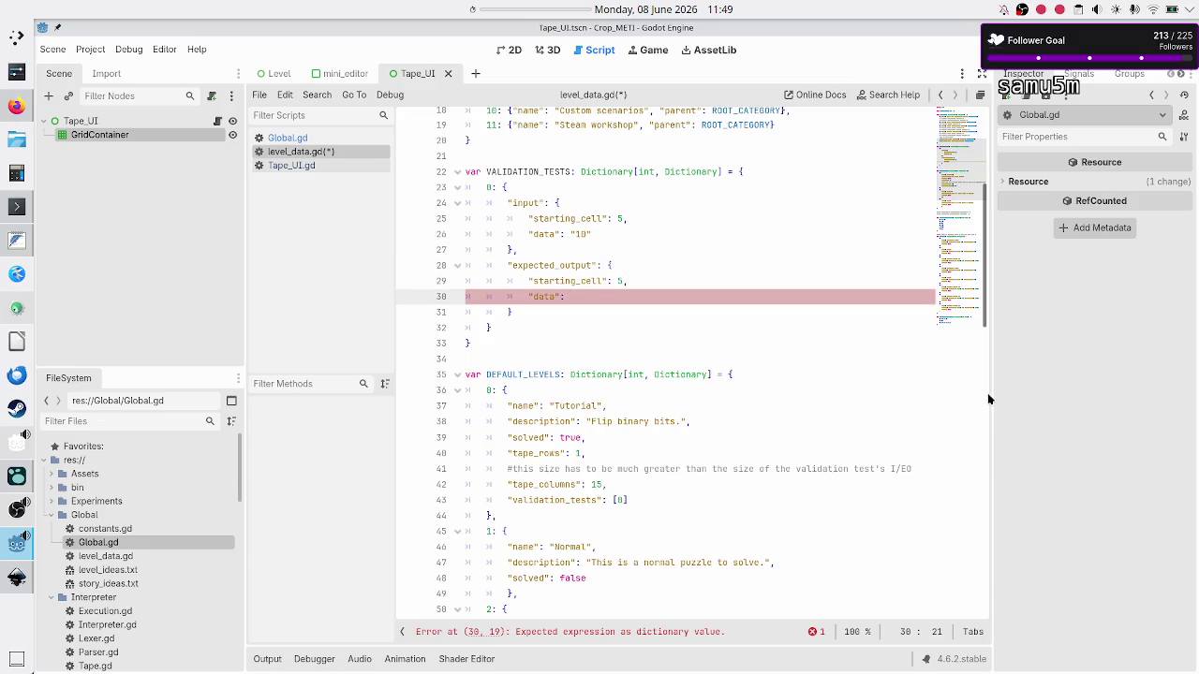
text(": ")
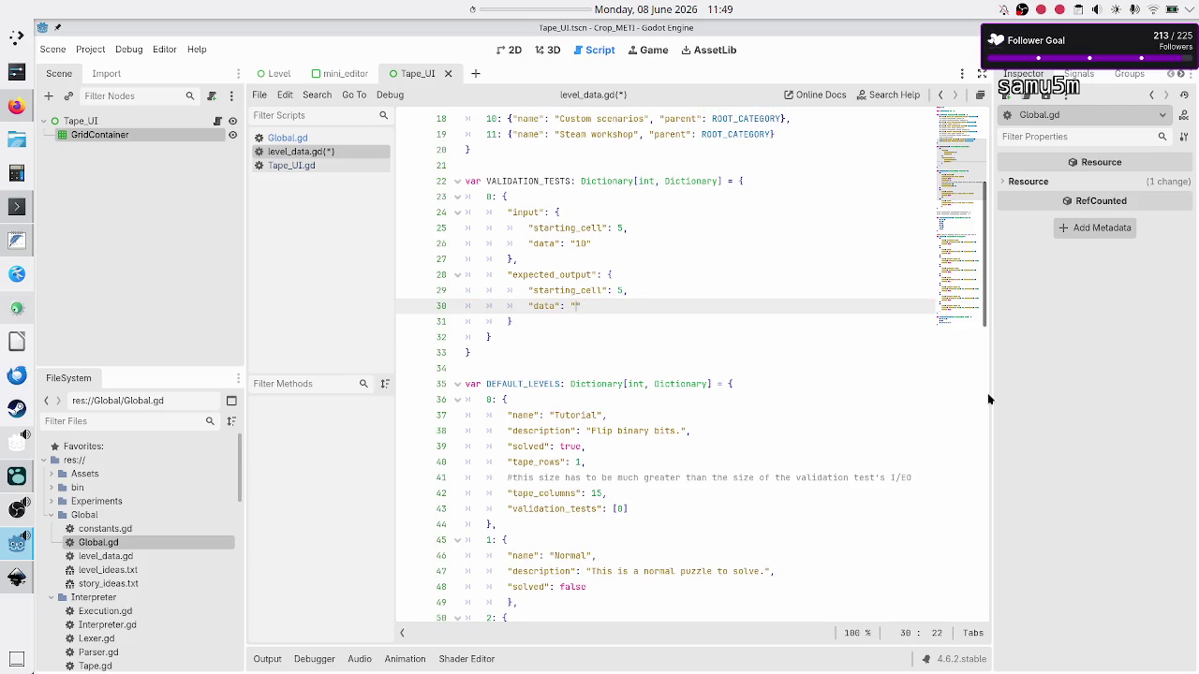
text(01)
key(alt+Tab)
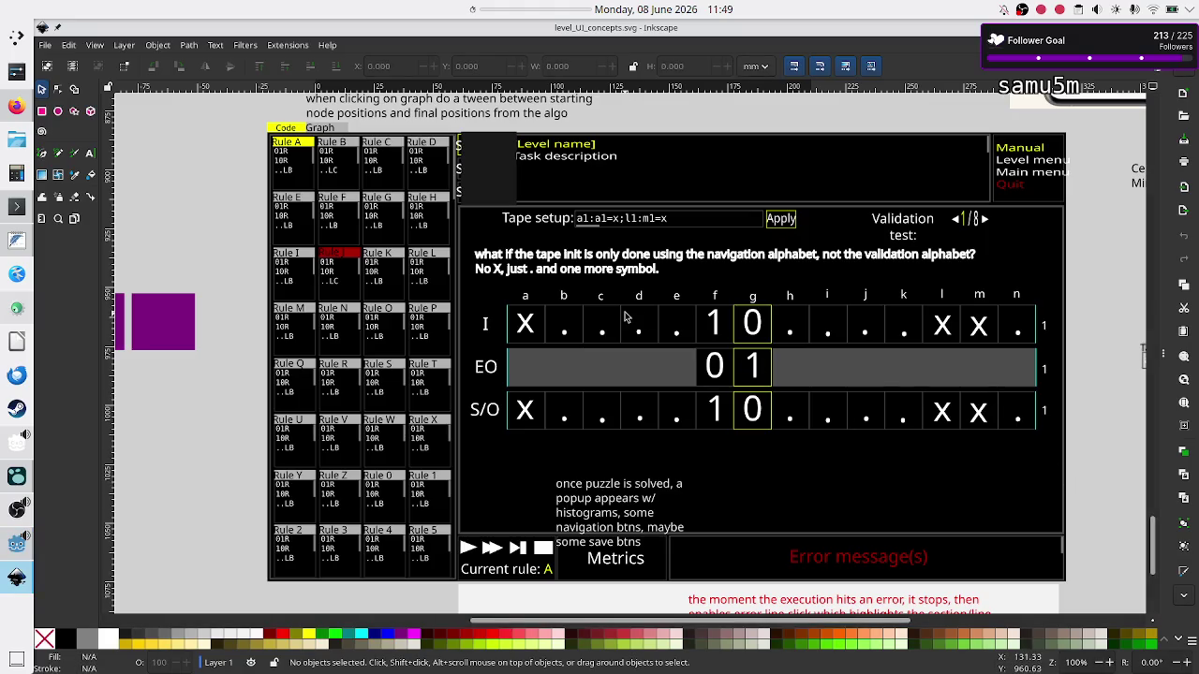
Compare test 0's expected starting_cell value 5 against the mockup's tape cells
key(alt+Tab)
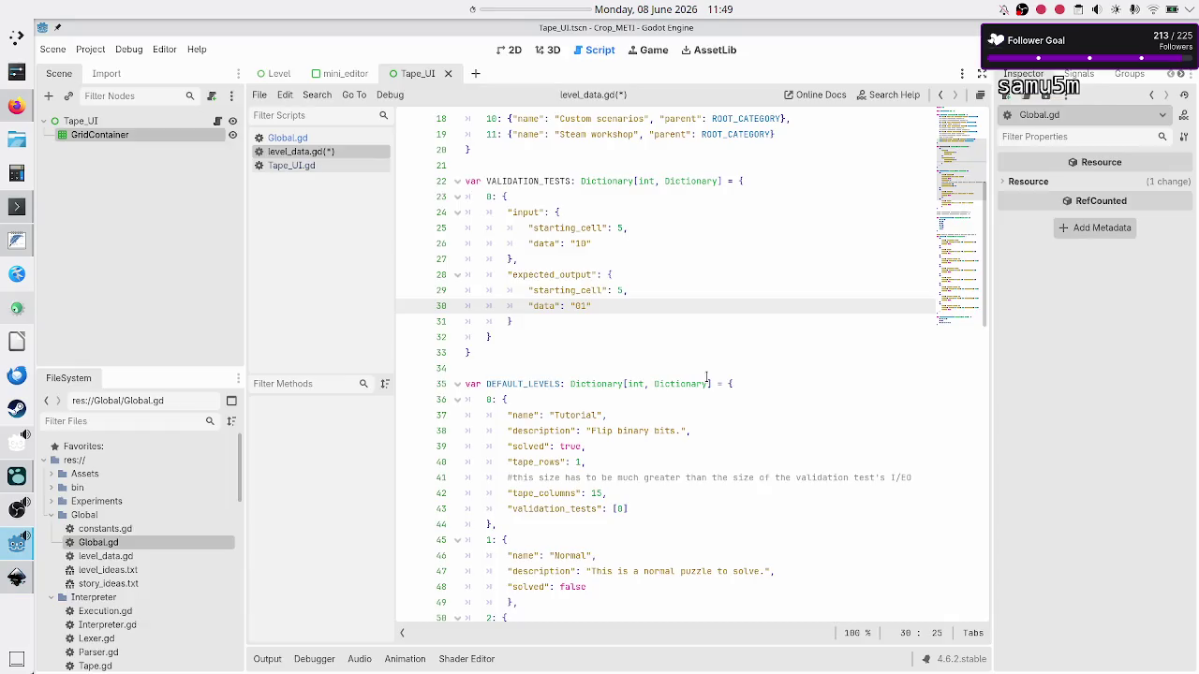
click(627, 290)
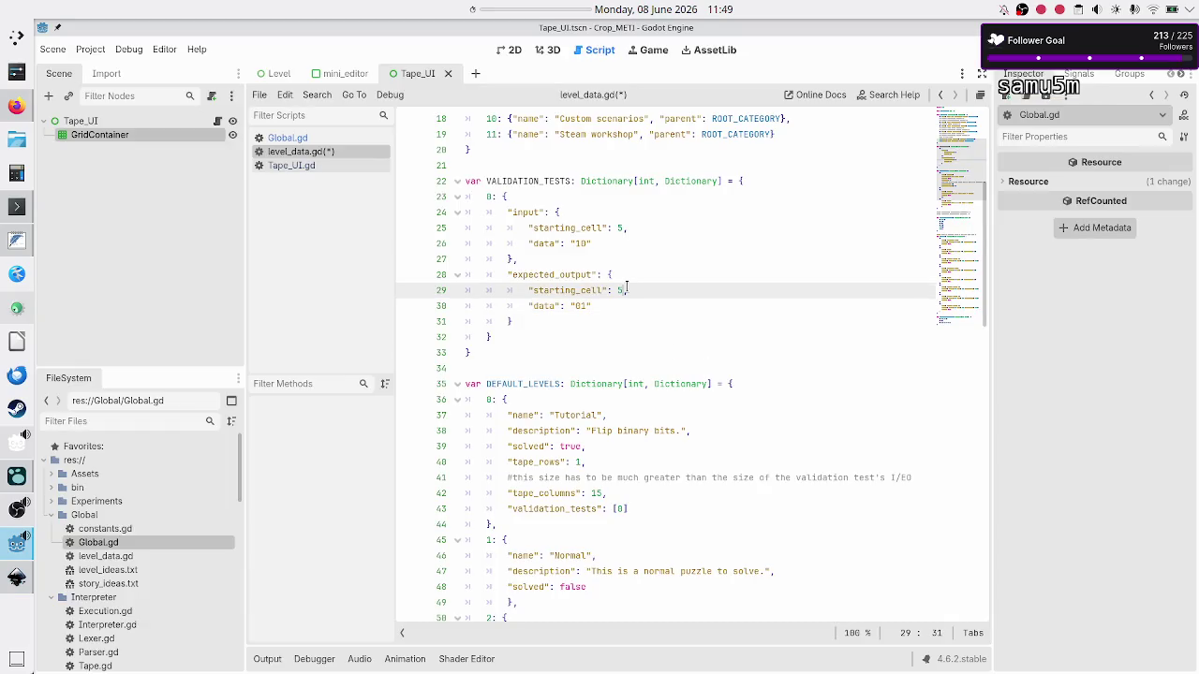
key(shift+Left)
key(alt+Tab)
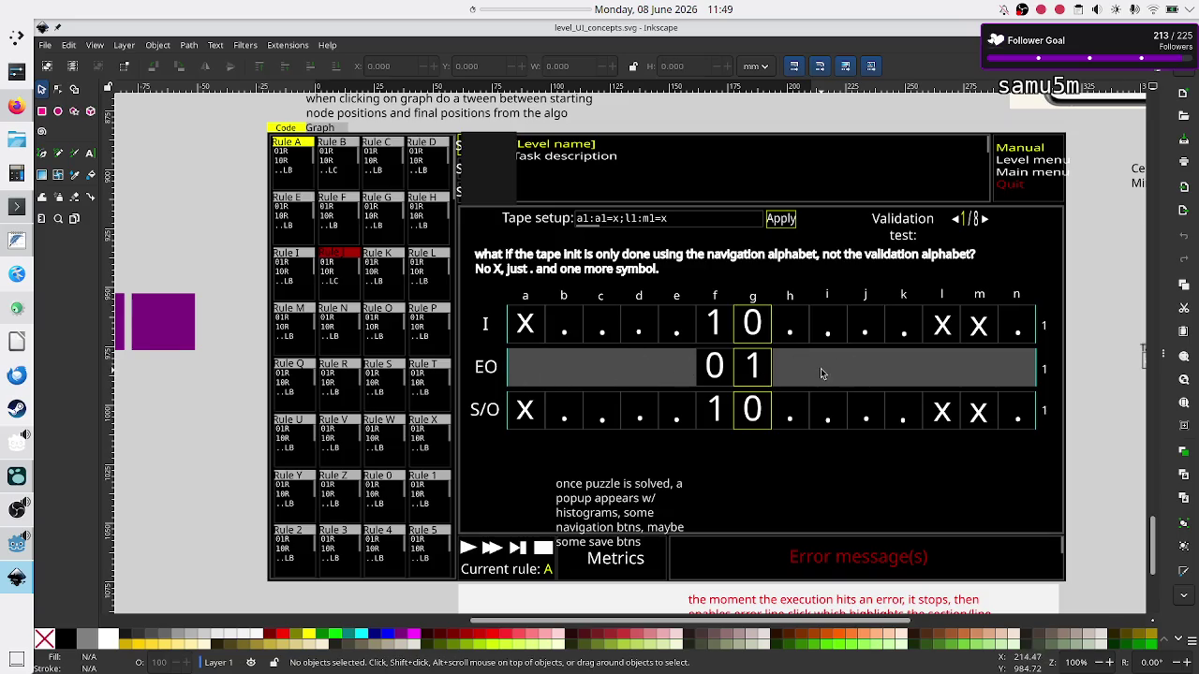
key(alt+Tab)
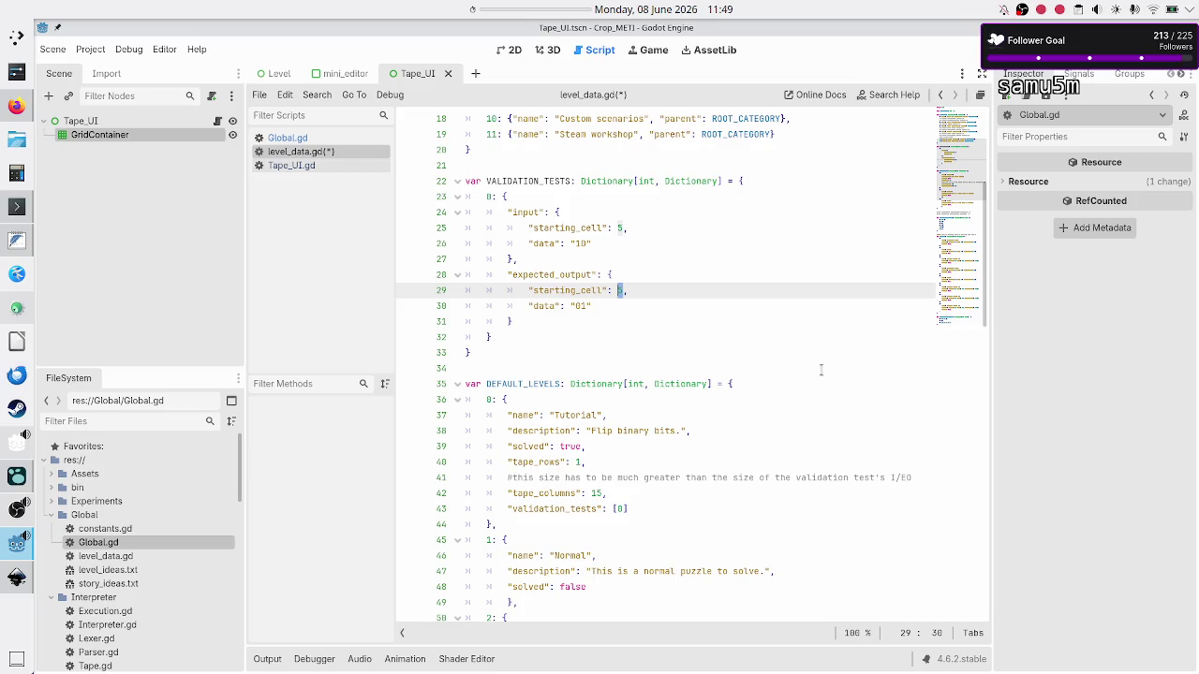
key(Left)
key(Left)
key(Left)
key(Left)
key(Left)
key(Left)
key(Up)
key(Up)
key(Up)
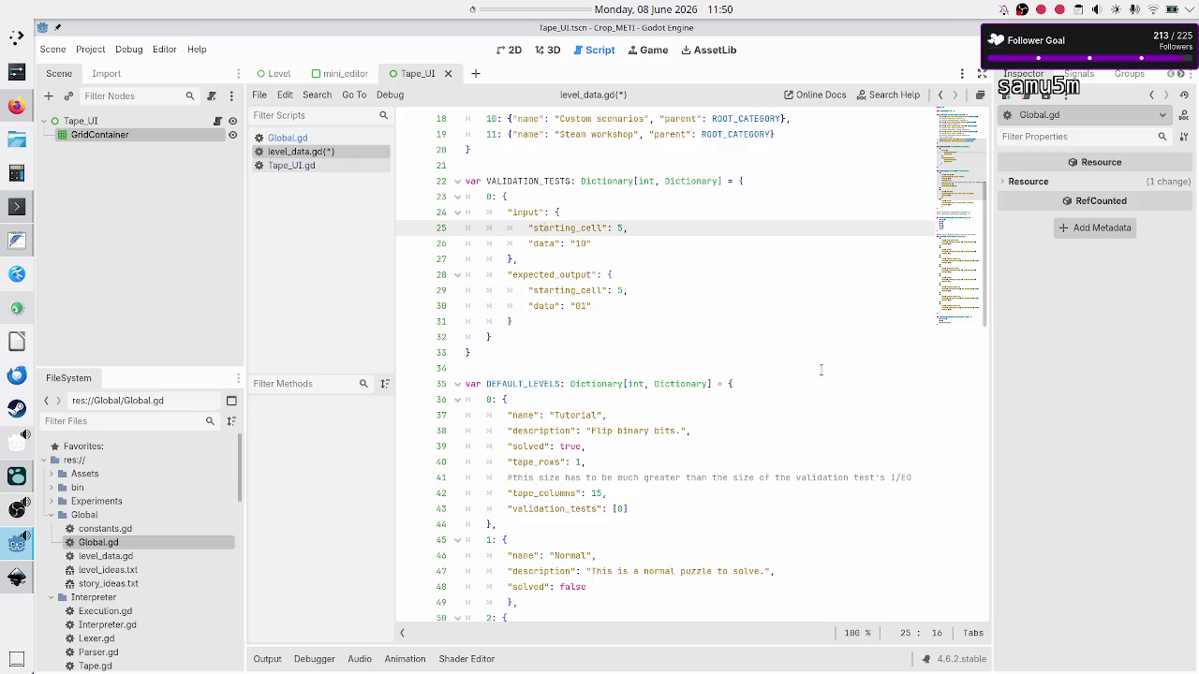
Rename test 0's input key starting_cell to start_cell
key(Right)
key(Right)
key(Right)
key(BackSpace)
key(BackSpace)
key(BackSpace)
key(Down)
key(Down)
key(Down)
Rename the expected-output key to temp_start_cell, then bring up the Logseq design notes
key(Up)
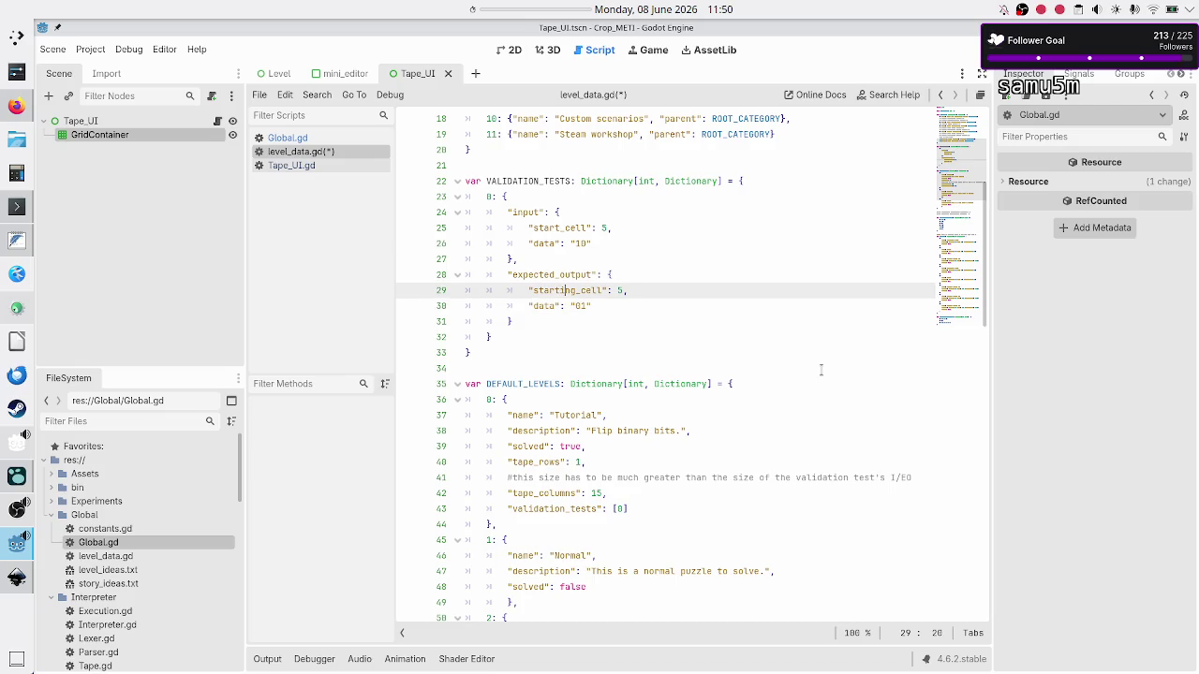
key(Delete)
key(Delete)
key(Delete)
text(tem__)
key(Right)
key(Down)
key(Right)
key(Right)
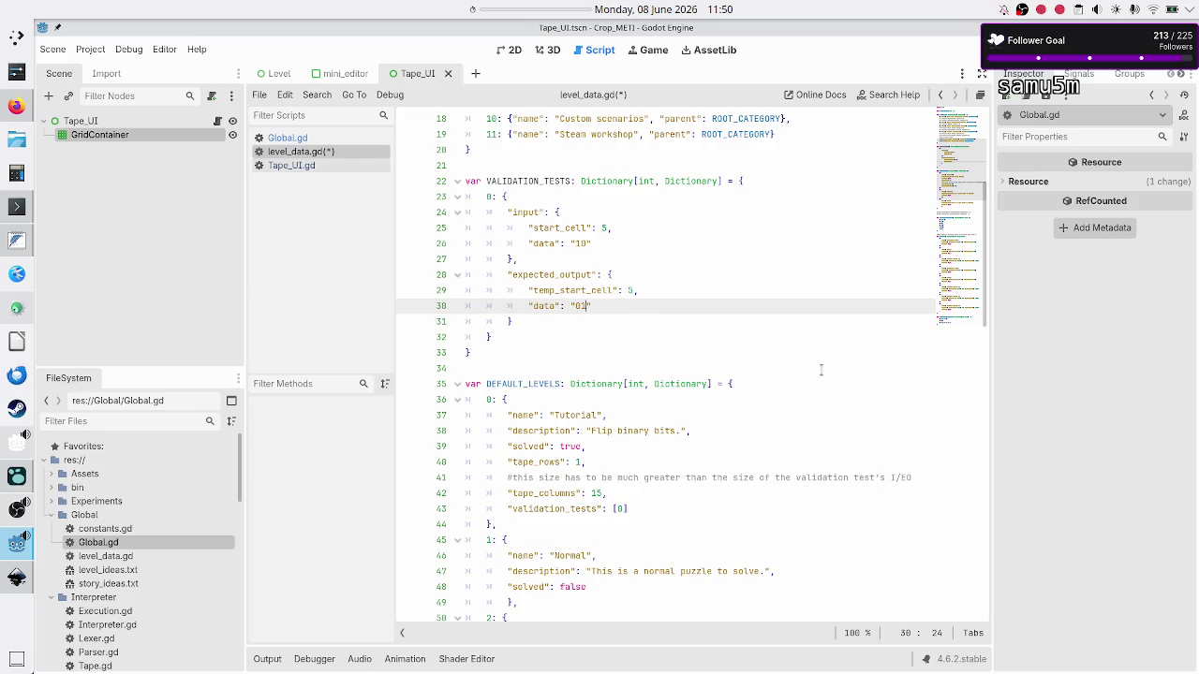
key(Down)
key(Home)
key(Home)
key(Left)
click(16, 476)
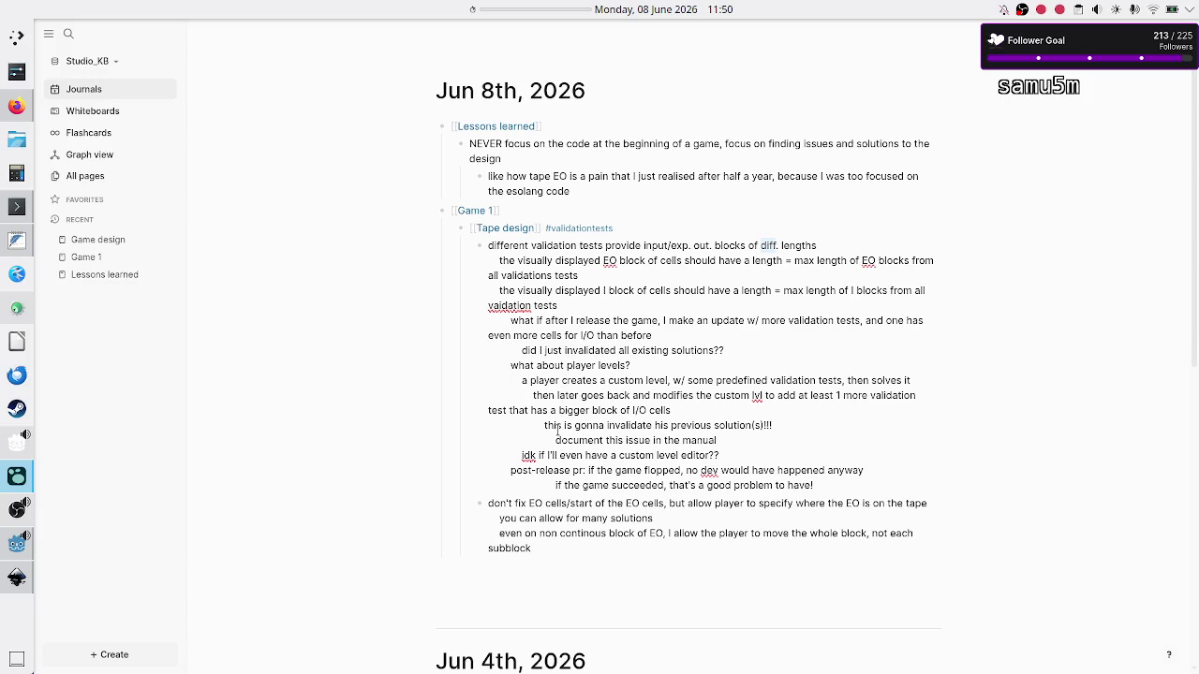
drag(529, 506, 667, 504)
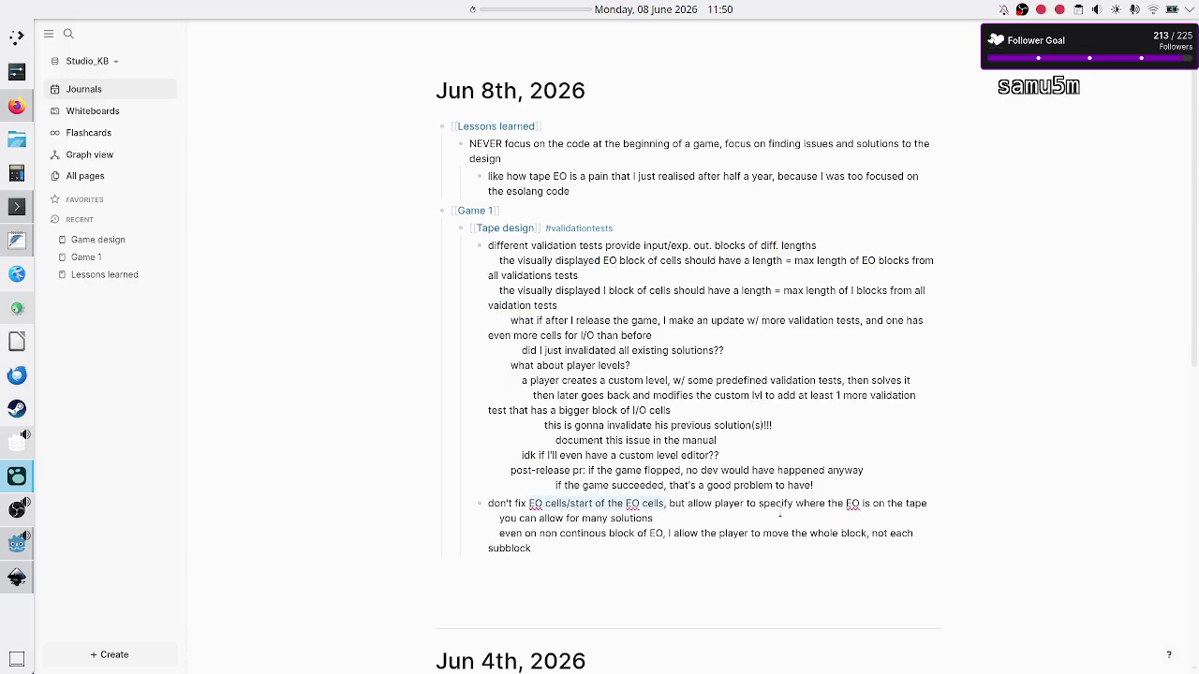
click(573, 520)
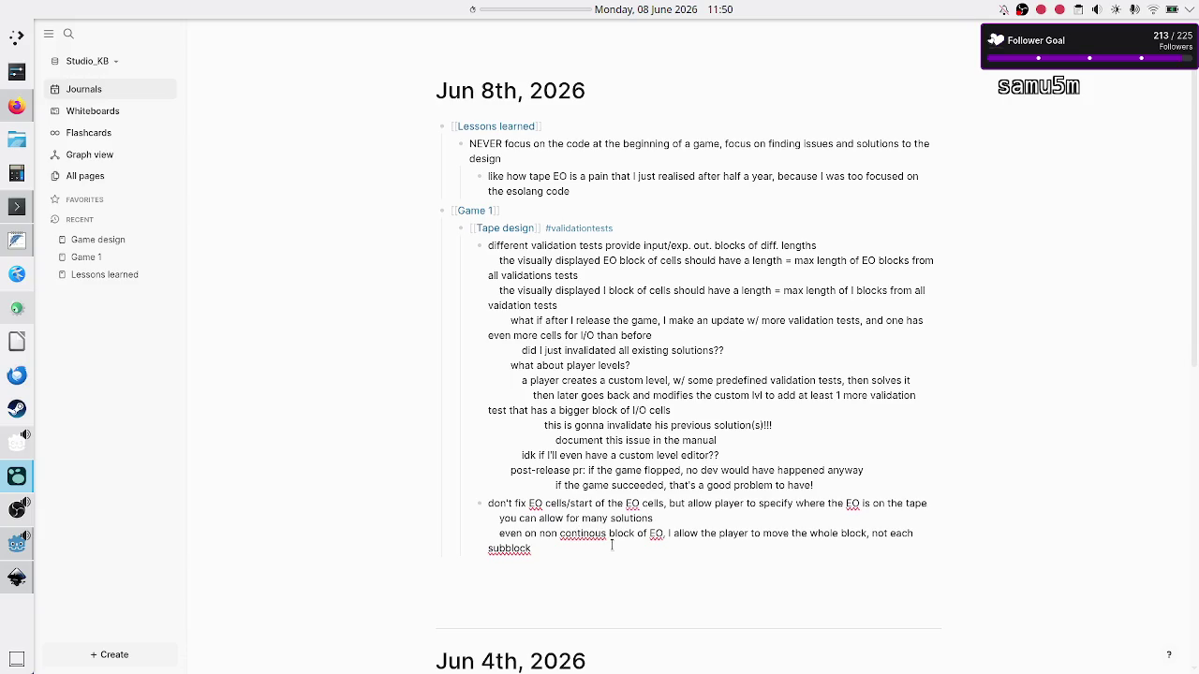
key(alt+Tab)
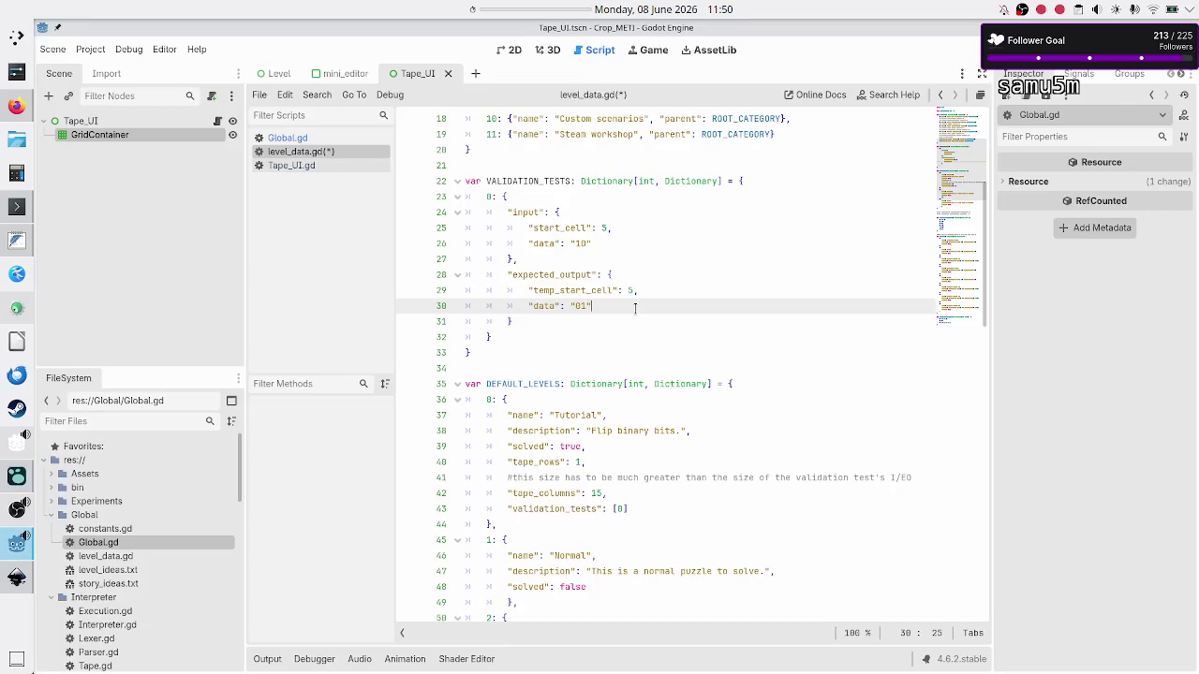
Set the Tutorial's "solved" to false and add the comma after tape_rows
key(Down)
key(Down)
key(Down)
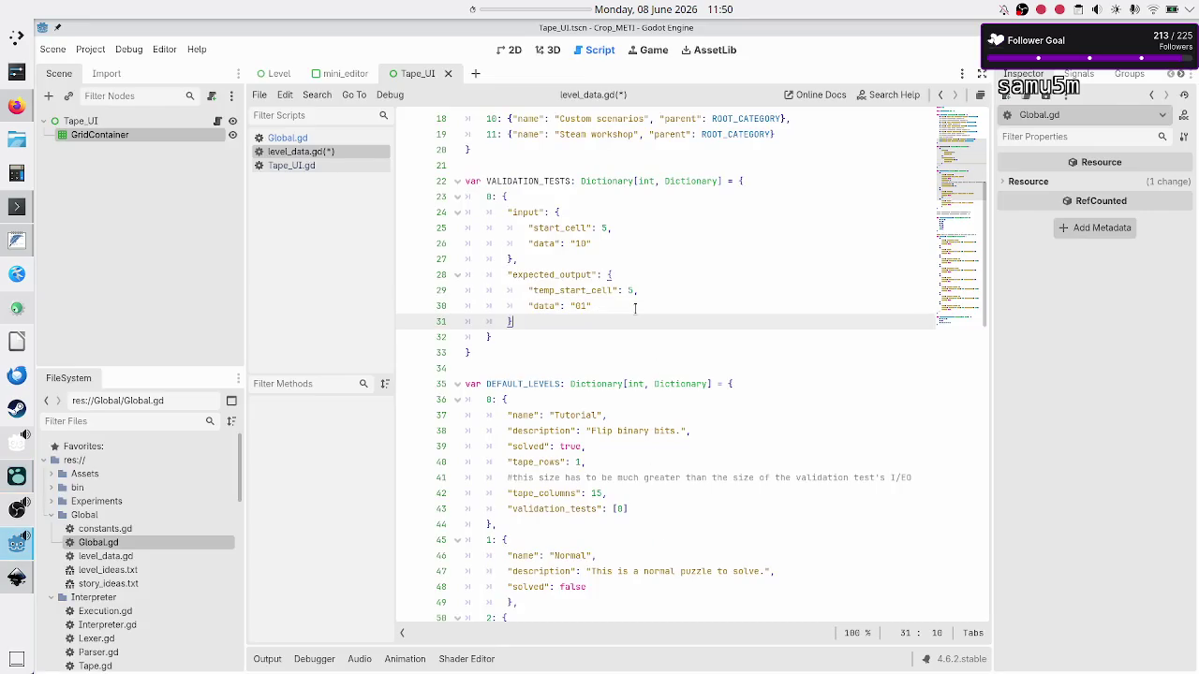
key(Up)
key(Down)
key(Down)
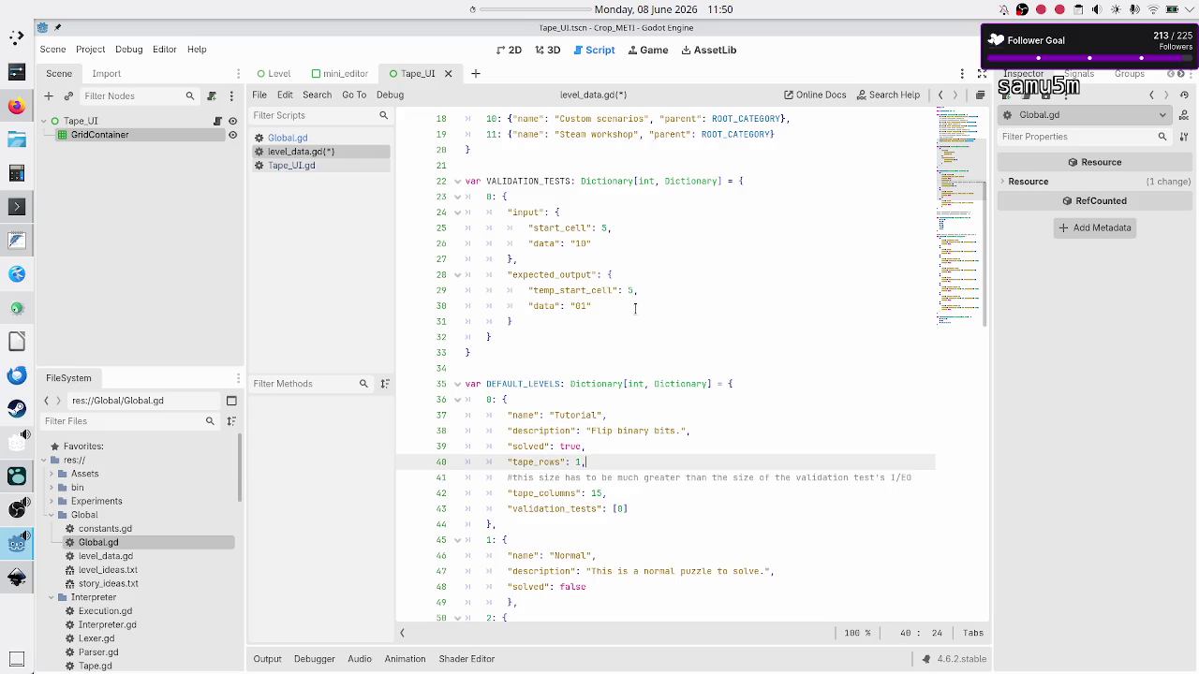
key(Up)
key(BackSpace)
key(BackSpace)
key(BackSpace)
text(false)
key(Down)
text(,)
Review the Tutorial's tape_columns value 15 and the validation tests block
key(Down)
key(Down)
key(shift+Right)
key(shift+Right)
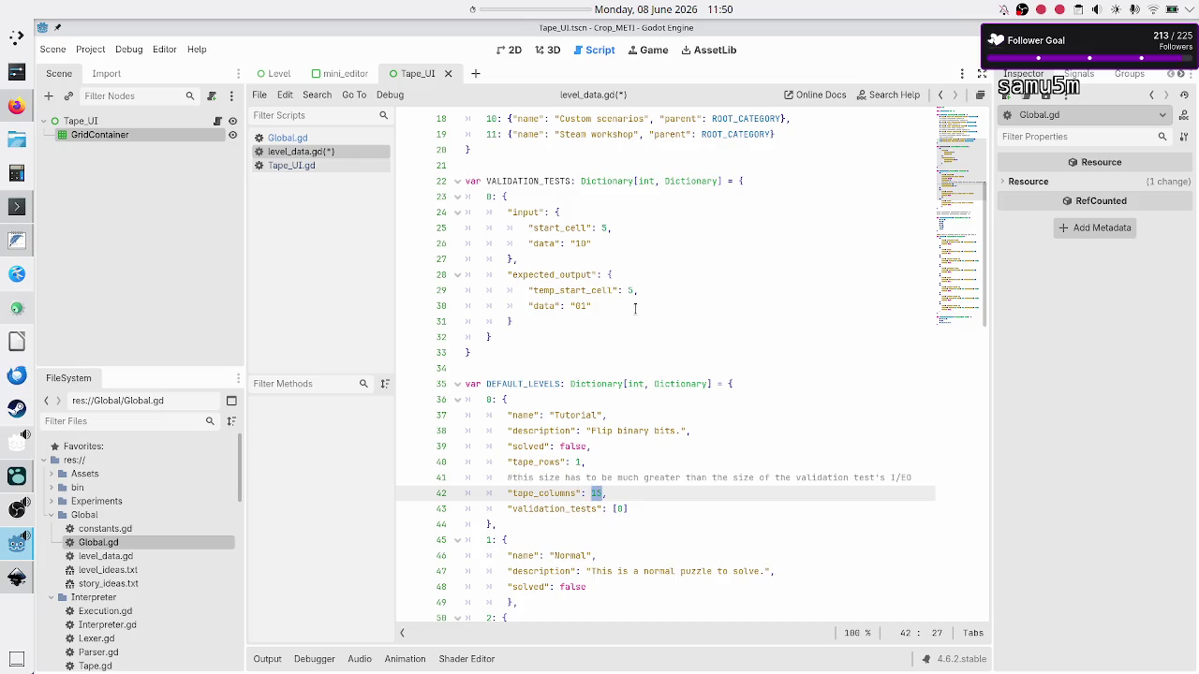
key(Down)
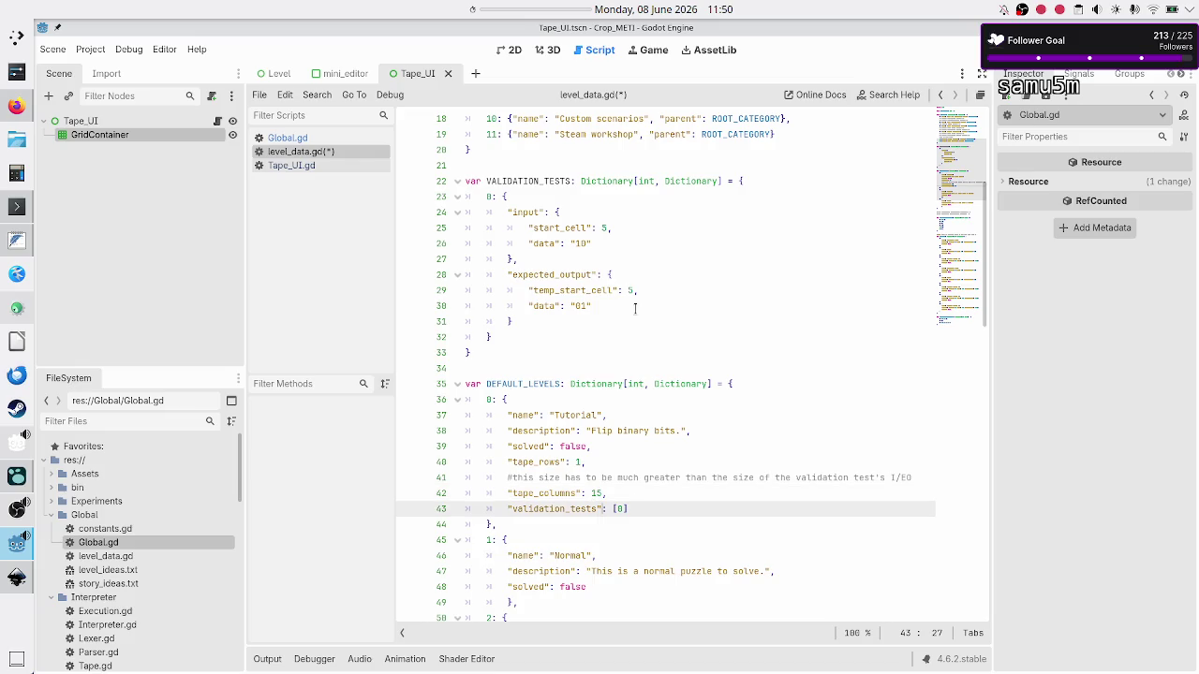
key(Up)
key(Up)
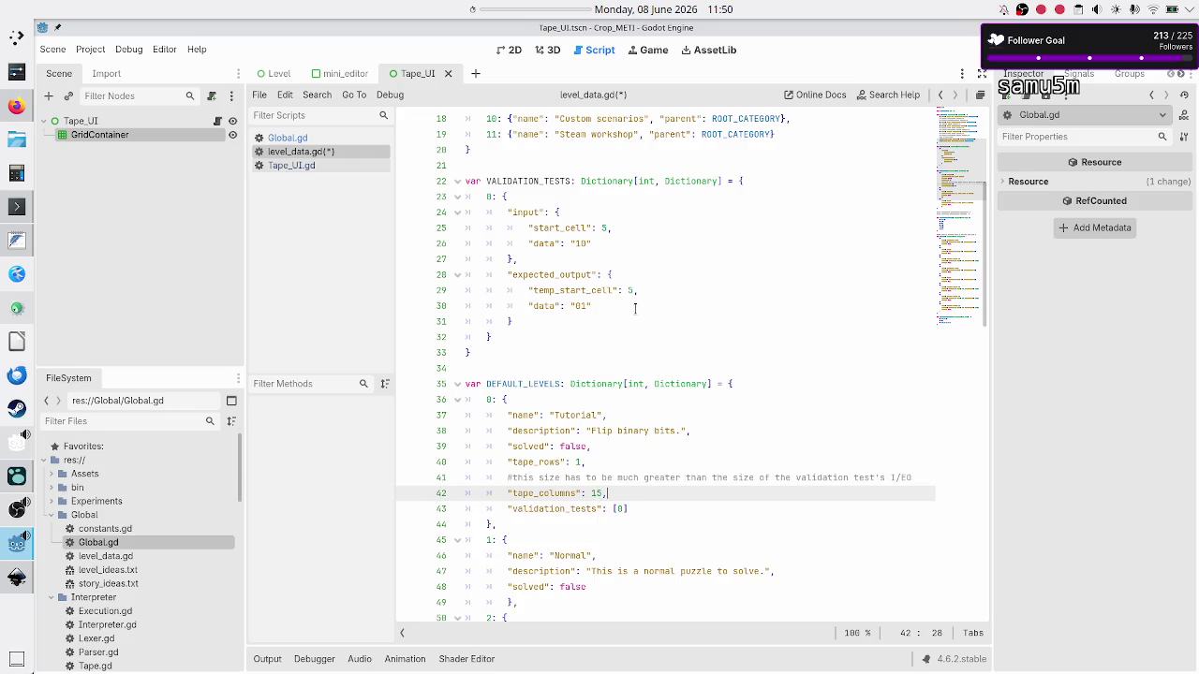
key(Up)
key(Up)
key(Up)
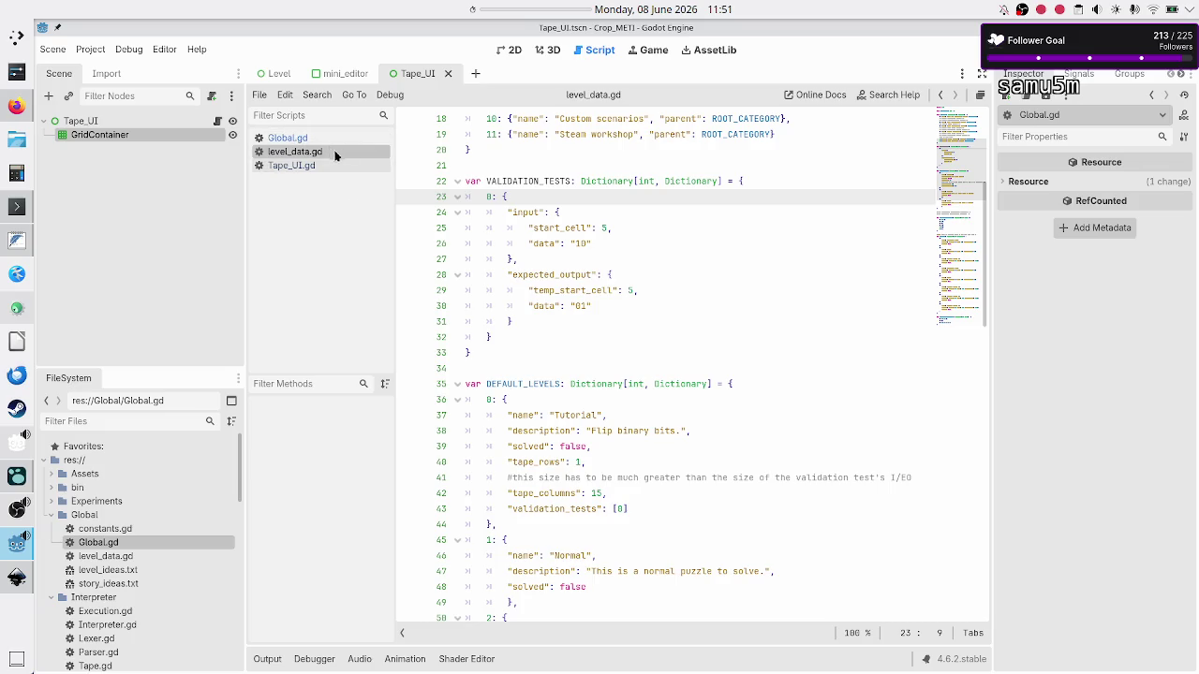
Open Tape_UI.gd and inspect the _debug_init function and its loop count 14
click(312, 166)
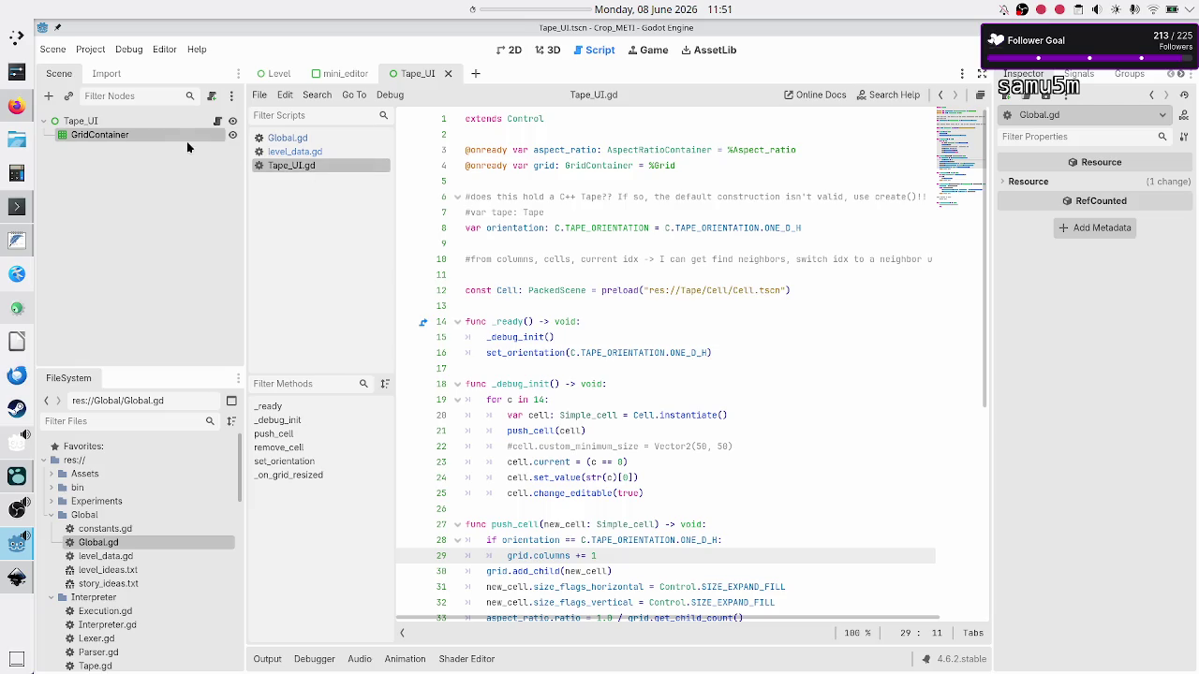
click(219, 122)
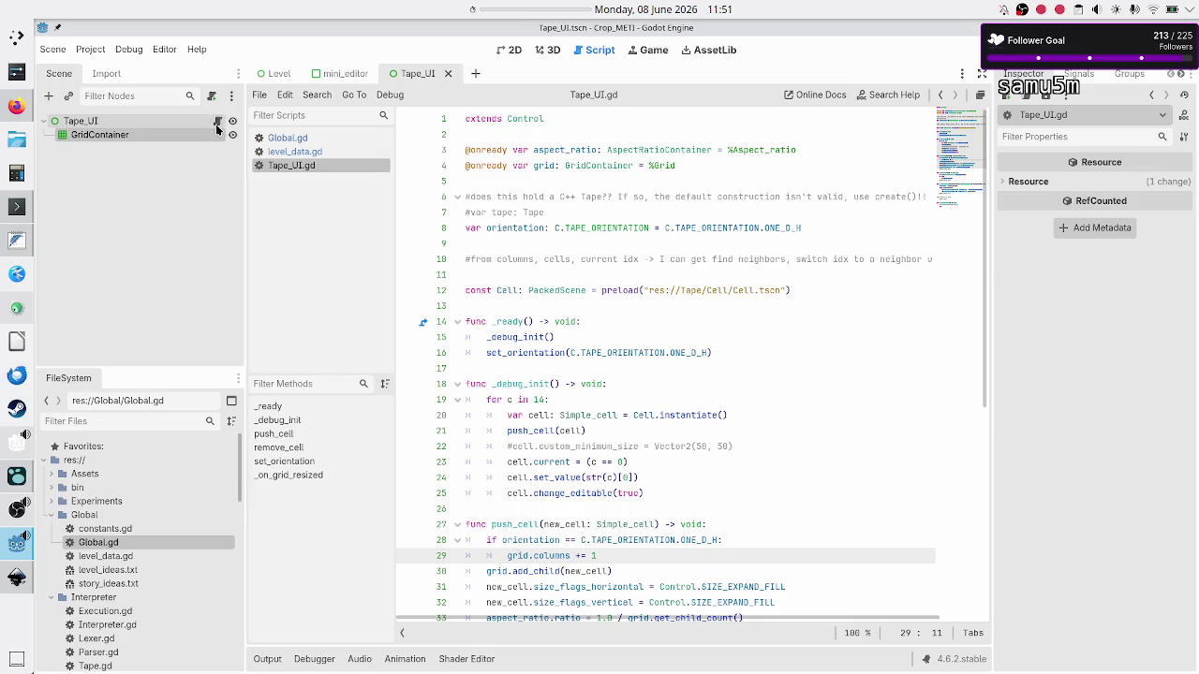
click(609, 321)
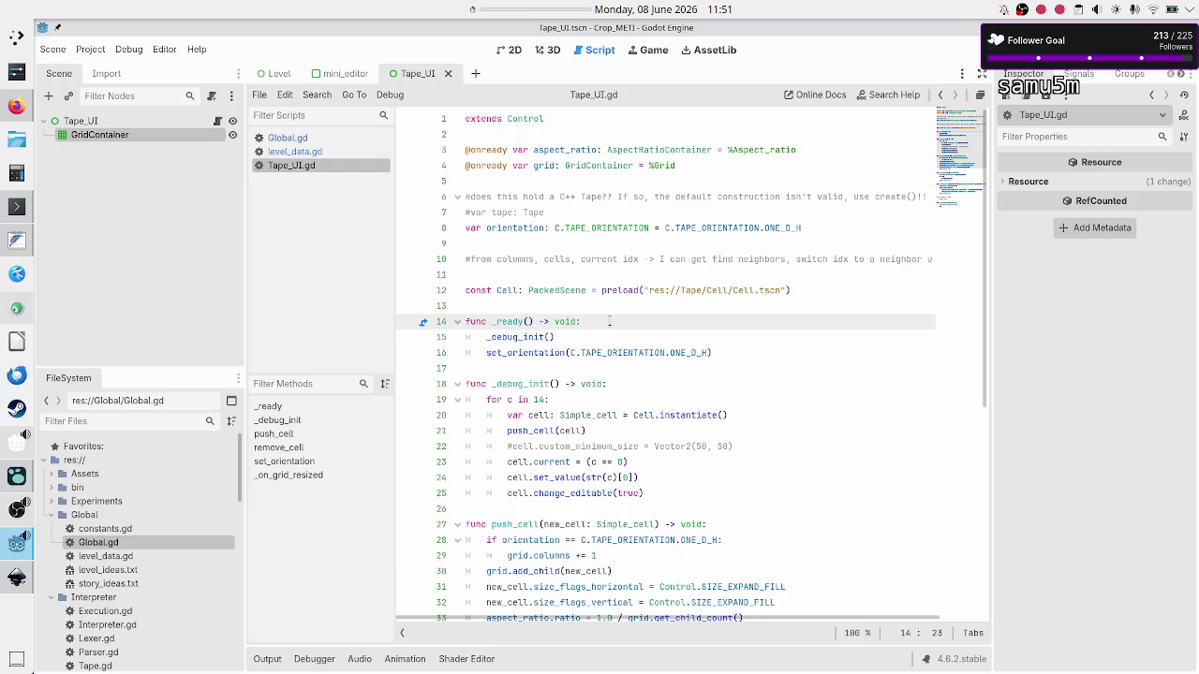
key(Right)
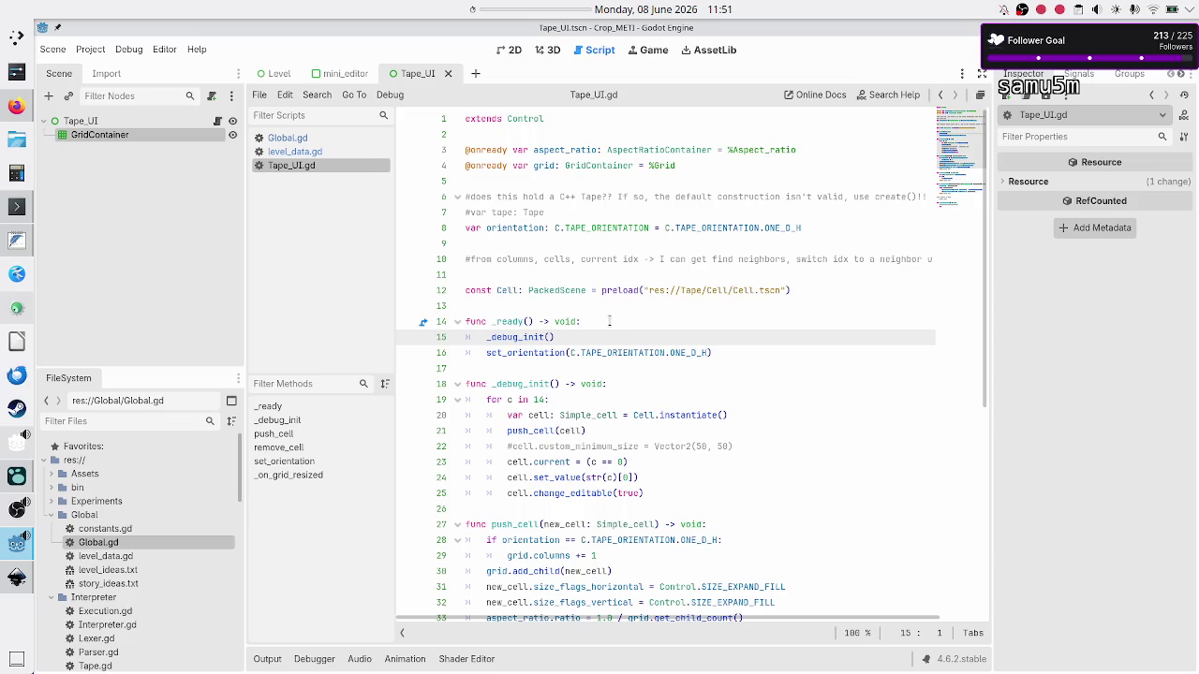
key(Down)
key(Down)
key(Down)
key(shift+Down)
key(shift+Down)
key(shift+Down)
key(shift+Down)
key(shift+Down)
key(shift+Down)
key(shift+Left)
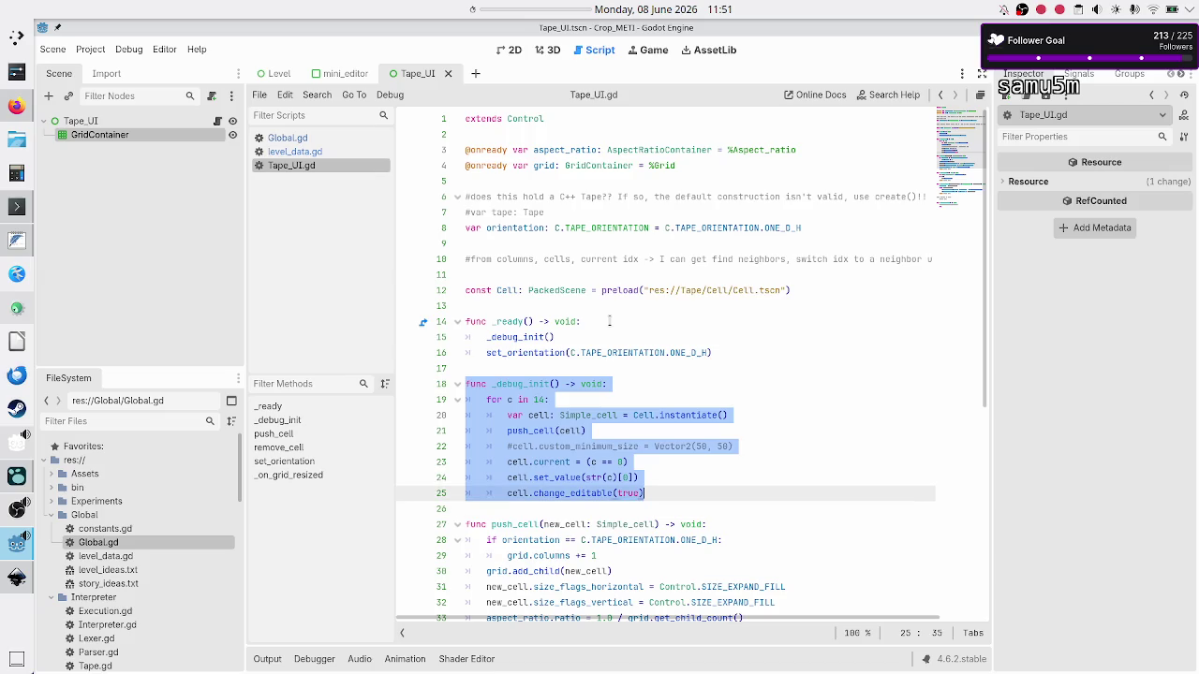
click(573, 403)
key(shift+Right)
key(shift+Right)
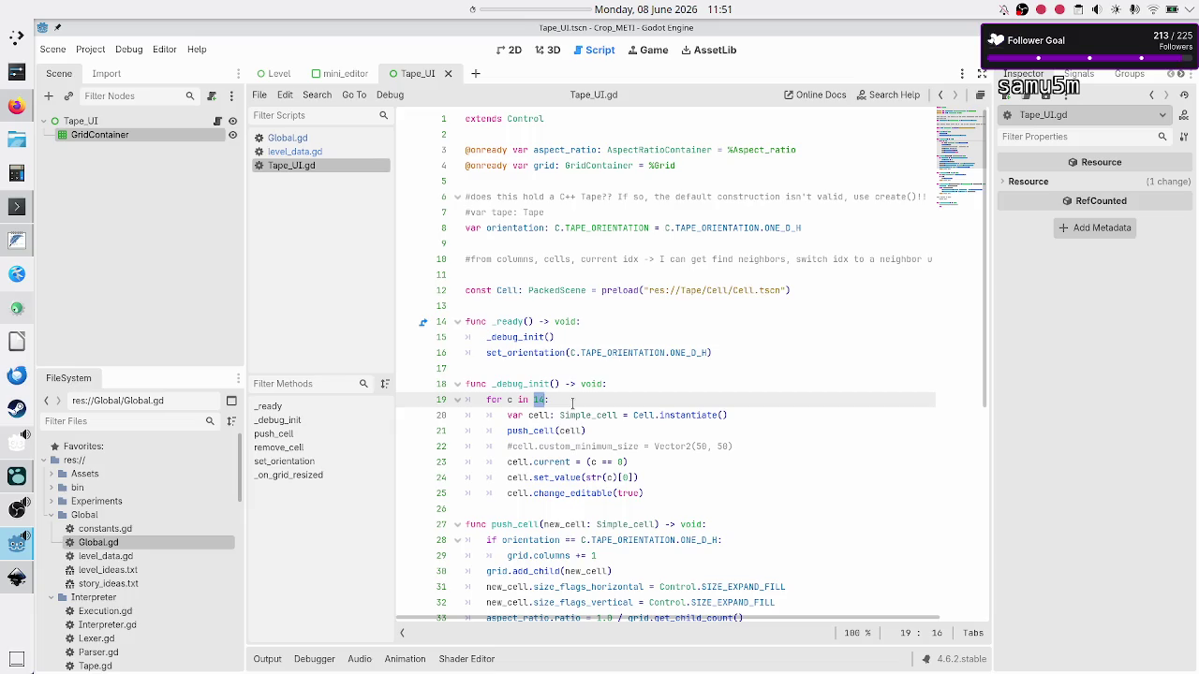
Delete the _debug_init() call from line 15 in _ready
key(Up)
key(Up)
key(Up)
key(Down)
key(End)
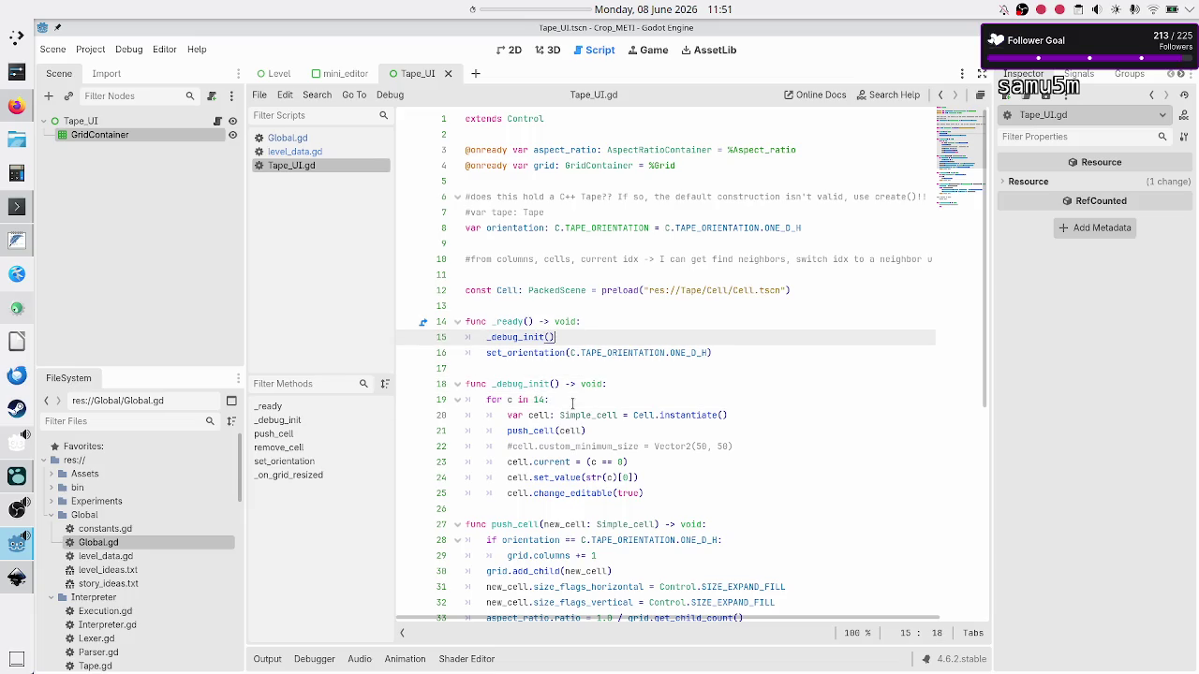
key(BackSpace)
key(BackSpace)
key(BackSpace)
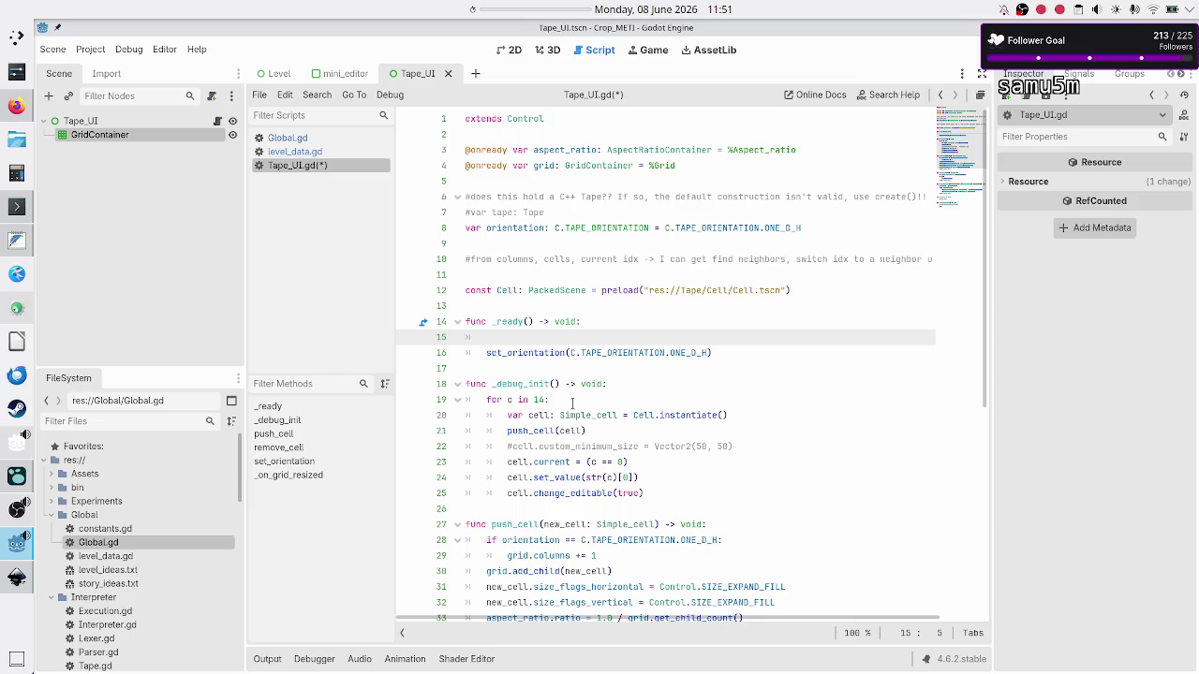
Write the call init_tape_from_lvl() on line 15 of _ready
text(init_tape)
text(_from)
text(_)
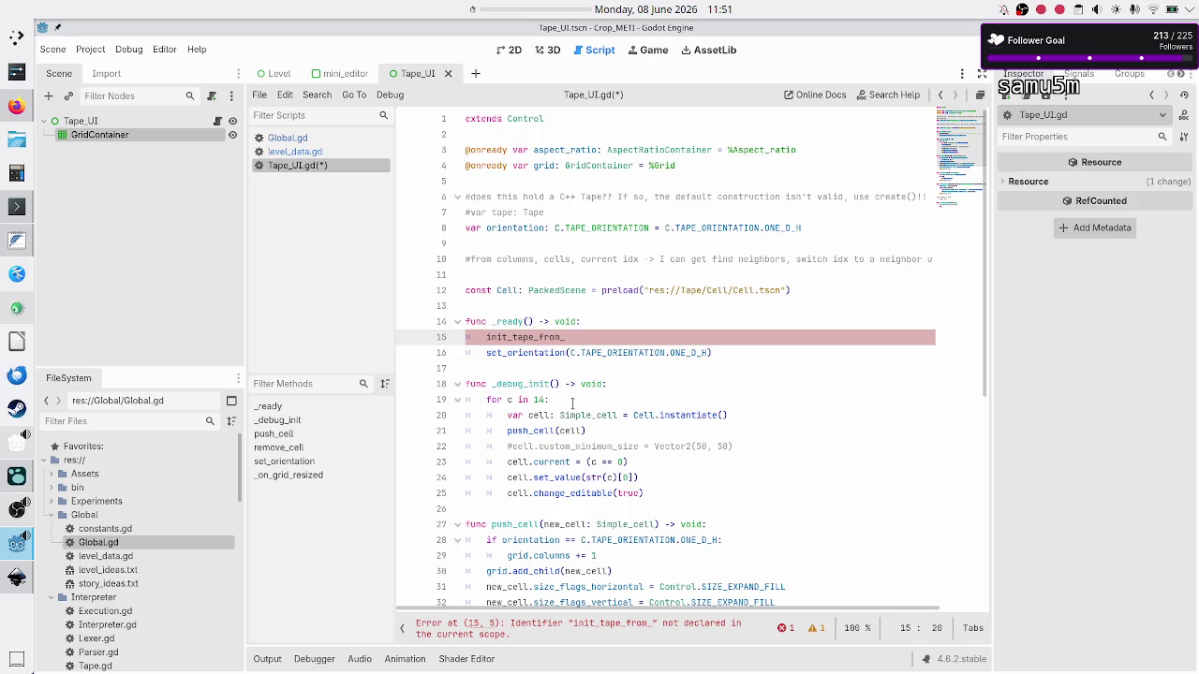
text(lvl_da)
key(BackSpace)
key(BackSpace)
key(BackSpace)
text(()
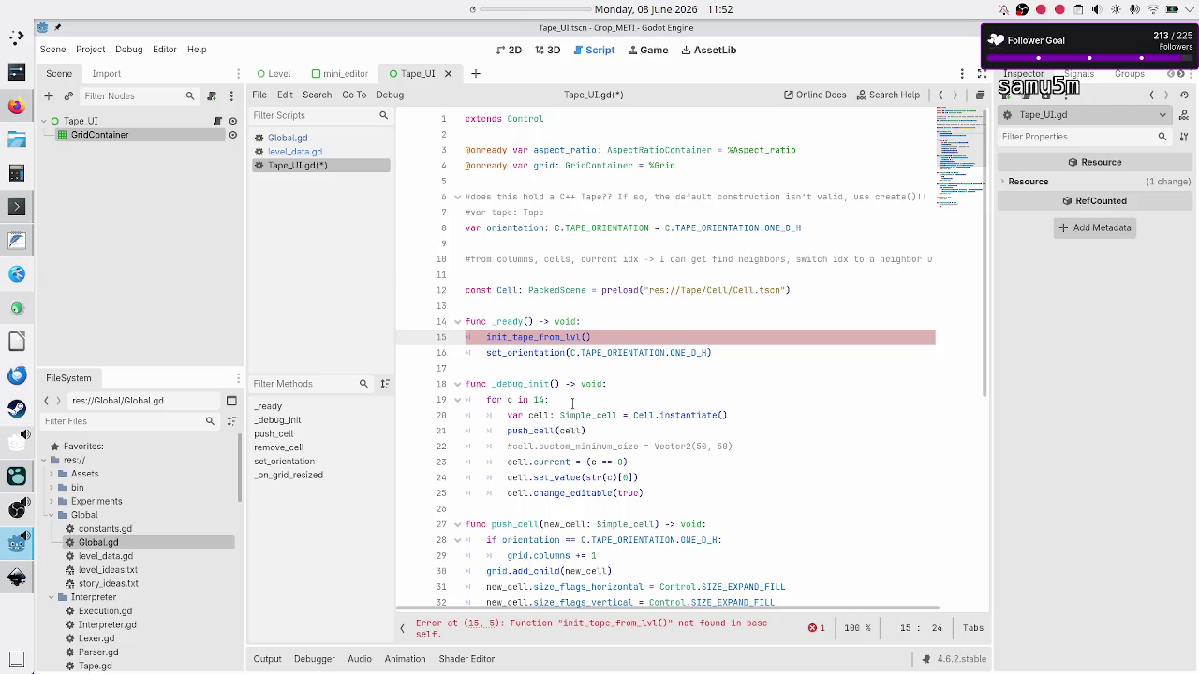
Toggle a breakpoint on line 7 and look up current_lvl_idx in Global.gd
click(407, 214)
click(286, 139)
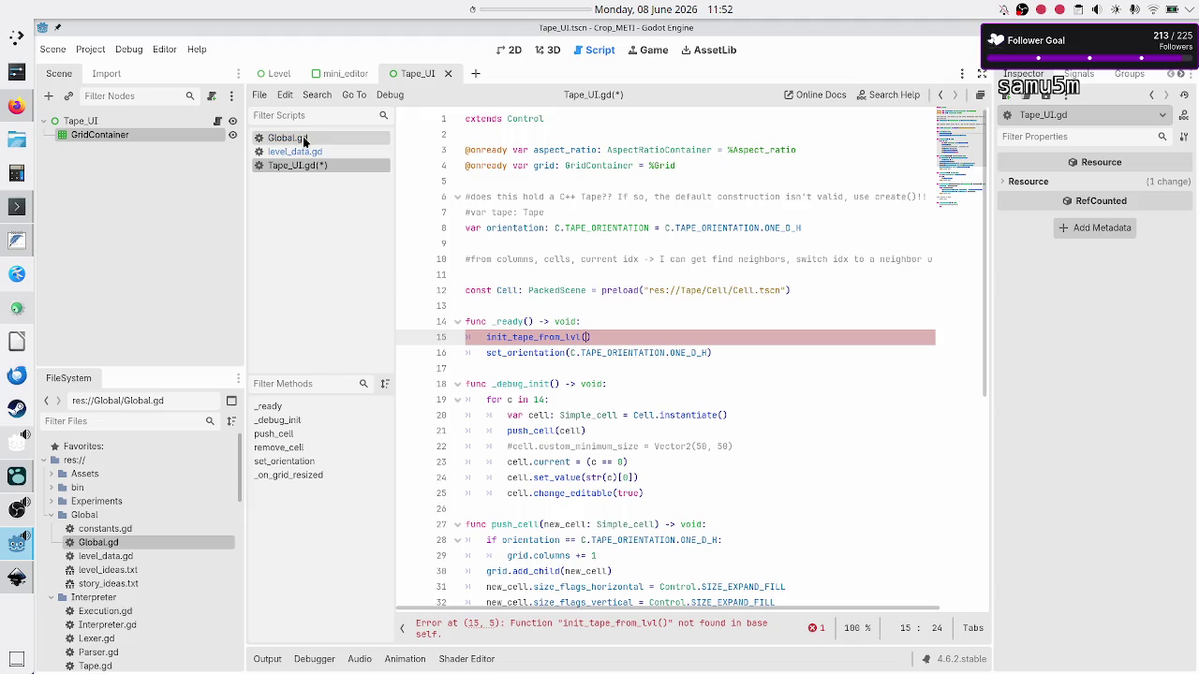
double_click(535, 149)
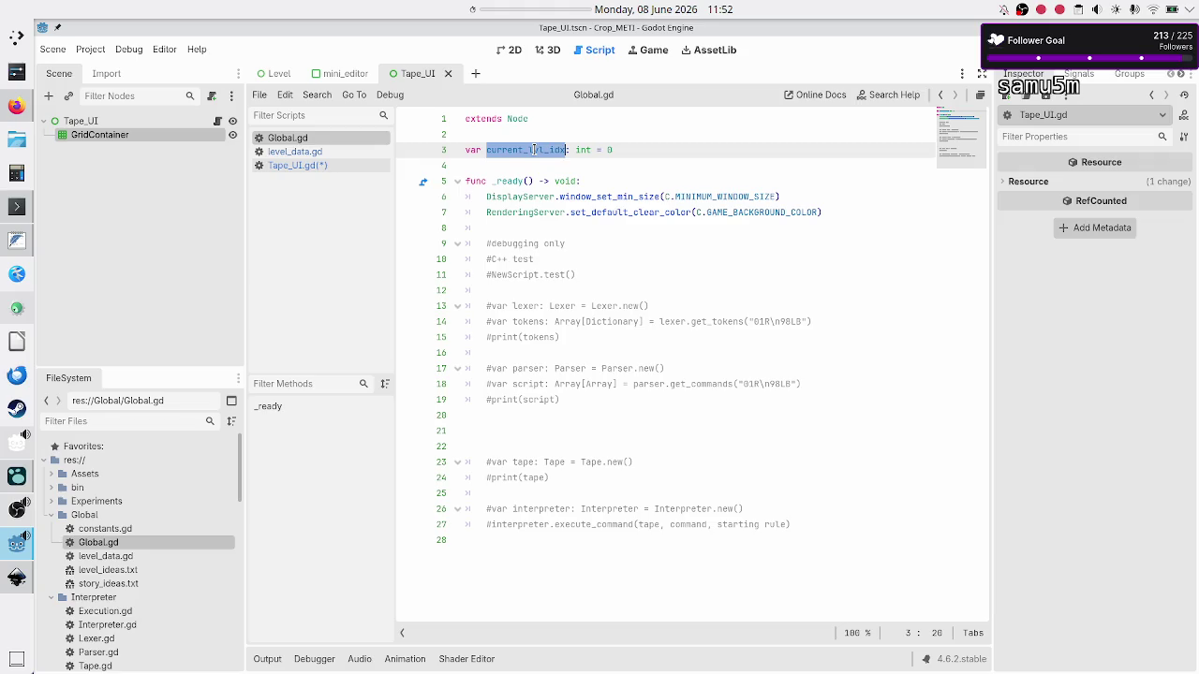
click(300, 165)
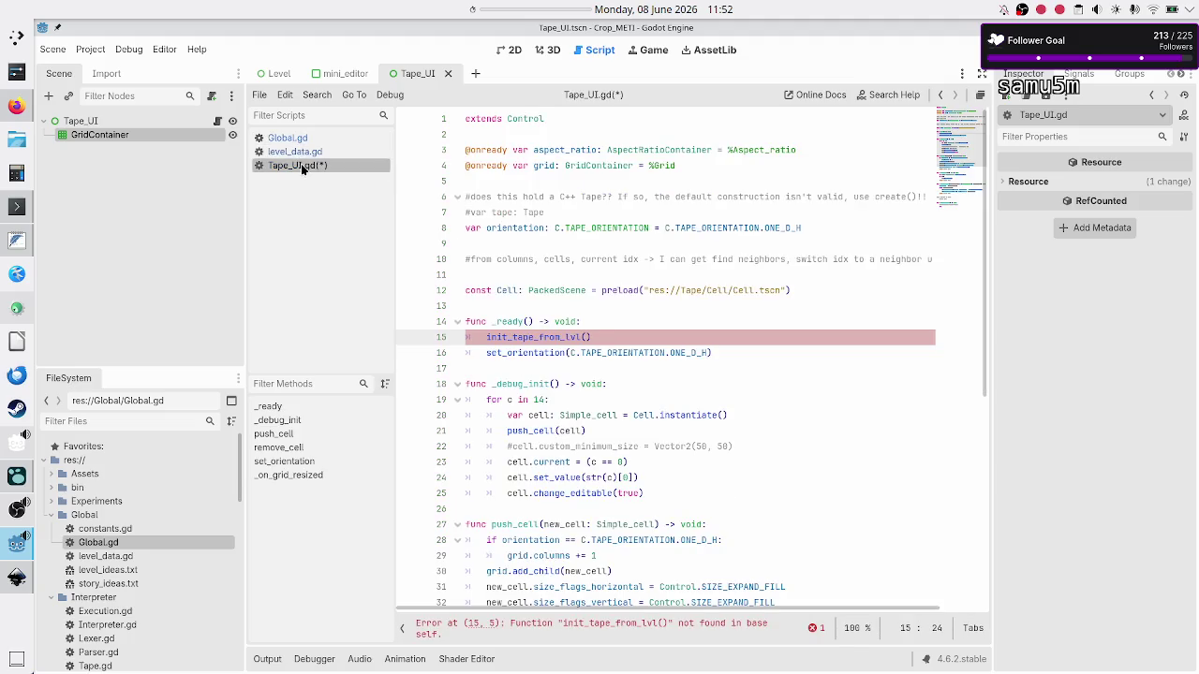
Shorten the _ready call on line 15 to init_tape()
click(627, 332)
key(BackSpace)
key(BackSpace)
key(BackSpace)
text(())
Rename the _debug_init function header to init_tape()
key(Down)
key(Down)
key(Down)
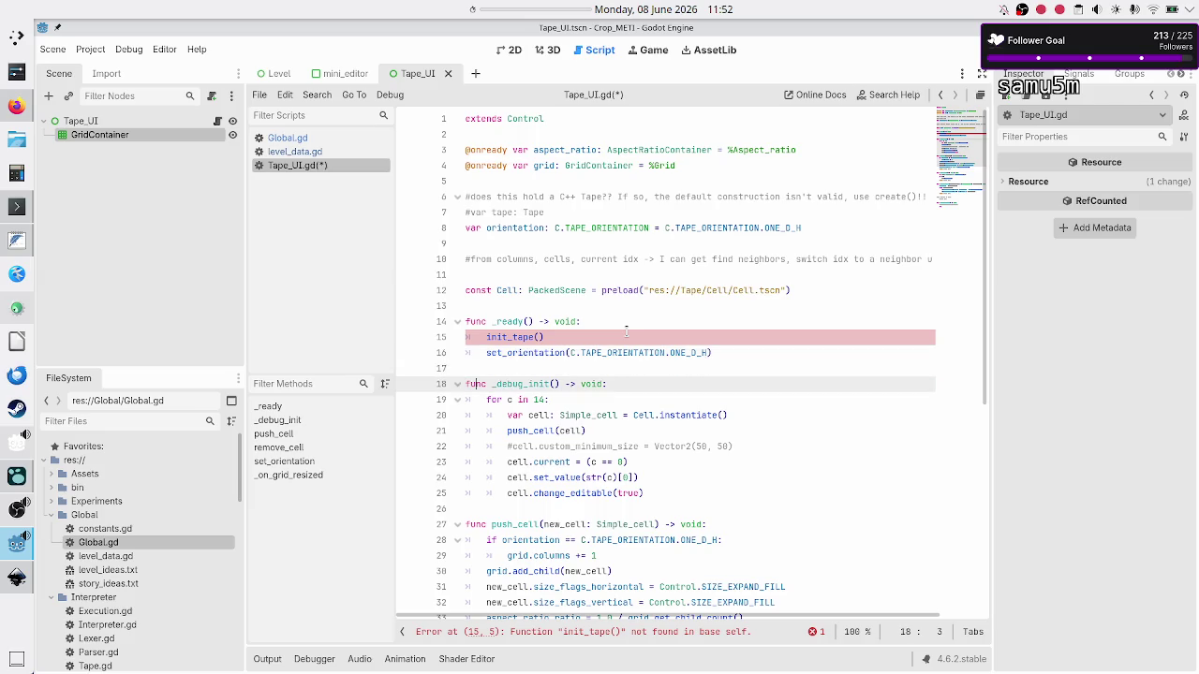
key(ctrl+Right)
key(ctrl+Right)
key(ctrl+Right)
key(BackSpace)
key(BackSpace)
key(BackSpace)
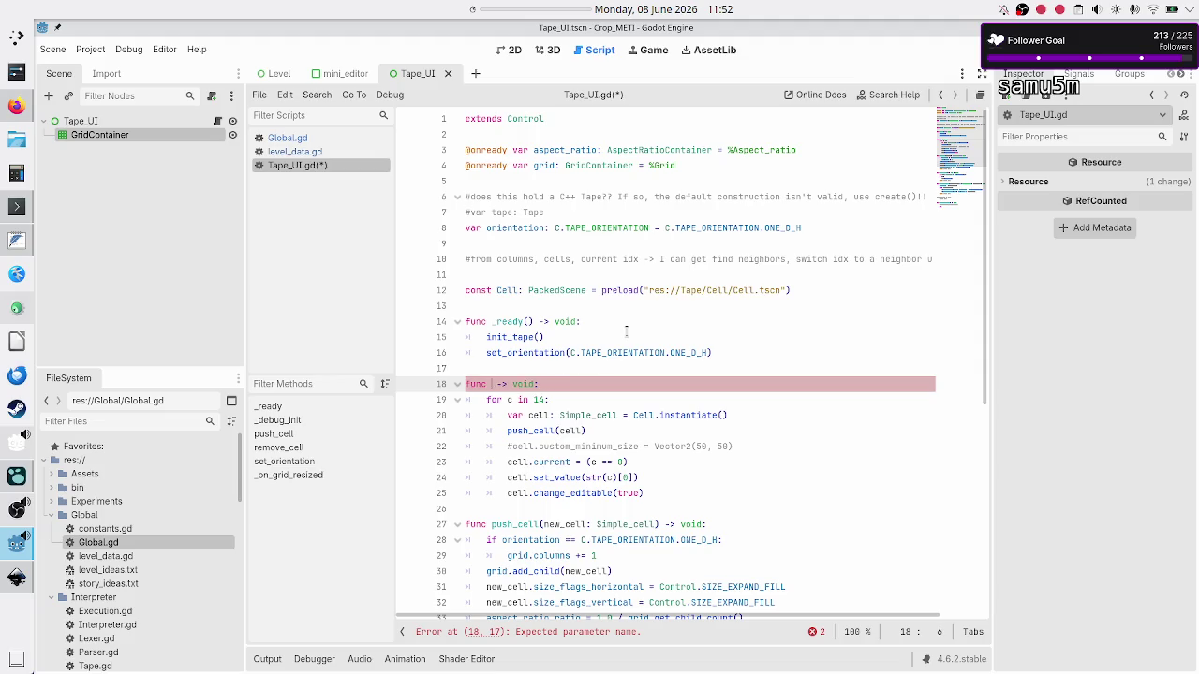
text(init_tape)
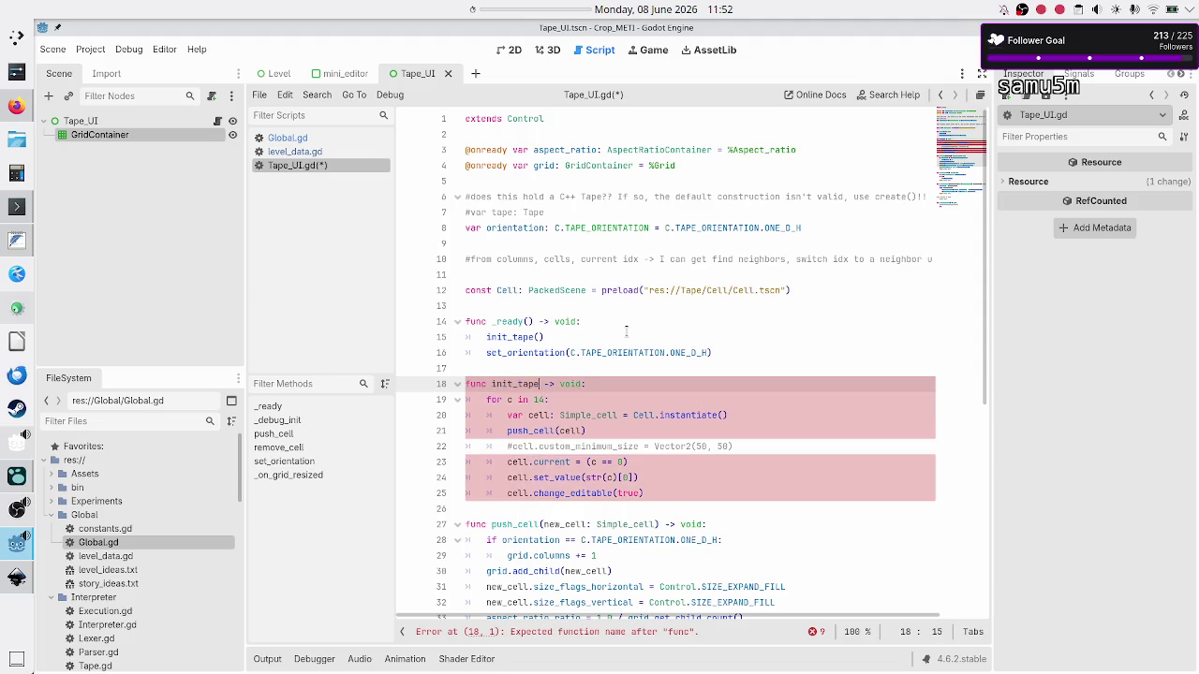
key(Down)
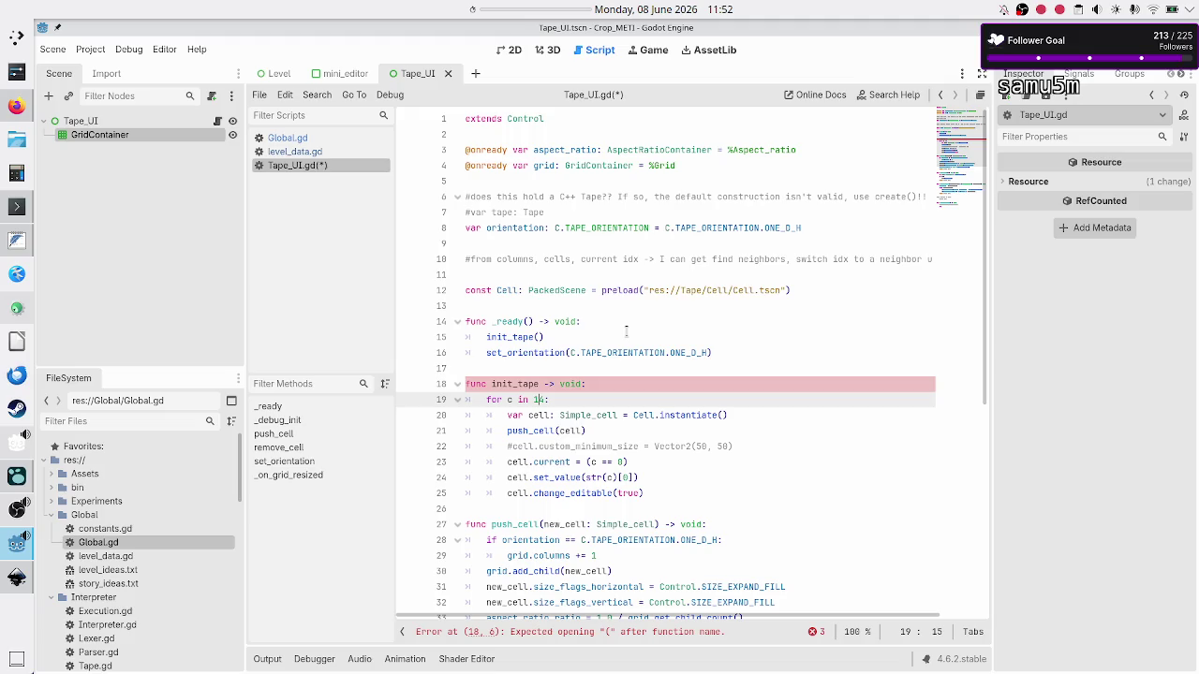
key(Up)
text(())
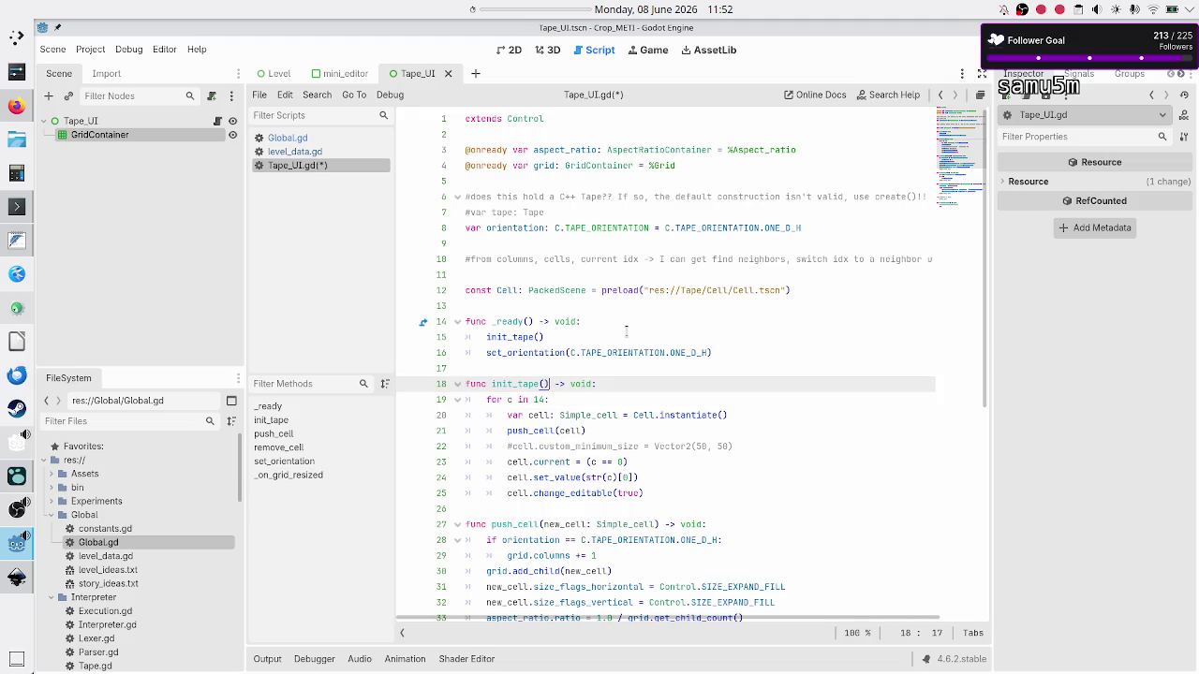
Add a blank first body line in init_tape, then check level_data.gd
key(Down)
key(Down)
key(Up)
key(Up)
key(End)
key(Return)
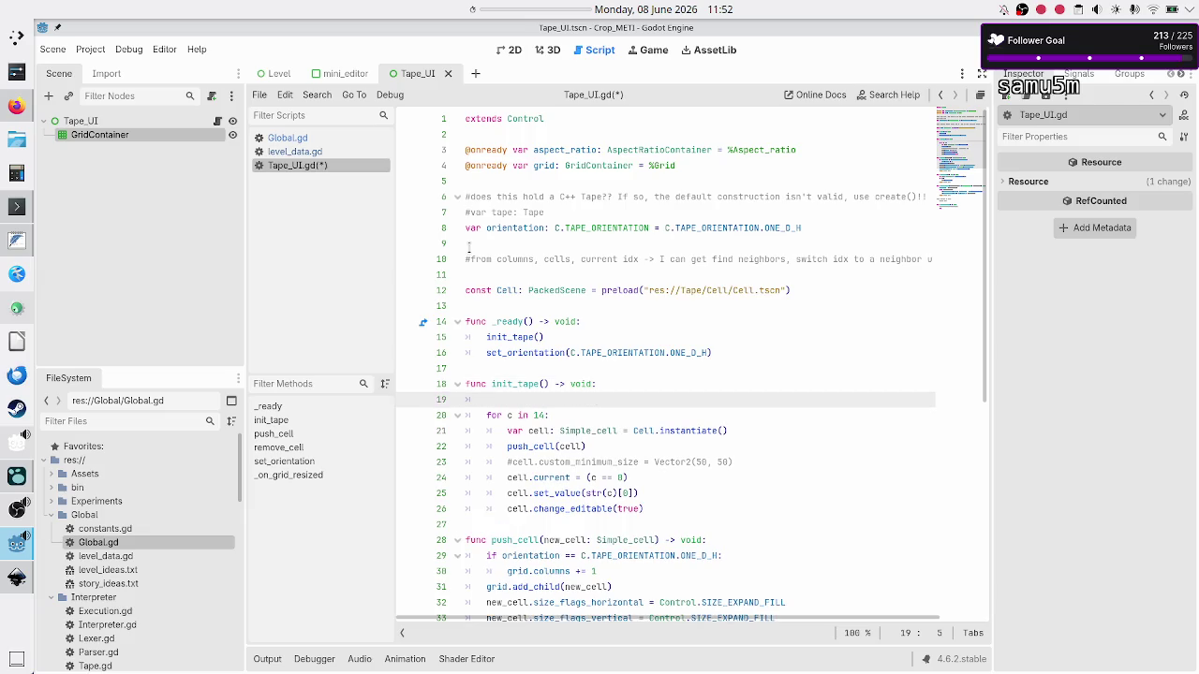
click(298, 154)
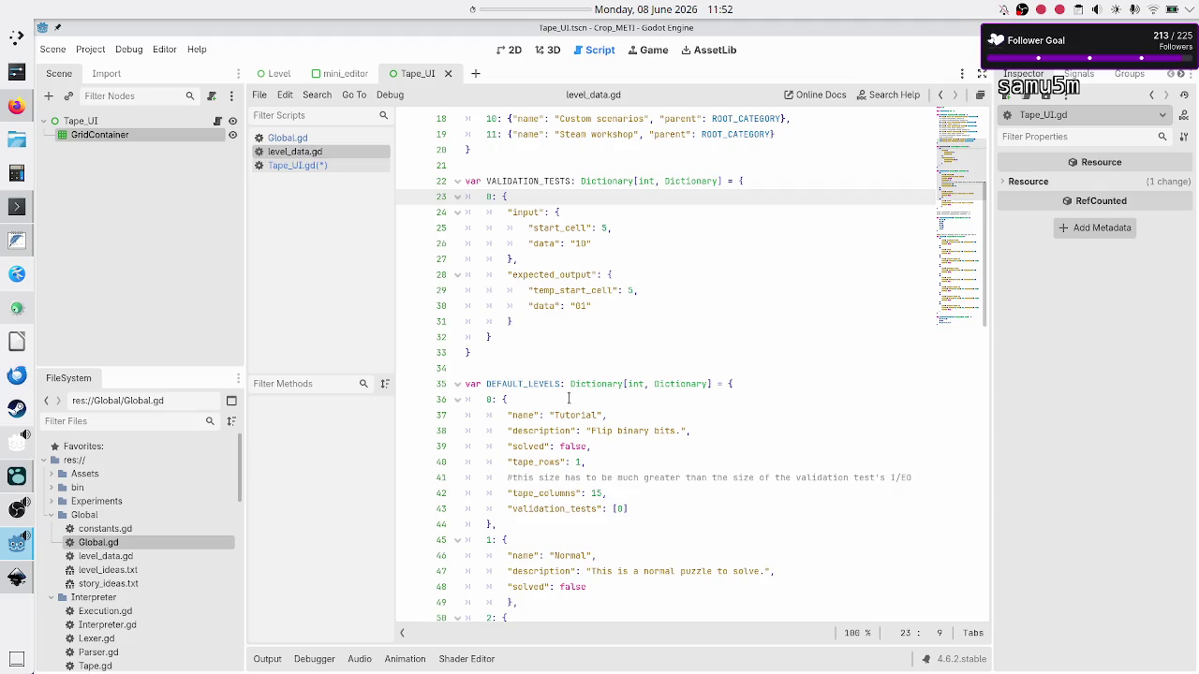
Declare var lvl_data: Dictionary = LD.DEFAULT_LEVELS[G.current_lvl_idx], then jump to Global.gd
click(332, 166)
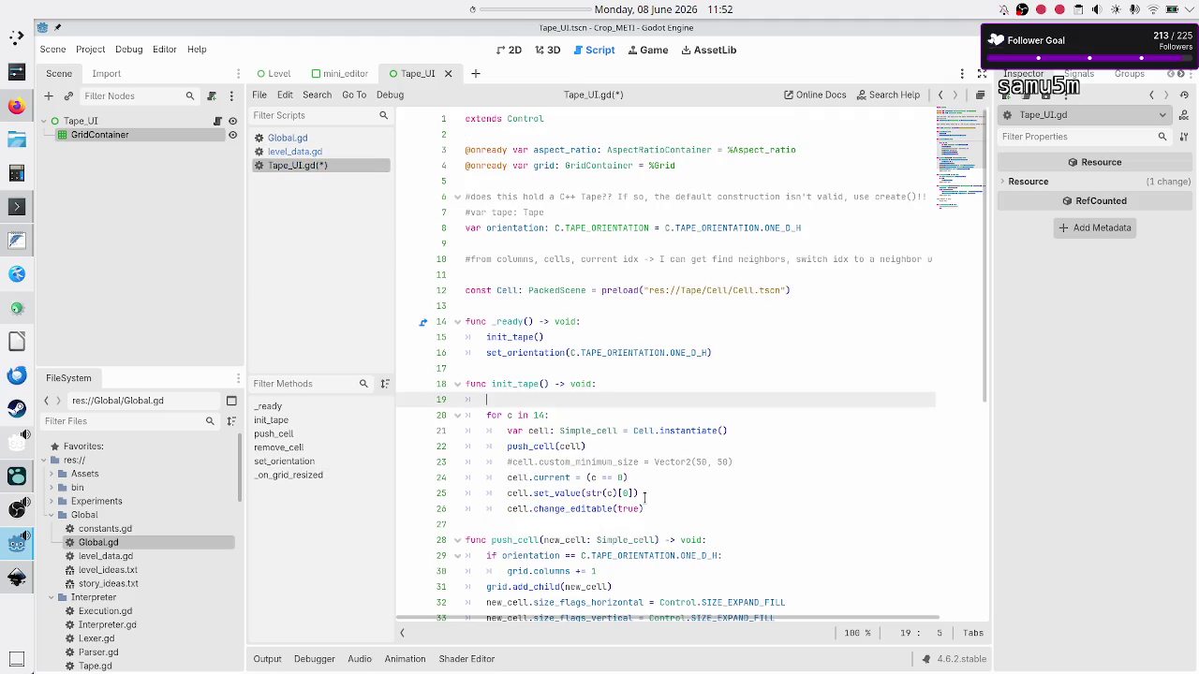
text(var lvl_)
text(data: )
text(Dicti)
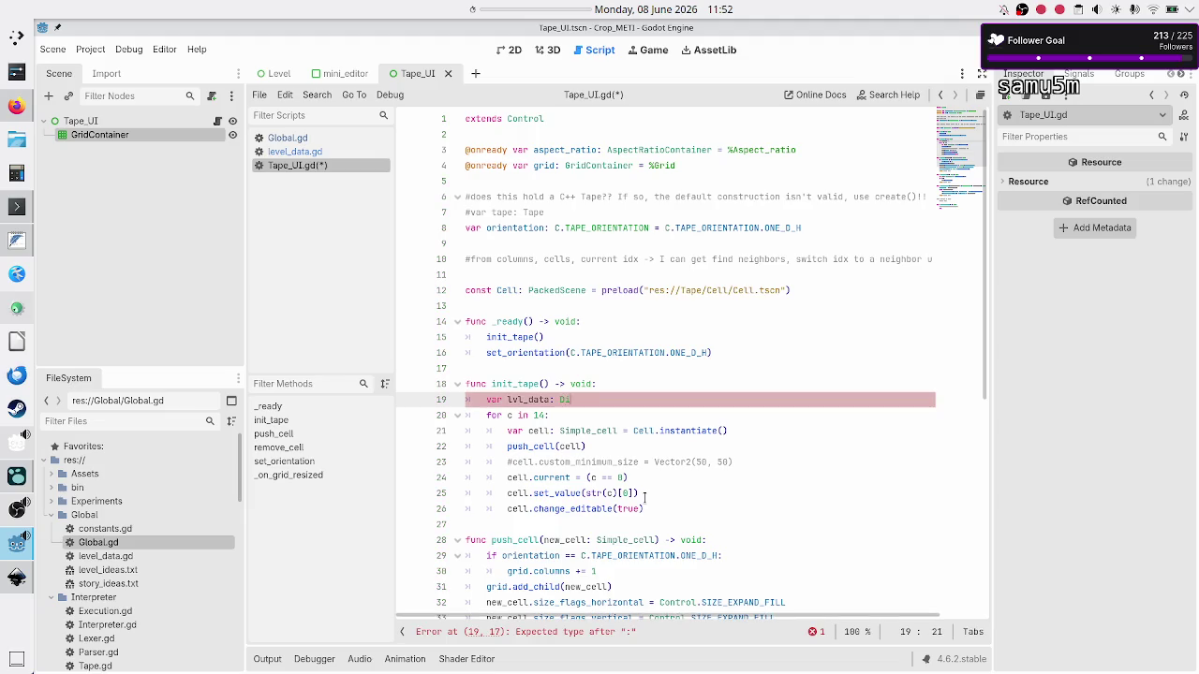
key(Return)
text(= )
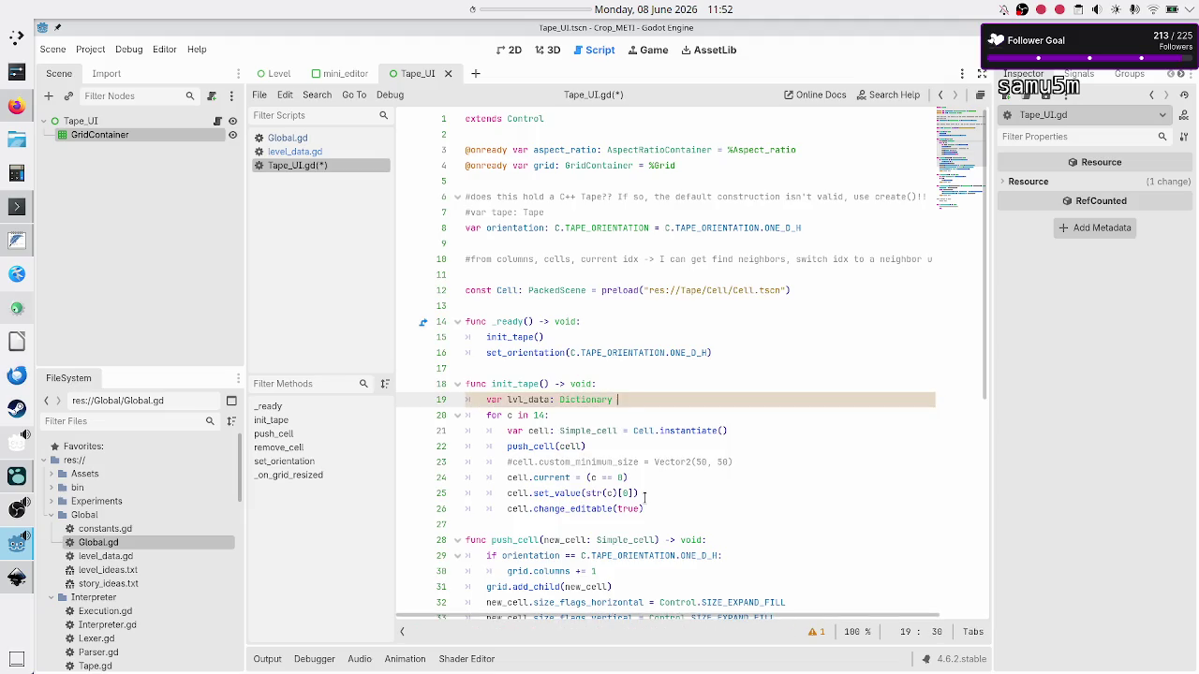
text(LD.DEF)
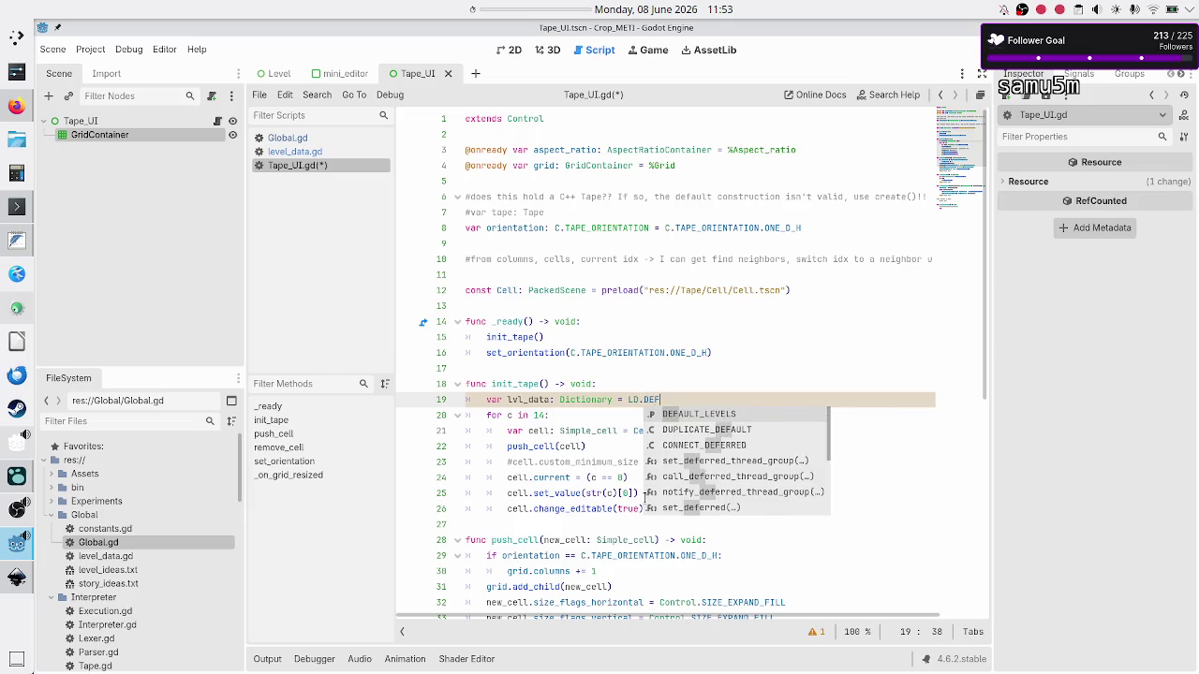
key(Return)
text([)
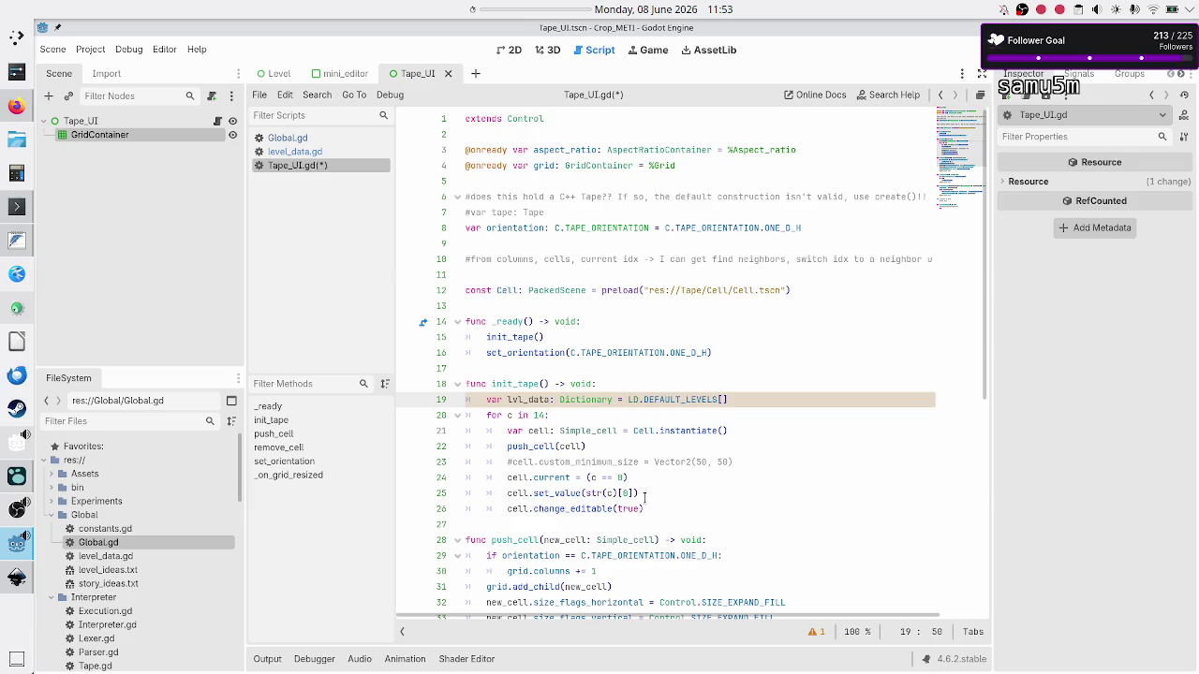
text(G.CU)
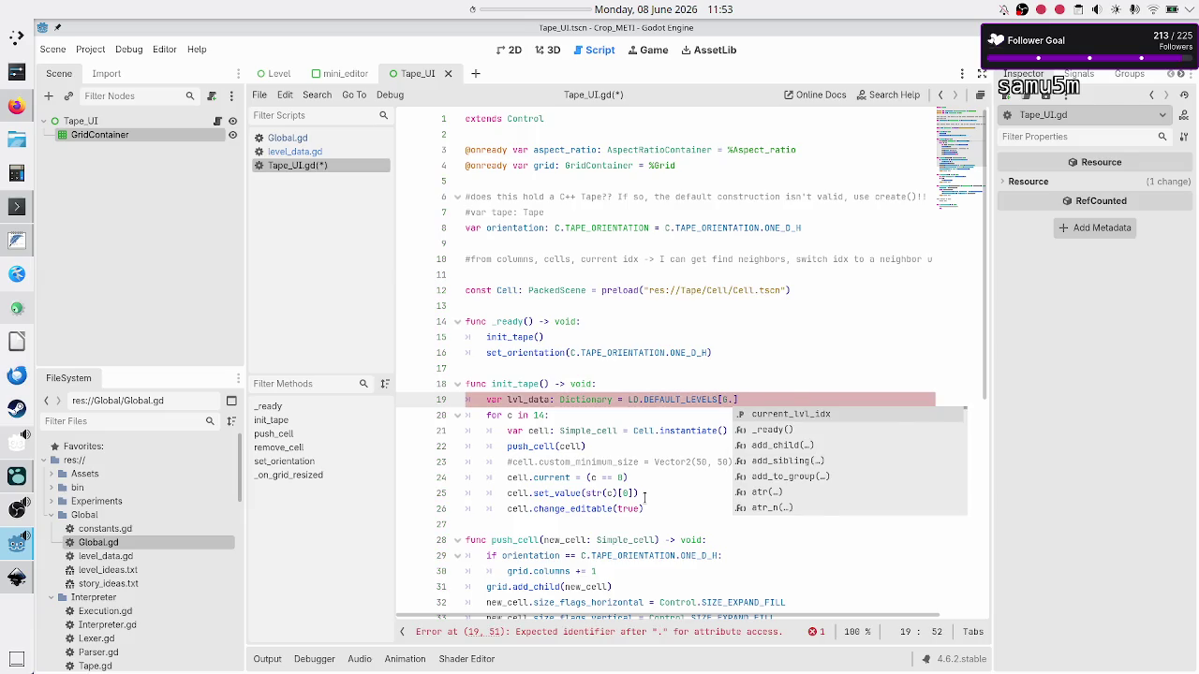
key(BackSpace)
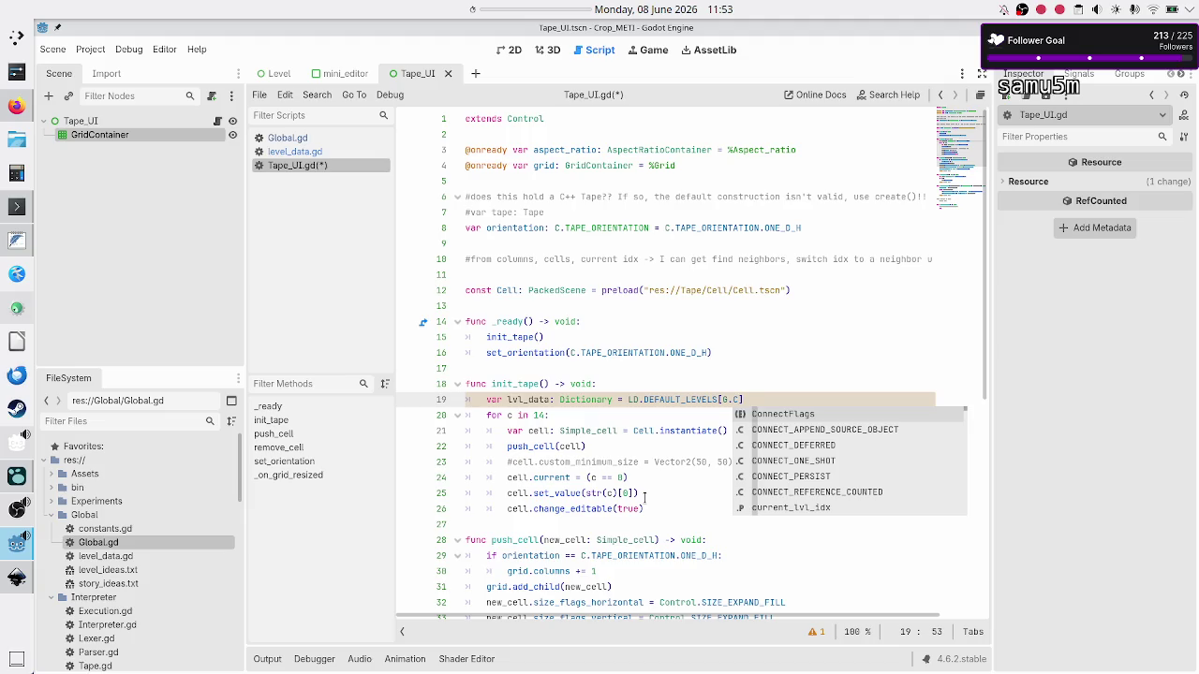
text(ur)
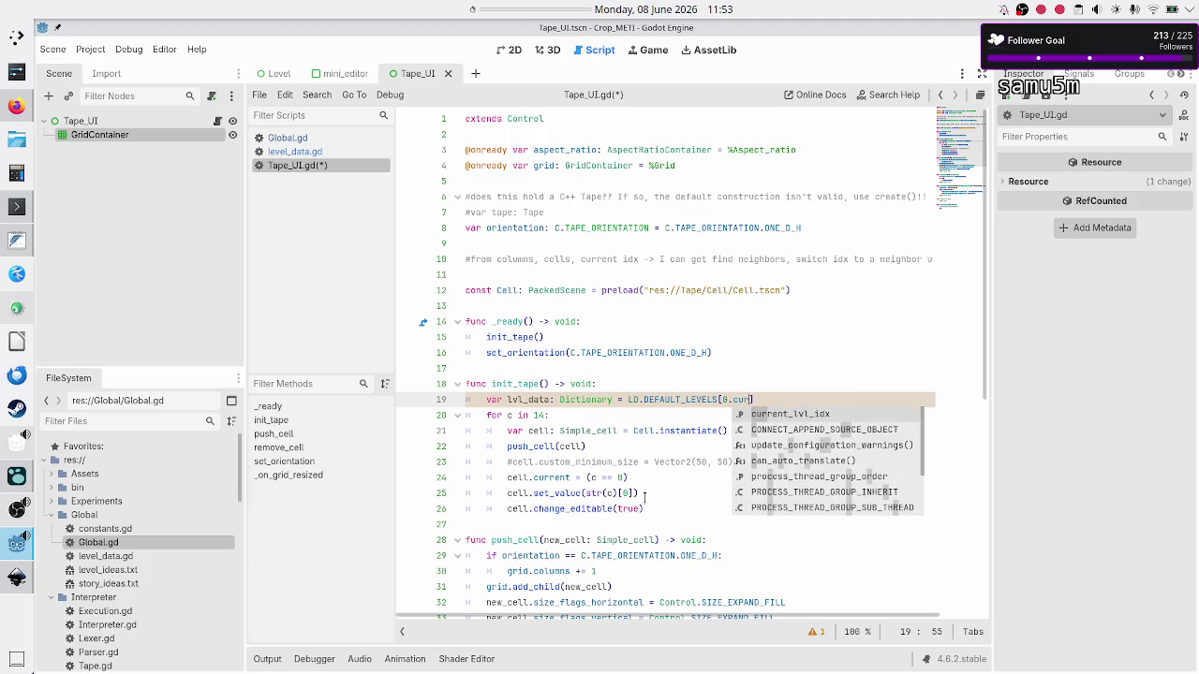
key(Return)
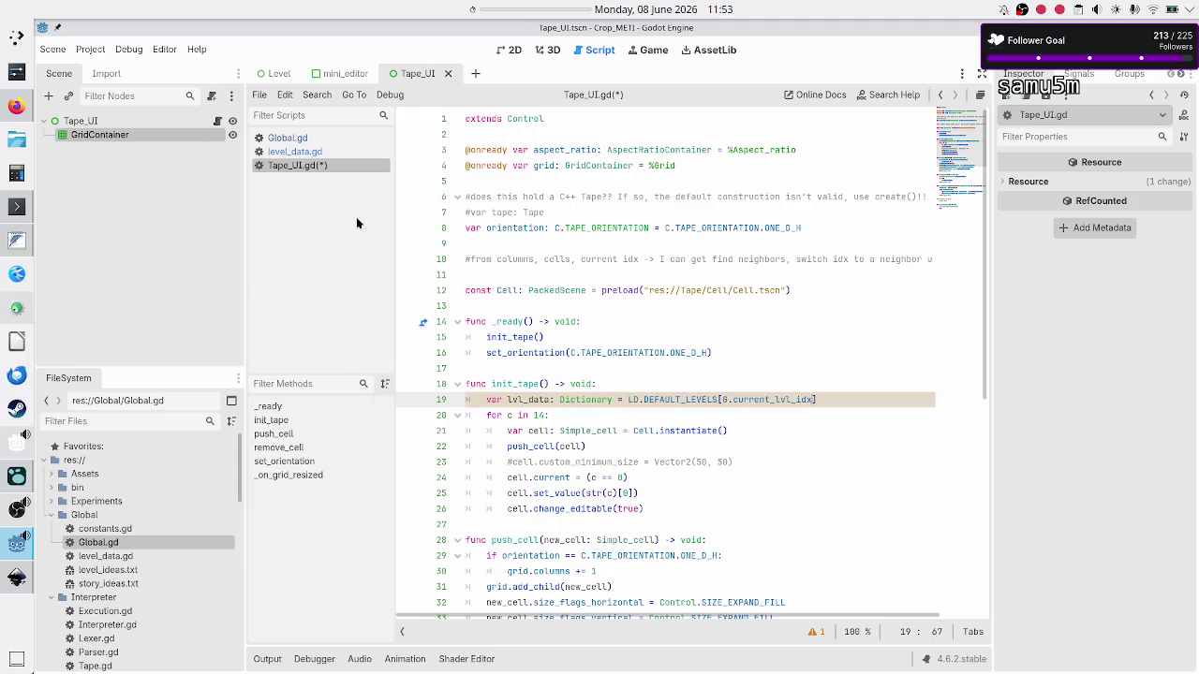
key(alt+F1)
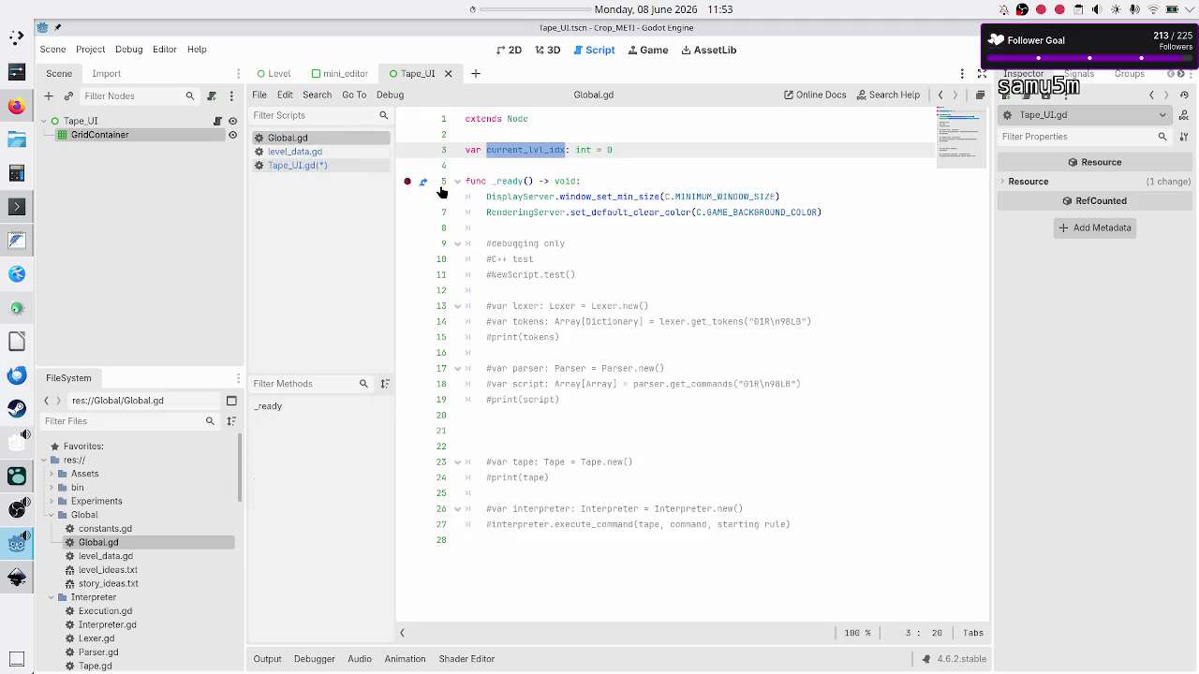
Inspect the Tutorial level's keys in DEFAULT_LEVELS: tape_rows, tape_columns, validation_tests
click(297, 153)
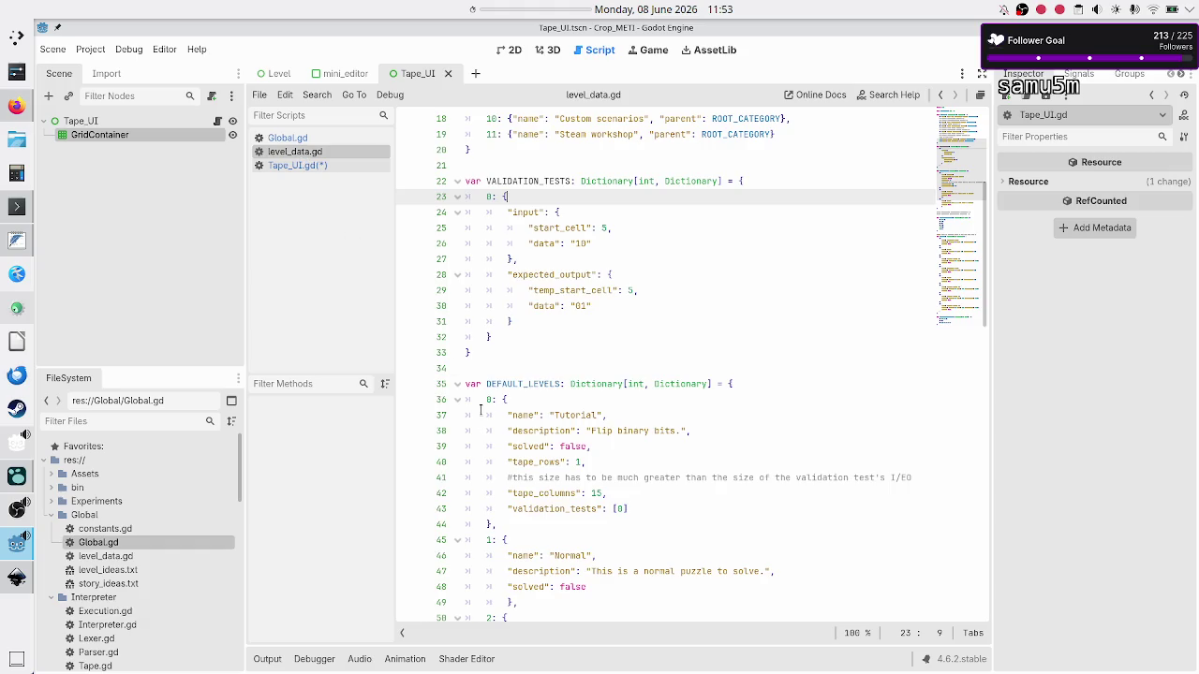
double_click(544, 383)
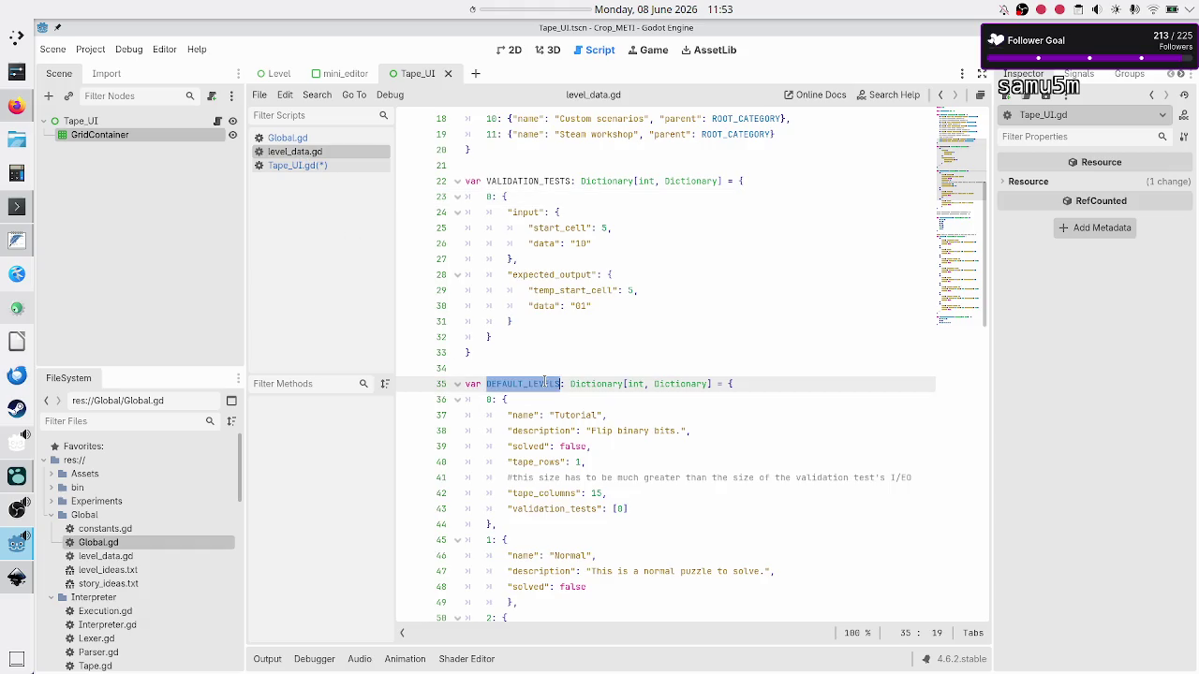
click(488, 399)
mouse_move(504, 399)
mouse_down()
mouse_move(516, 530)
mouse_move(501, 510)
mouse_move(494, 523)
mouse_up()
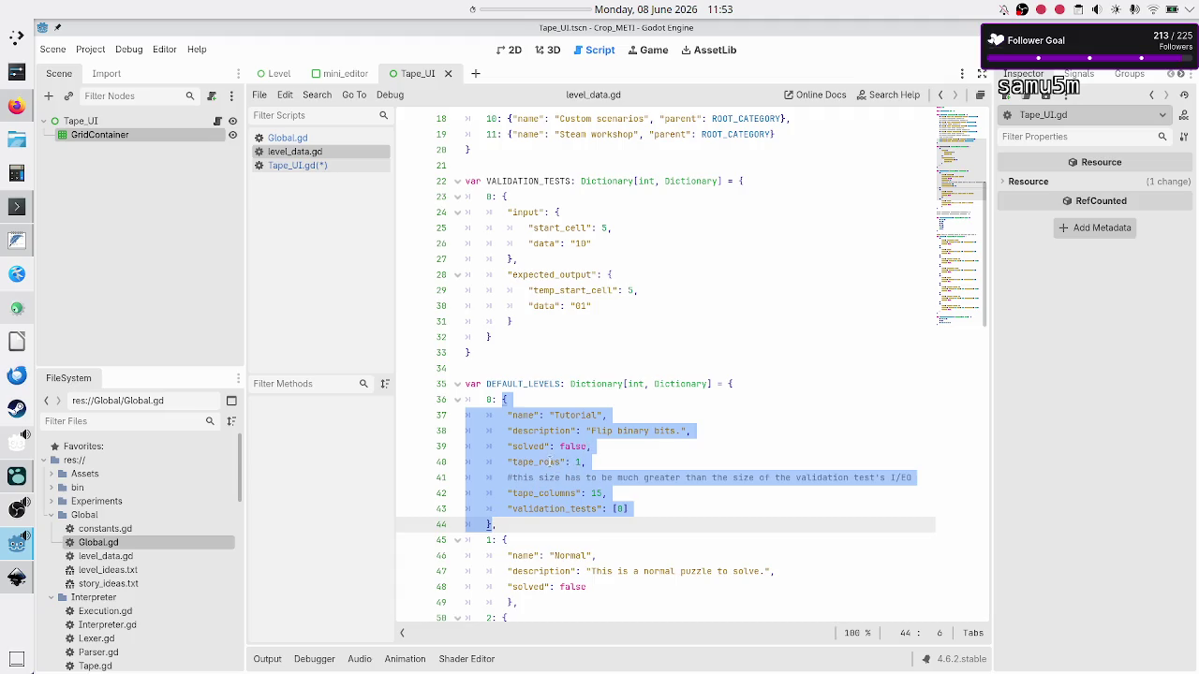
click(513, 462)
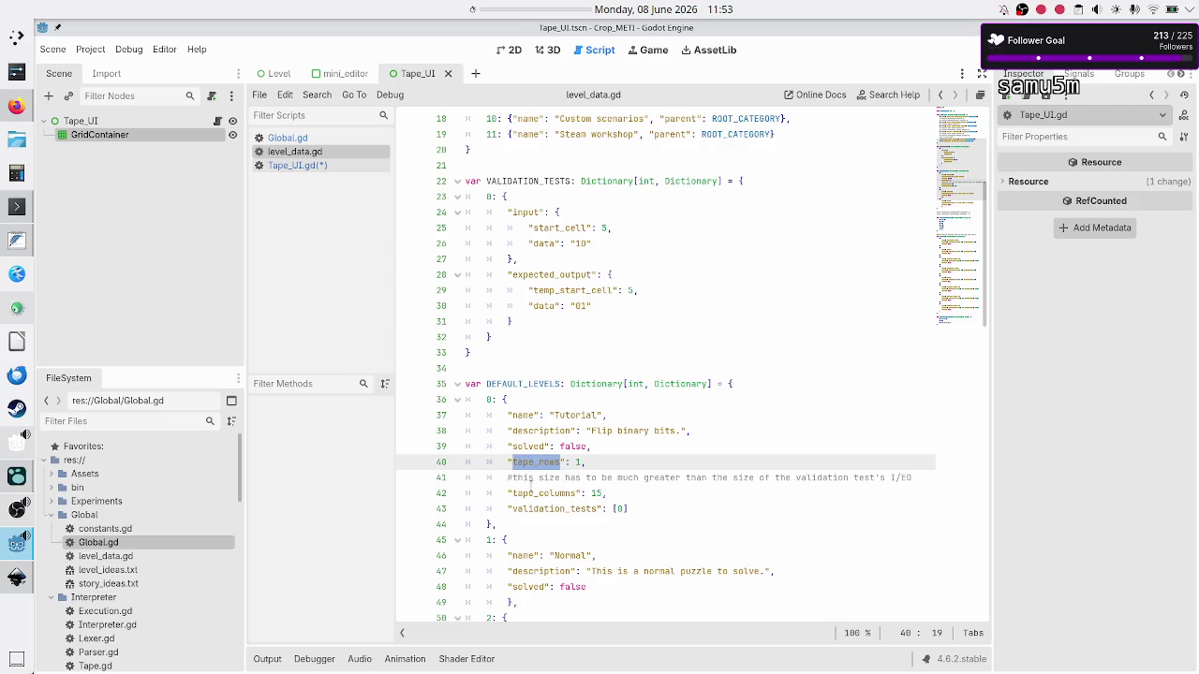
click(531, 491)
double_click(530, 490)
double_click(540, 506)
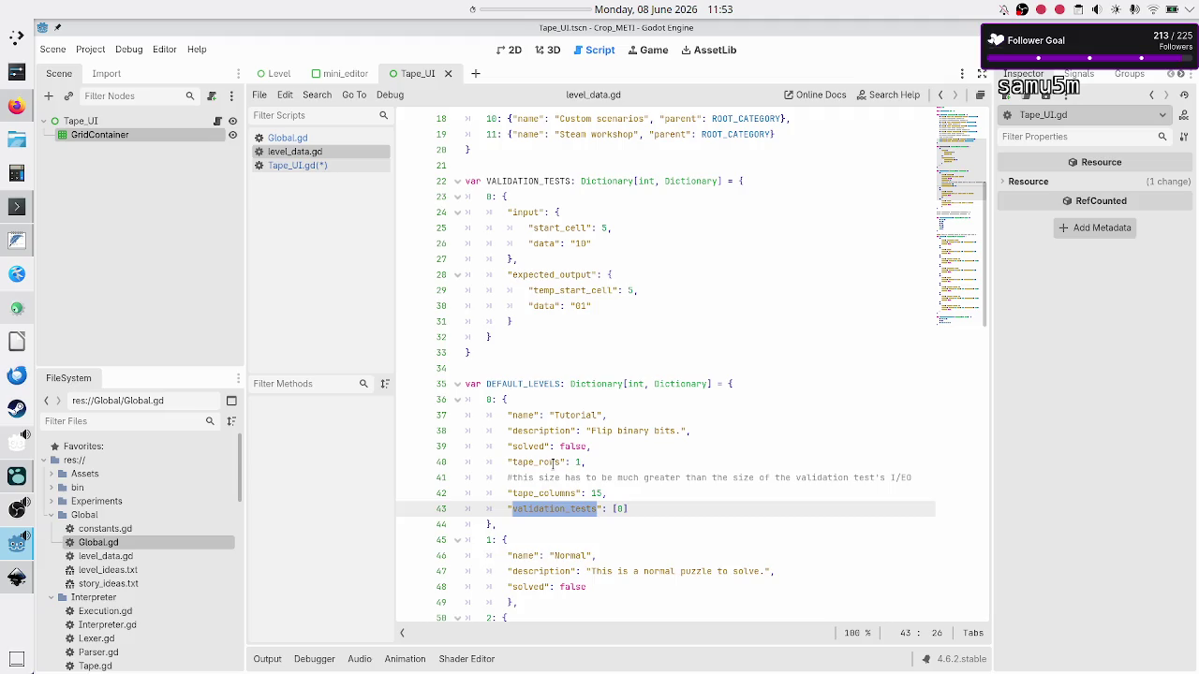
double_click(553, 463)
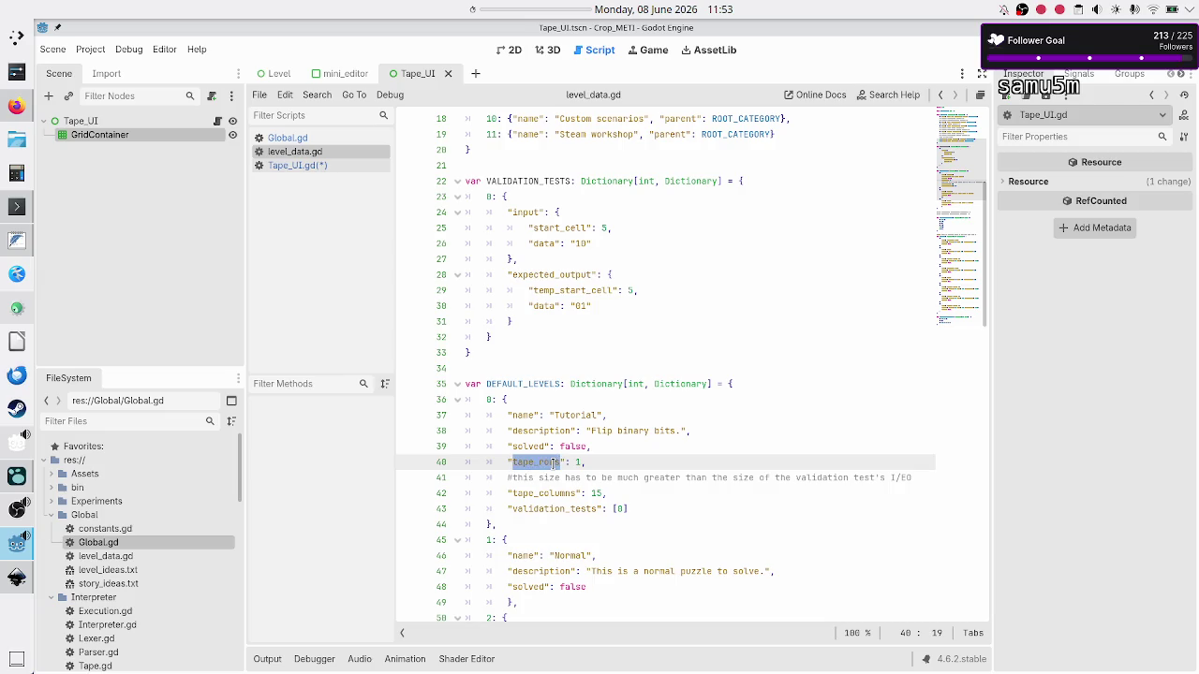
double_click(552, 493)
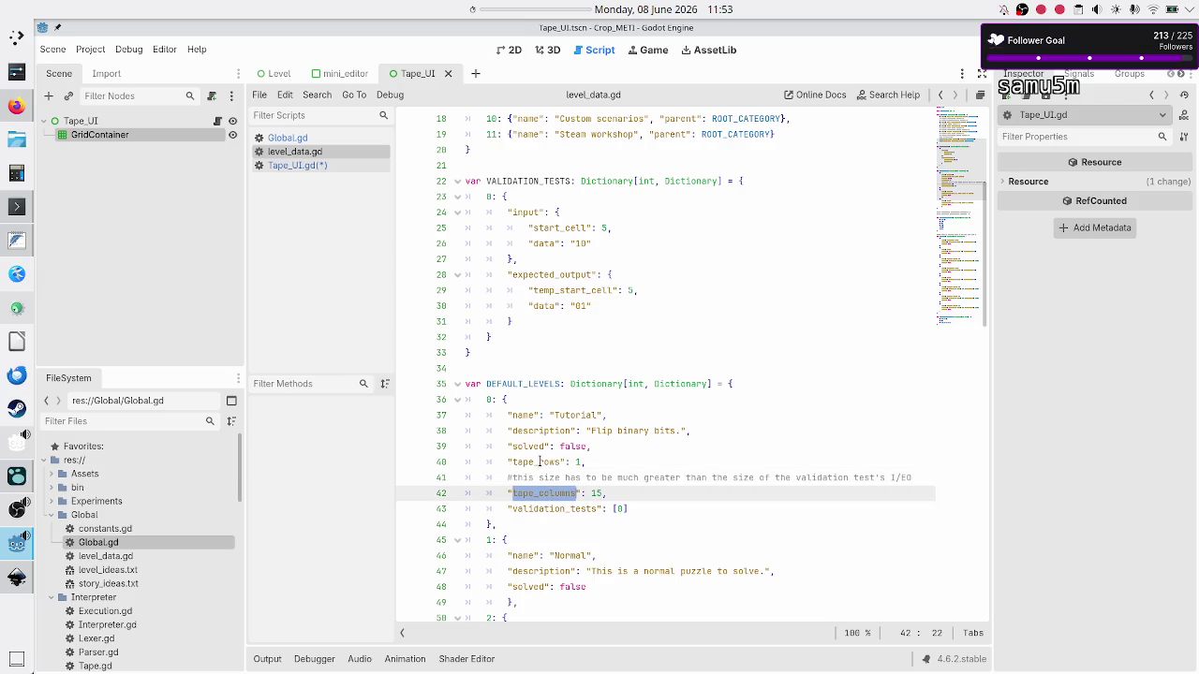
double_click(539, 462)
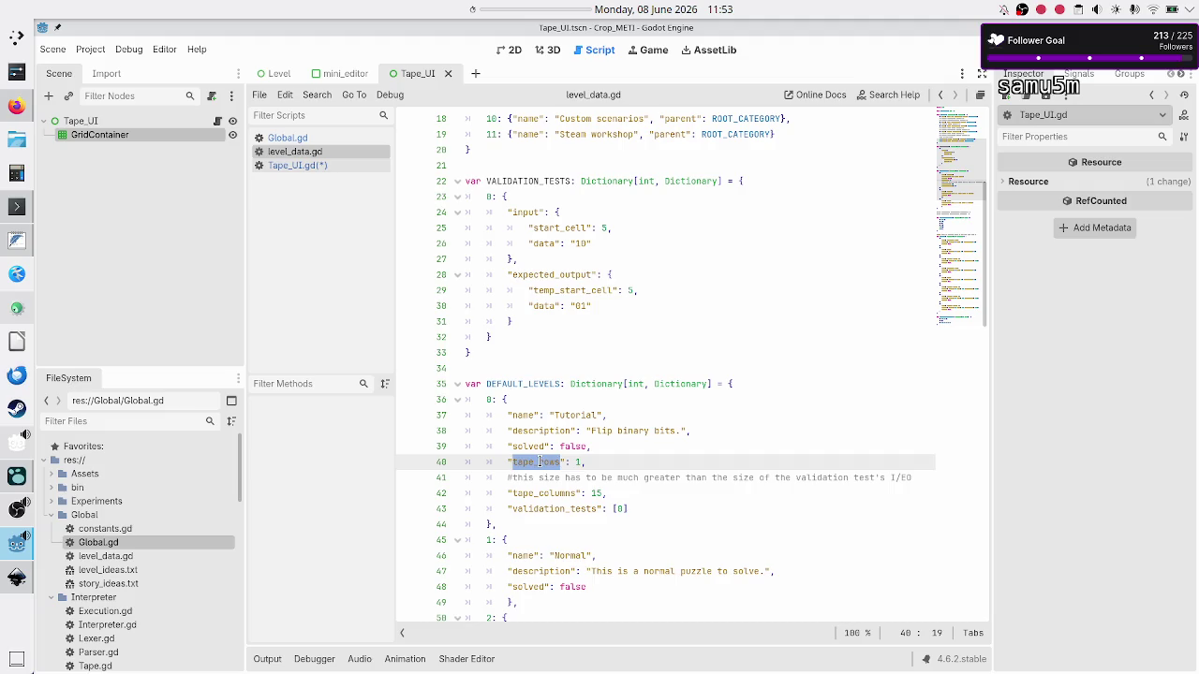
Rename the Tutorial level's "tape_rows" key to "total_cells"
key(Right)
key(Right)
key(Right)
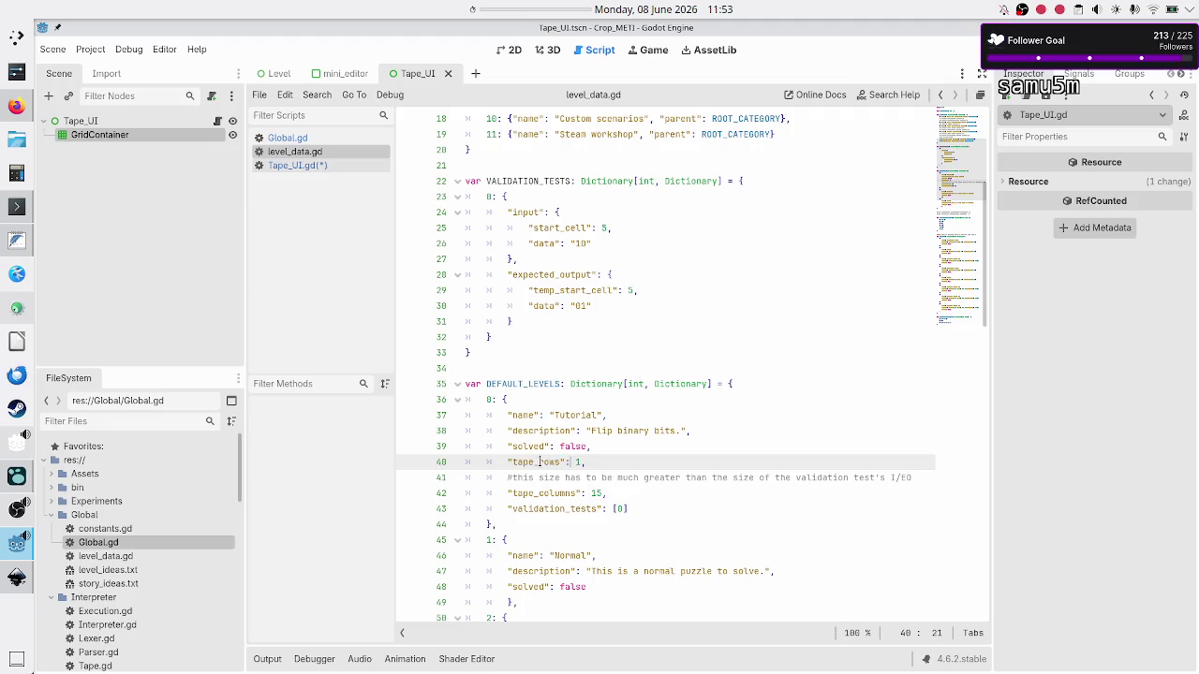
key(Home)
key(Home)
key(shift+Right)
key(shift+Right)
key(shift+Right)
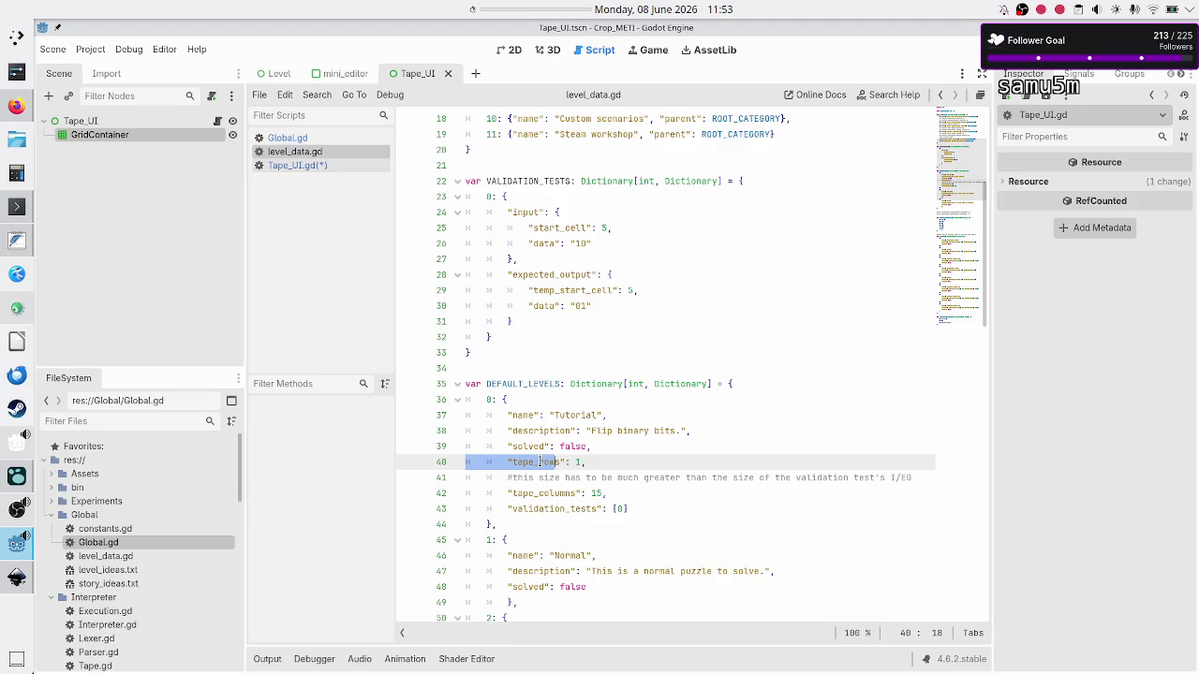
key(Right)
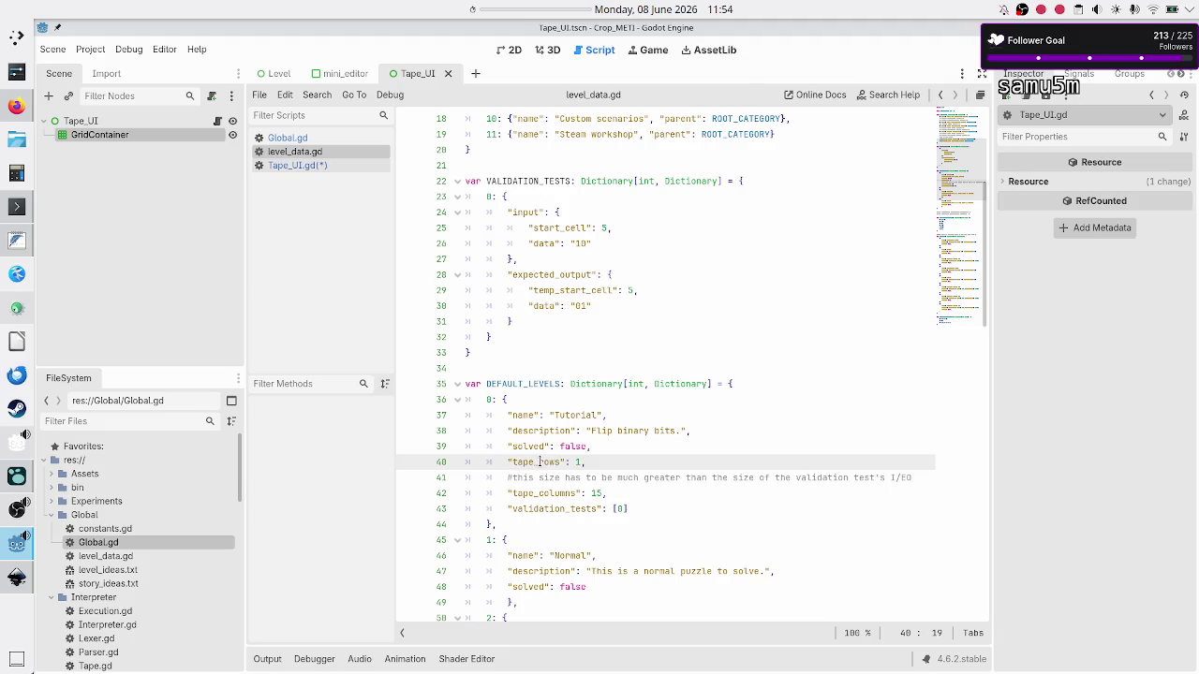
key(BackSpace)
key(BackSpace)
key(BackSpace)
text(otal_cells)
text(,5)
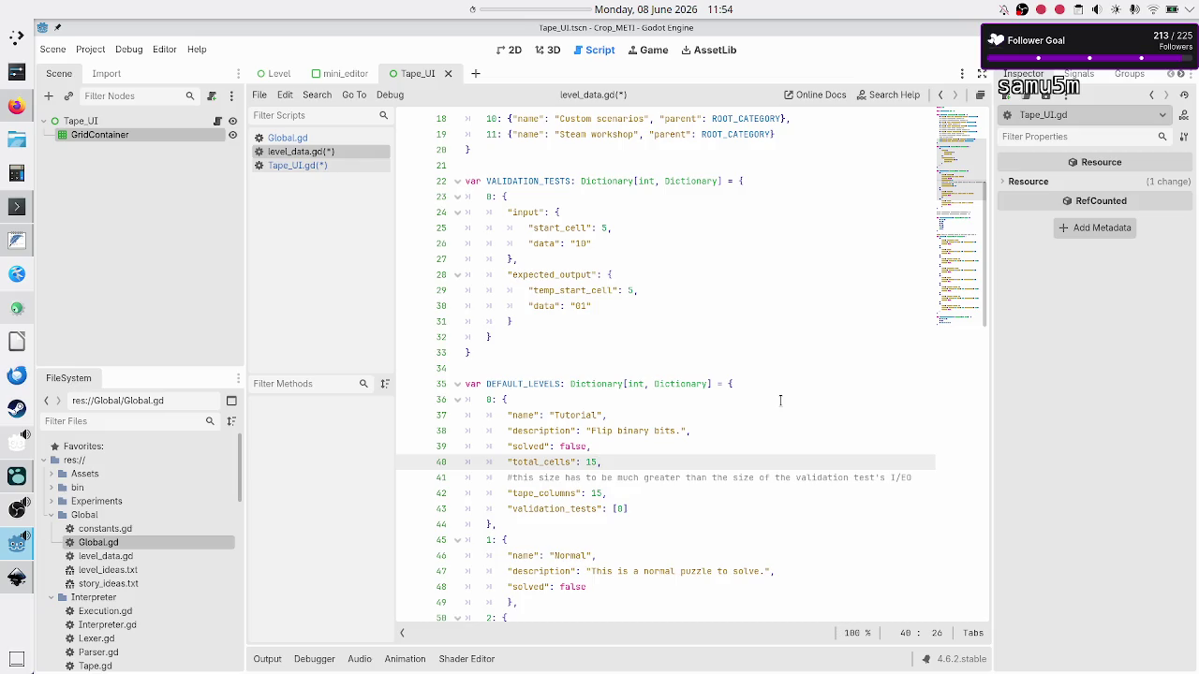
Correct the tape_columns value back to 15
key(Down)
key(Down)
key(ctrl+d)
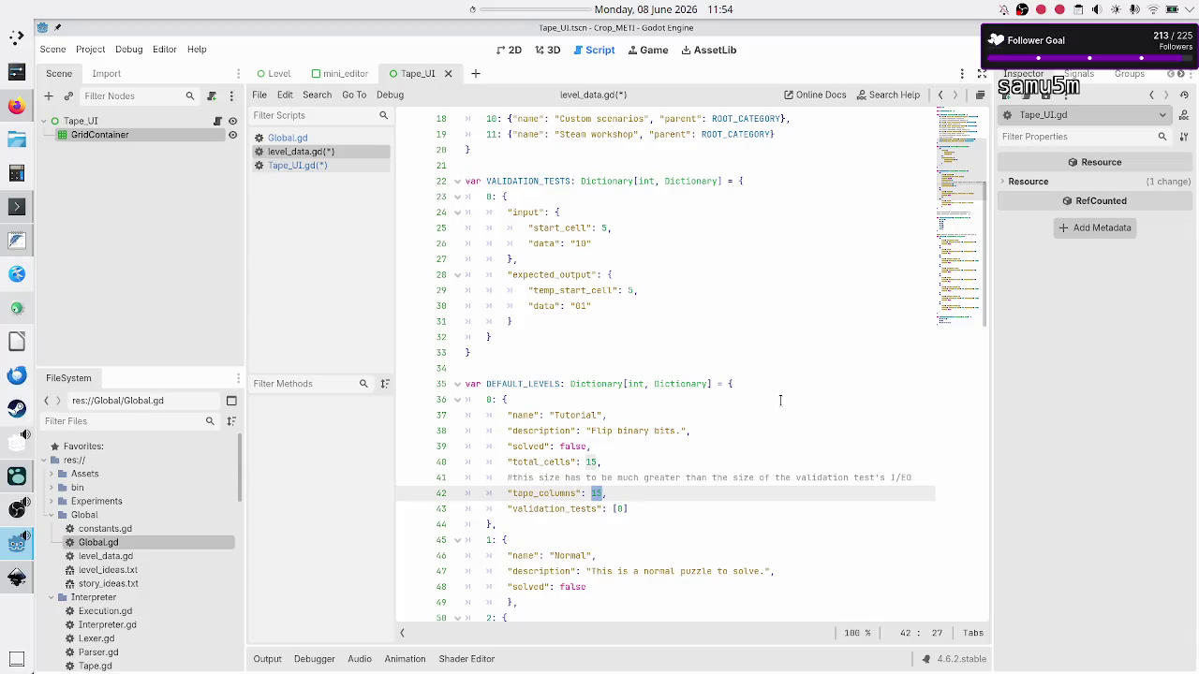
key(Up)
key(Up)
key(Up)
key(Down)
key(Down)
key(Down)
key(BackSpace)
text(5)
key(Up)
key(Up)
key(Down)
key(Down)
key(Up)
key(Up)
key(Down)
key(Down)
key(Up)
key(Up)
key(Down)
key(Down)
text(1)
Save all modified scripts and return to Tape_UI.gd
key(ctrl+s)
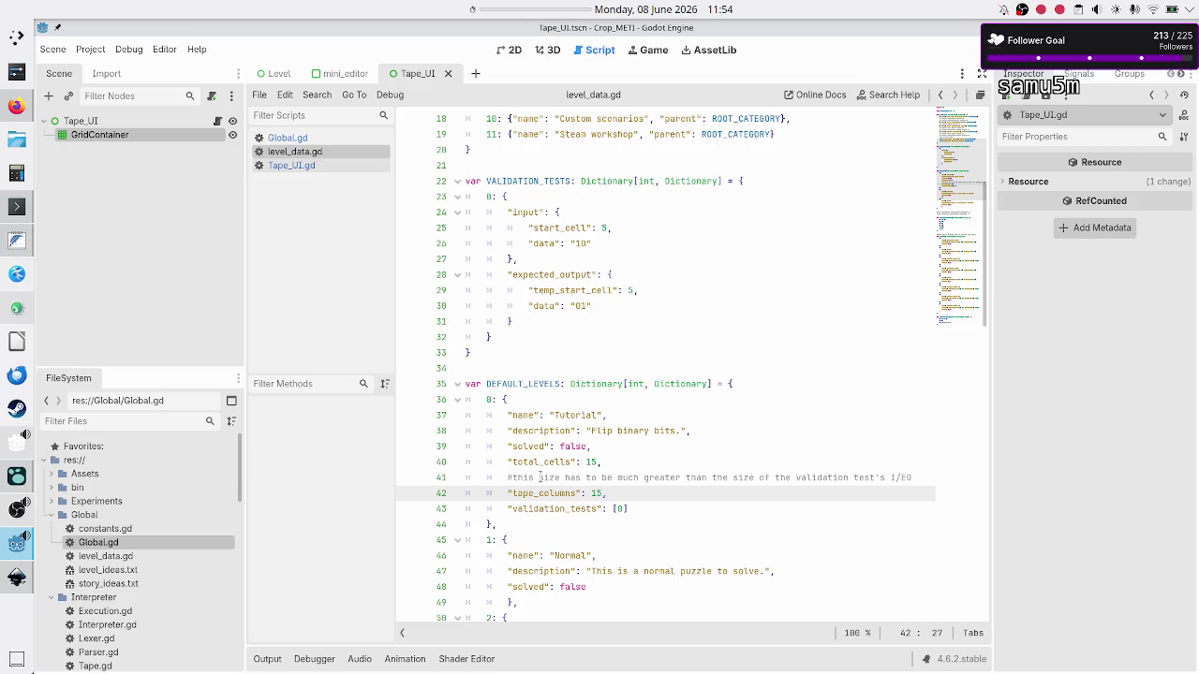
double_click(541, 494)
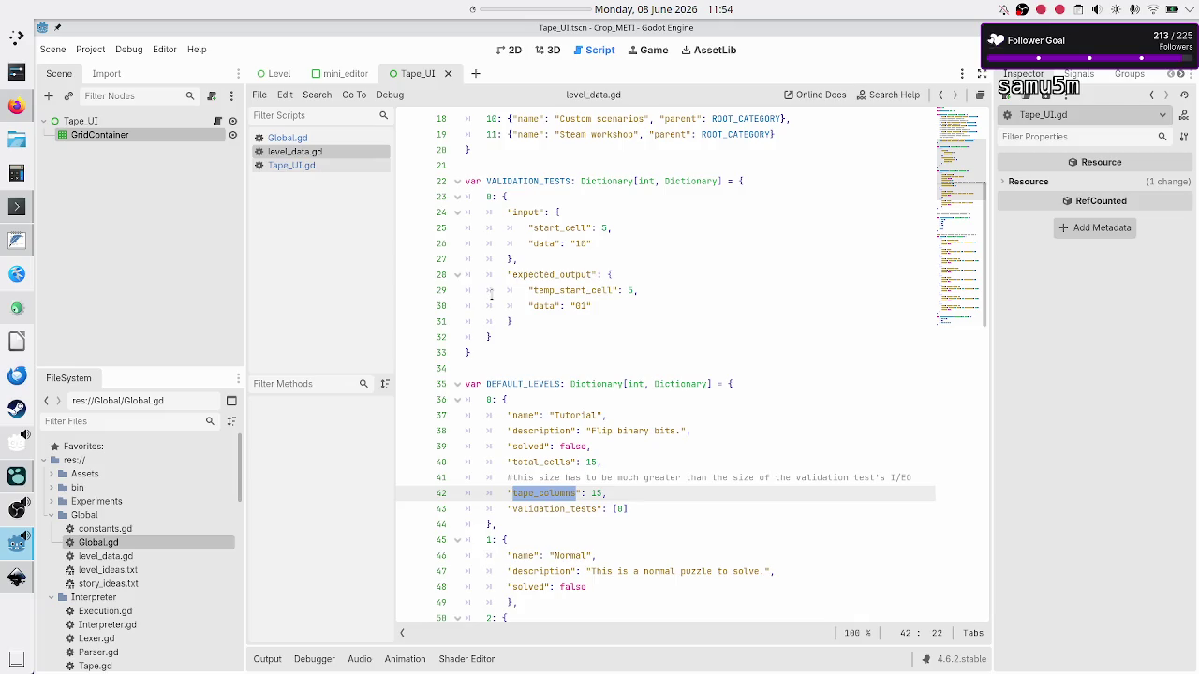
click(290, 166)
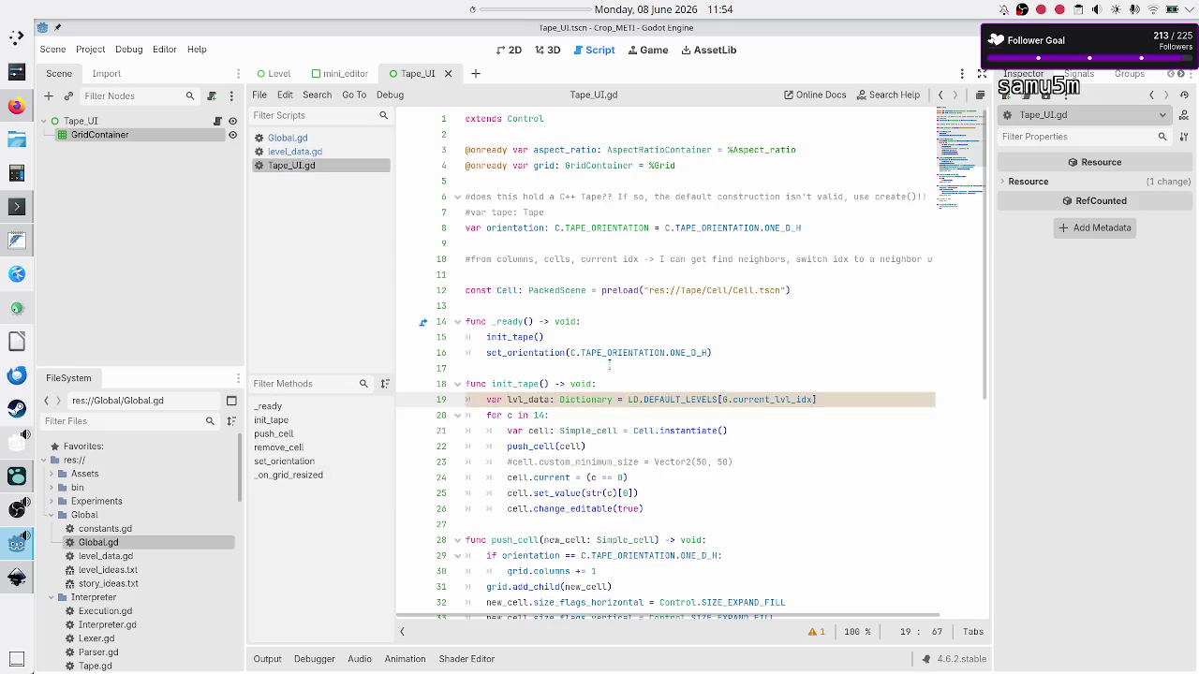
Insert a blank line after the lvl_data declaration and examine the orientation default value
scroll(756, 374, down, 2)
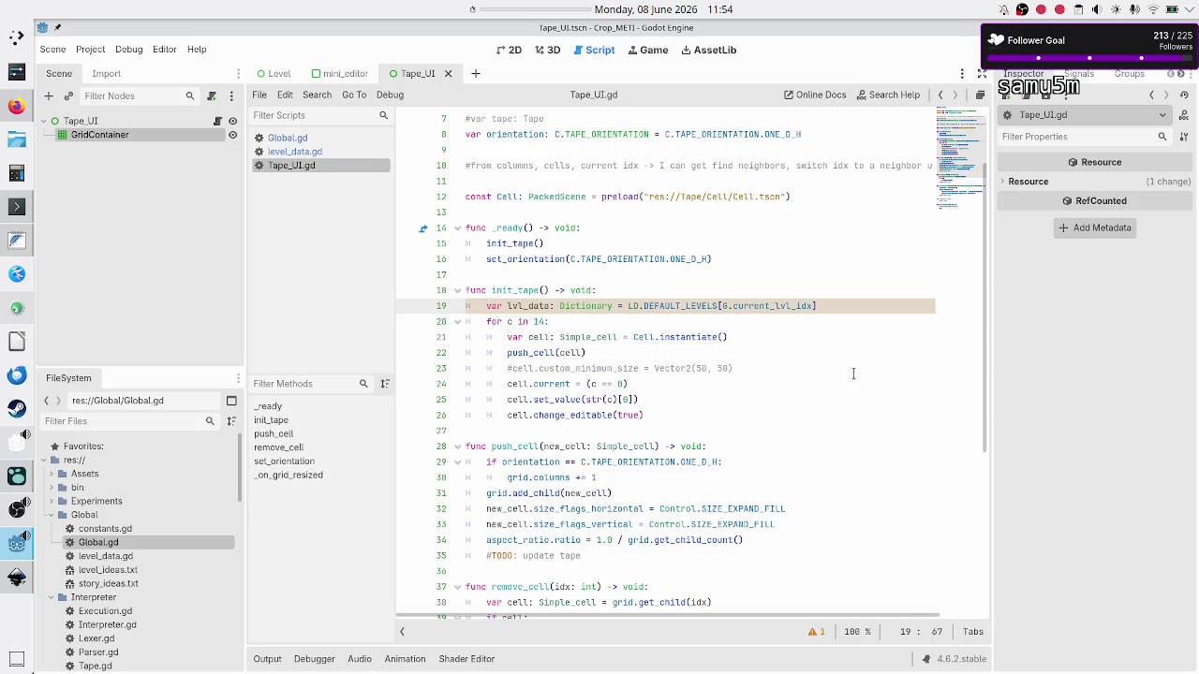
scroll(870, 352, down, 6)
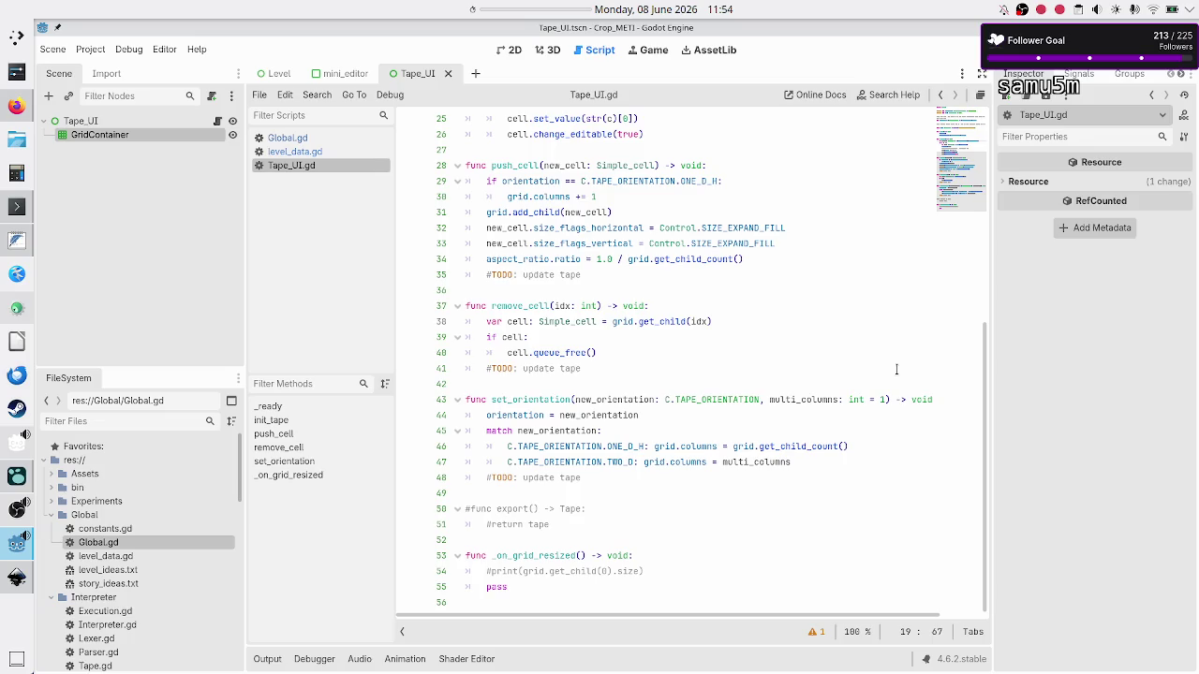
scroll(896, 369, up, 6)
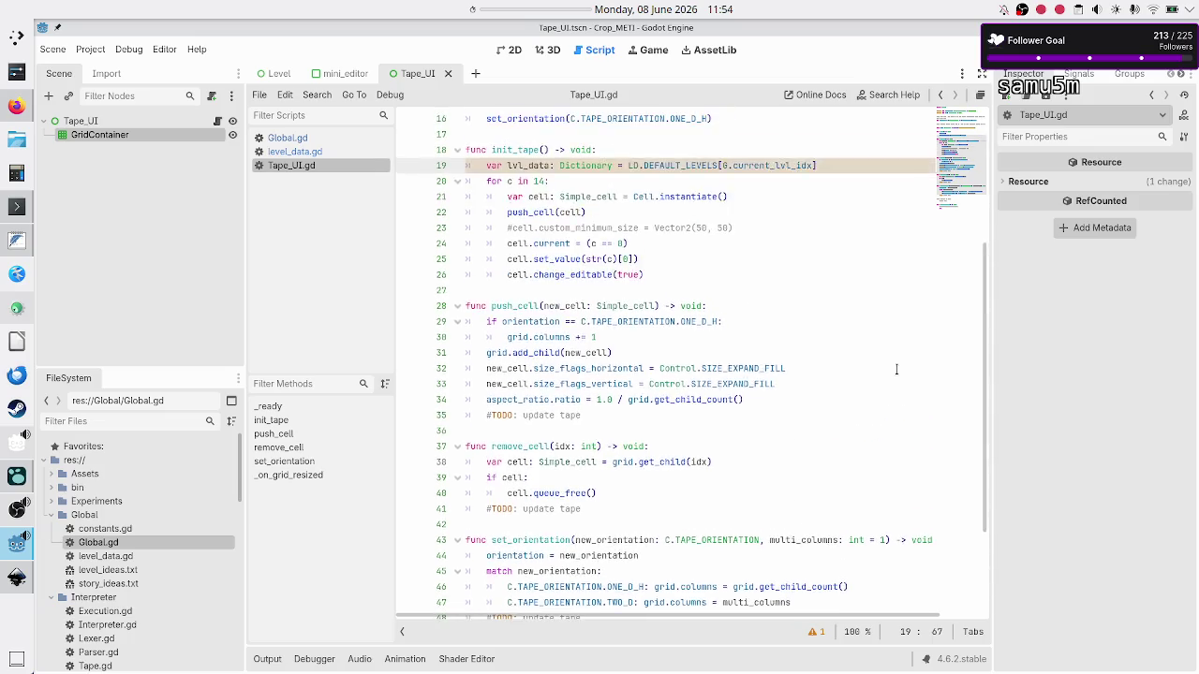
key(Return)
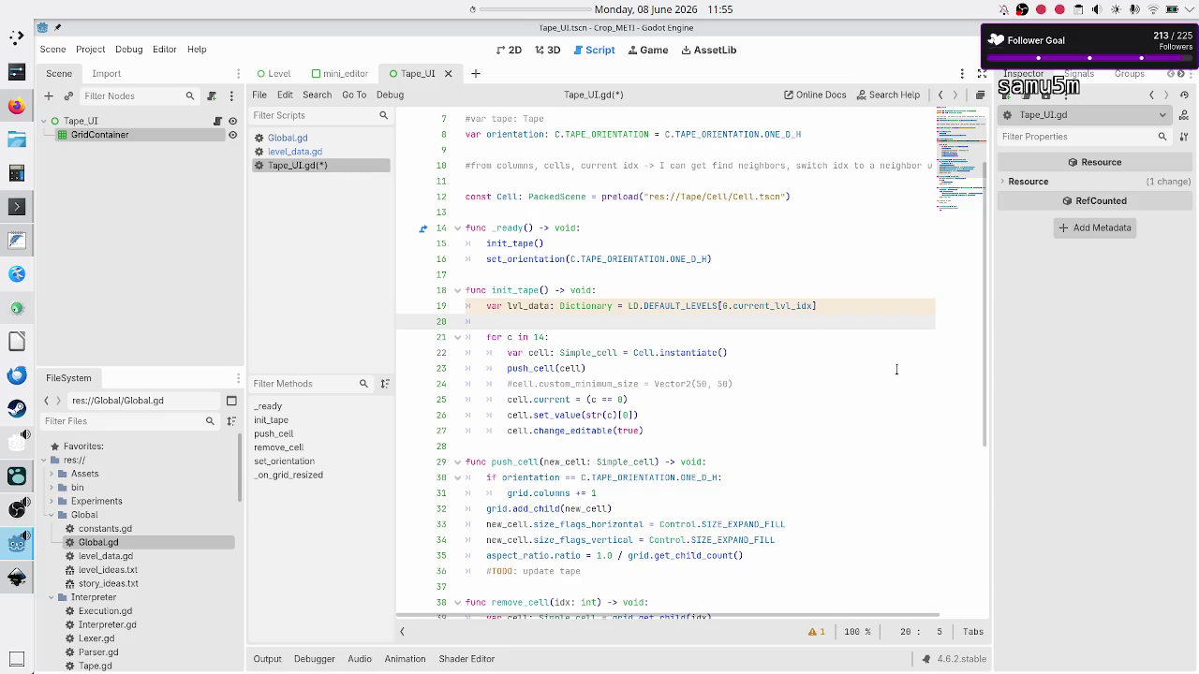
key(Up)
key(Up)
key(Up)
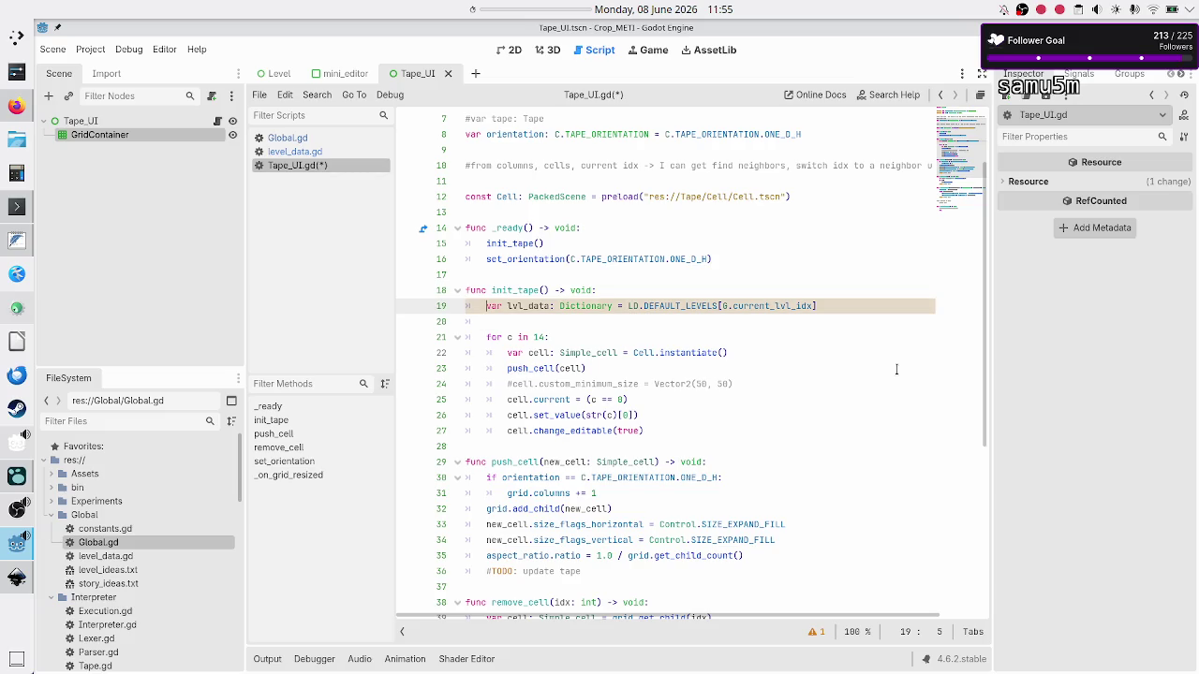
key(End)
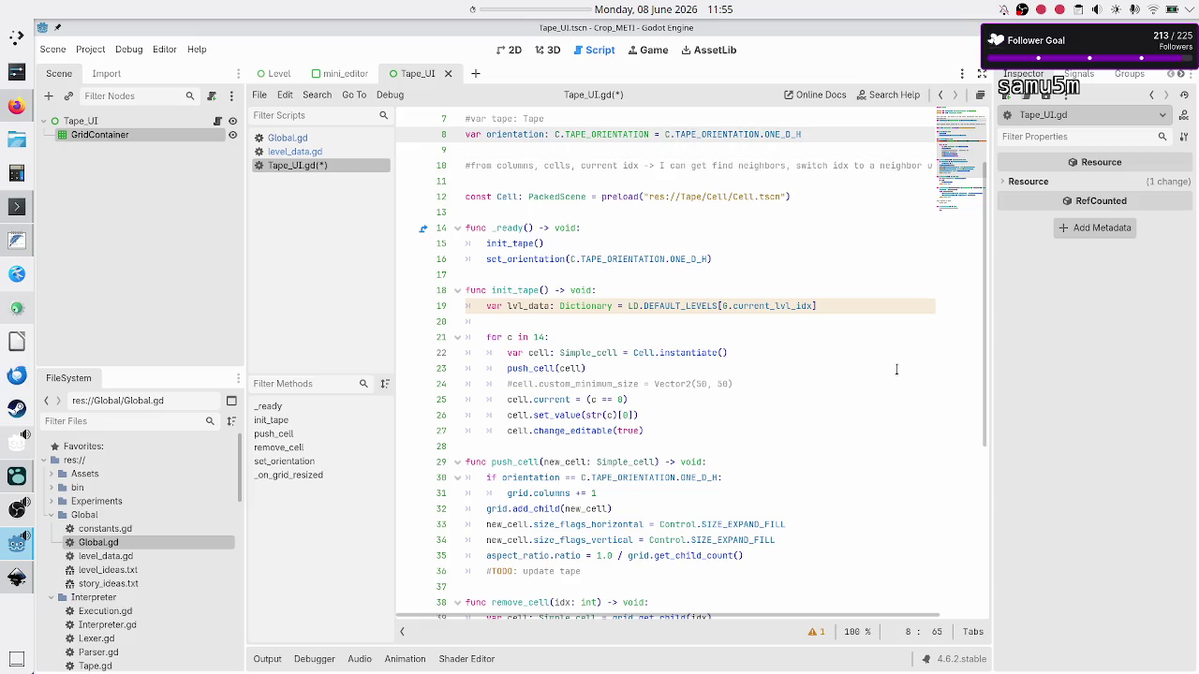
key(shift+Left)
key(shift+Left)
key(shift+Left)
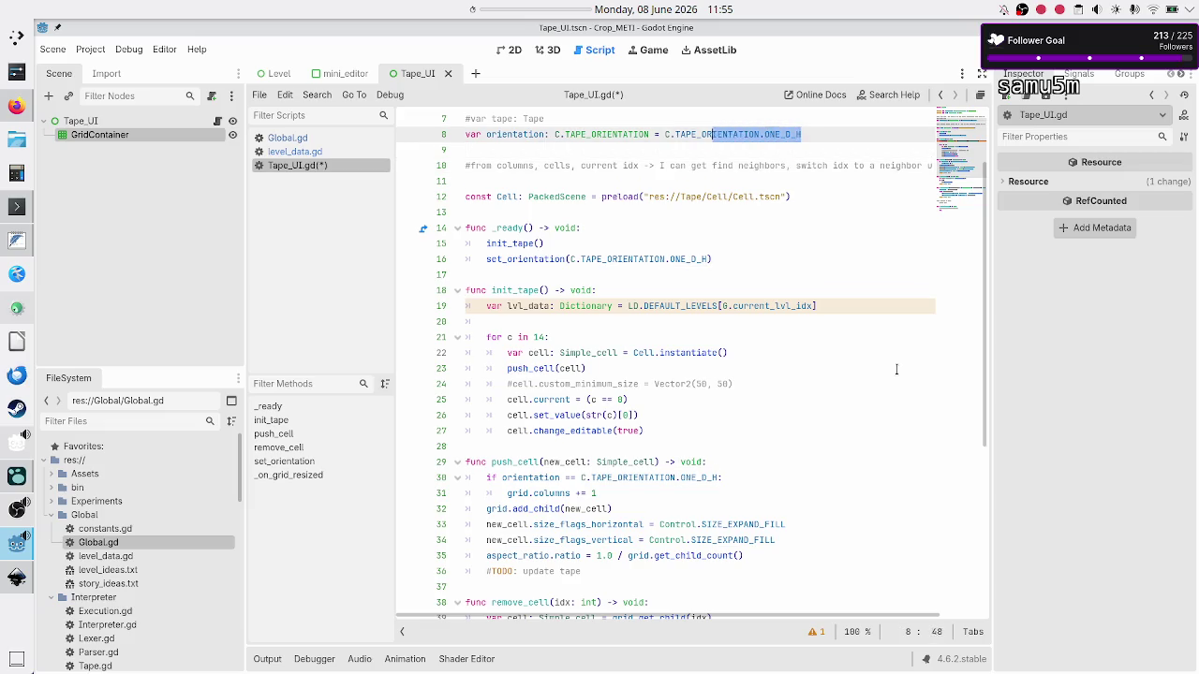
key(shift+Left)
key(shift+Left)
key(shift+Left)
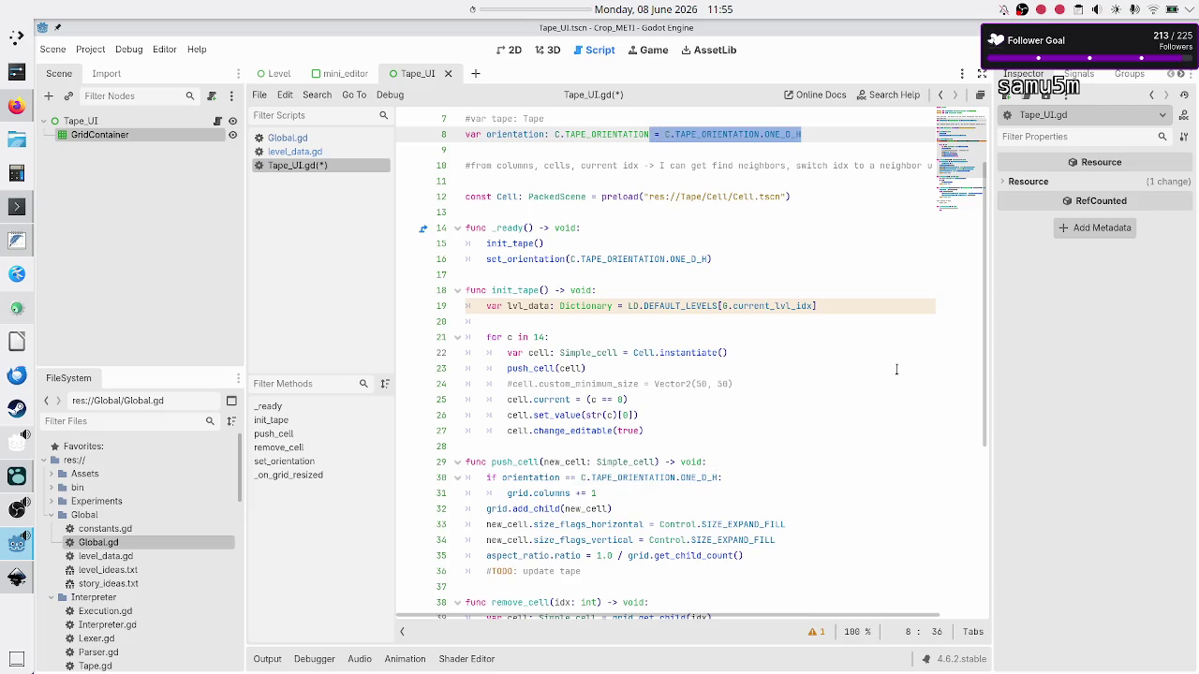
key(End)
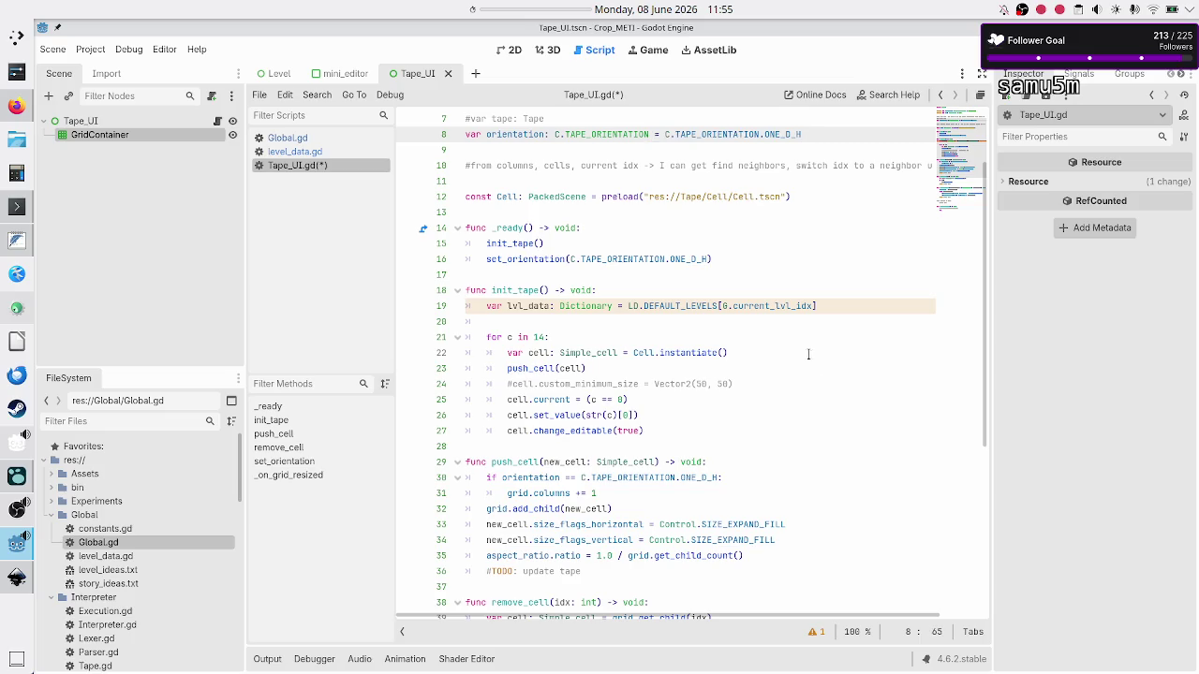
Filter files by 'tape', open Interpreter/Tape.gd to compare its orientation variable, then return to Tape_UI.gd
click(120, 421)
text(tape)
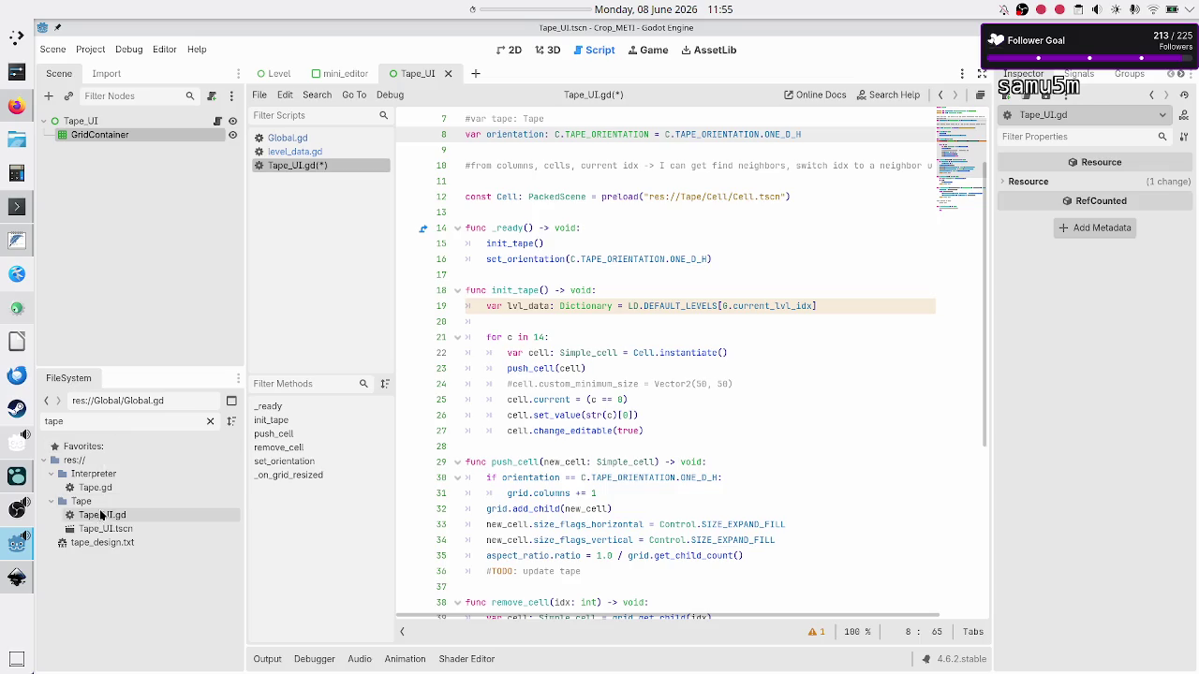
double_click(102, 489)
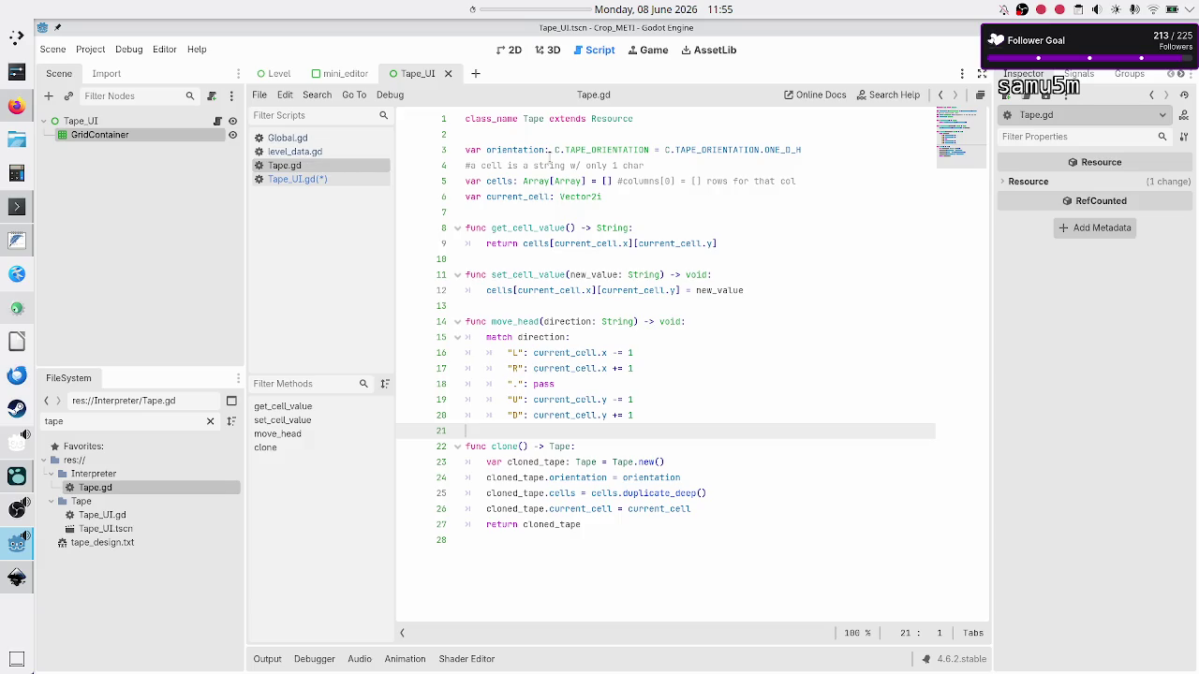
double_click(514, 148)
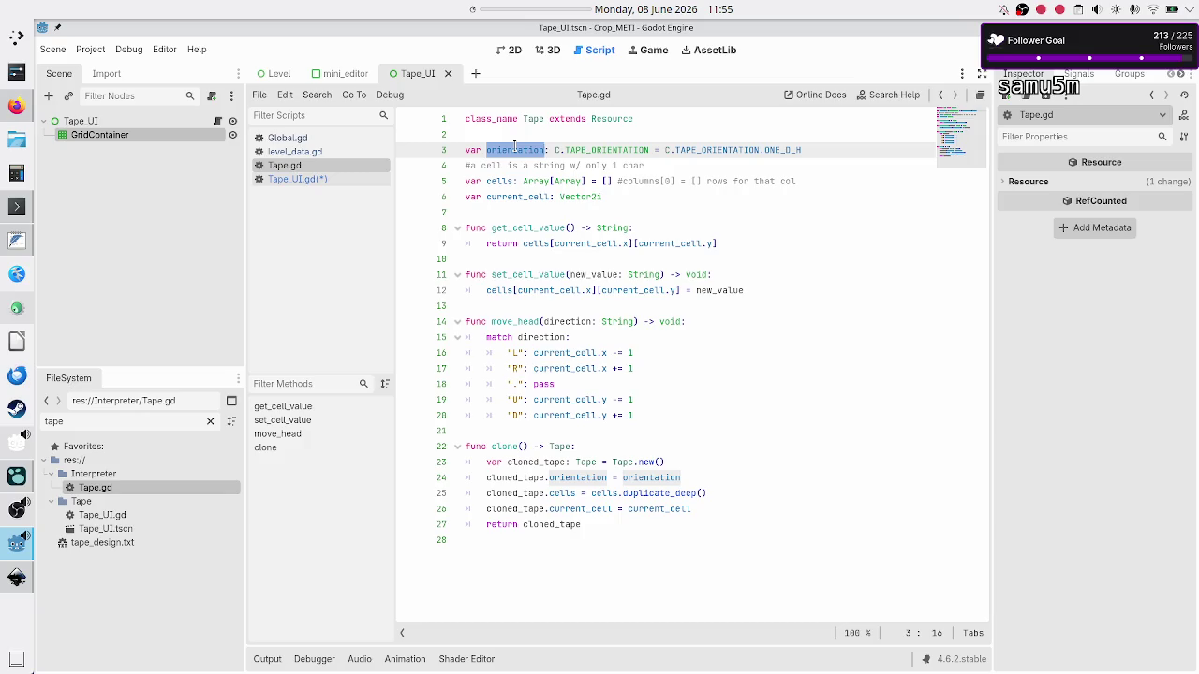
click(292, 151)
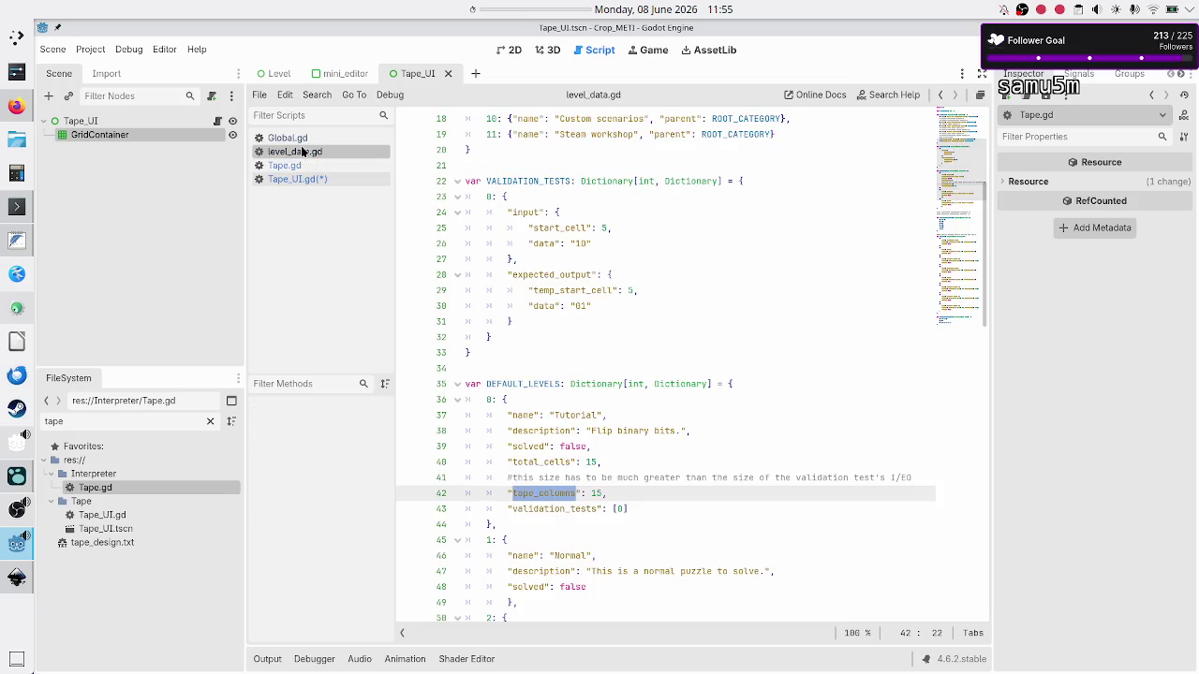
scroll(552, 199, up, 4)
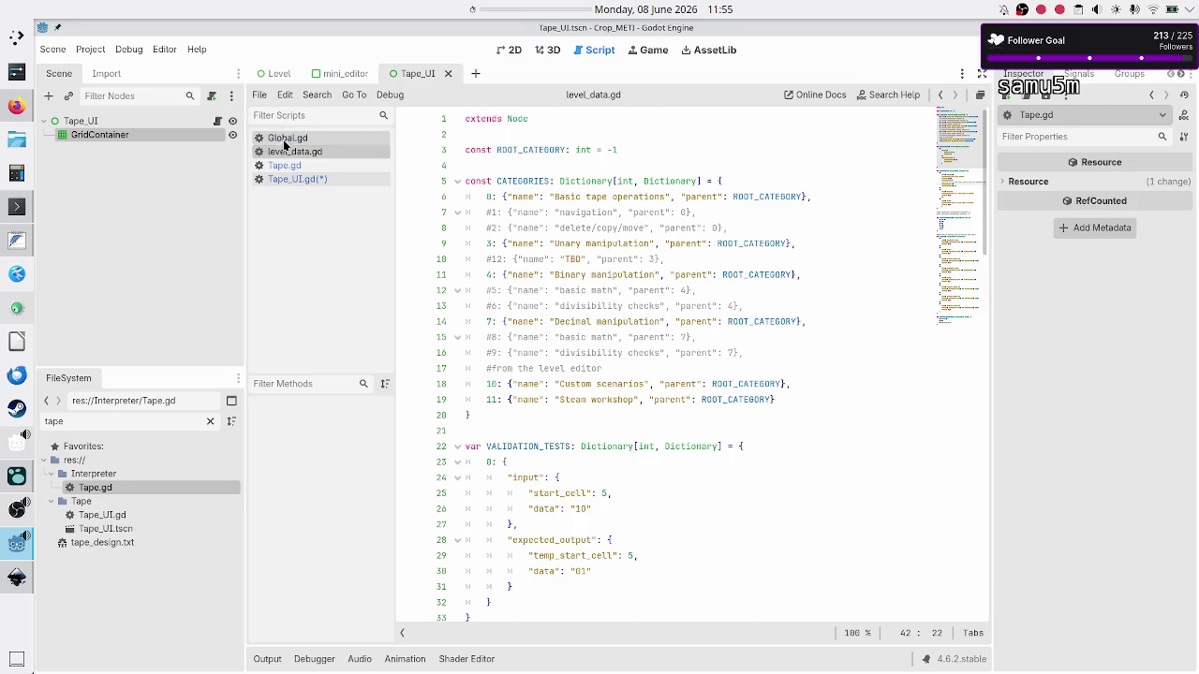
click(296, 179)
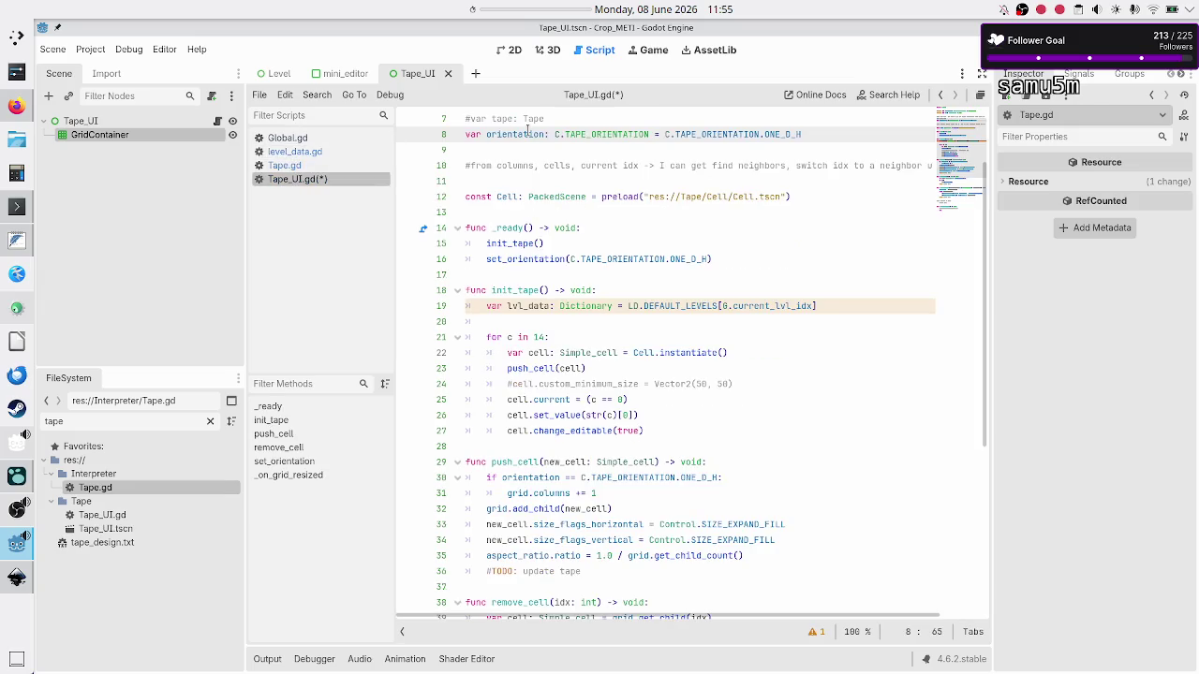
click(590, 120)
scroll(590, 125, up, 1)
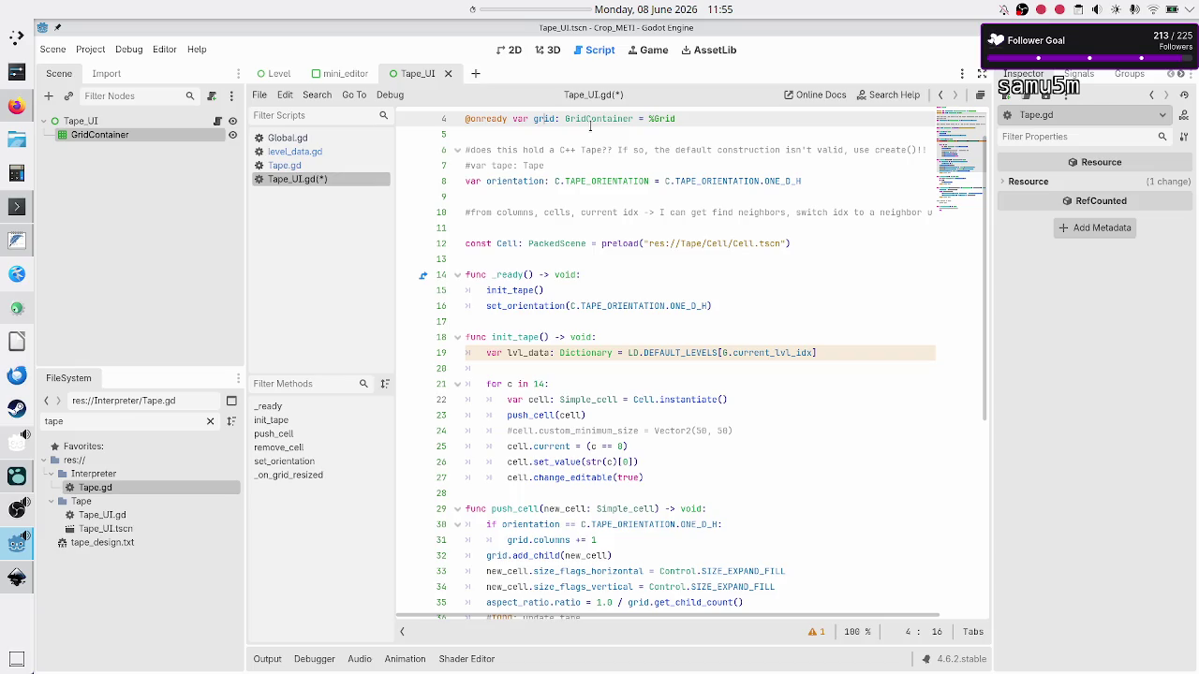
Uncomment the tape variable and delete the orientation declaration in Tape_UI.gd
key(Up)
key(Down)
key(Down)
key(Up)
key(Home)
key(Delete)
key(Down)
key(shift+End)
key(Delete)
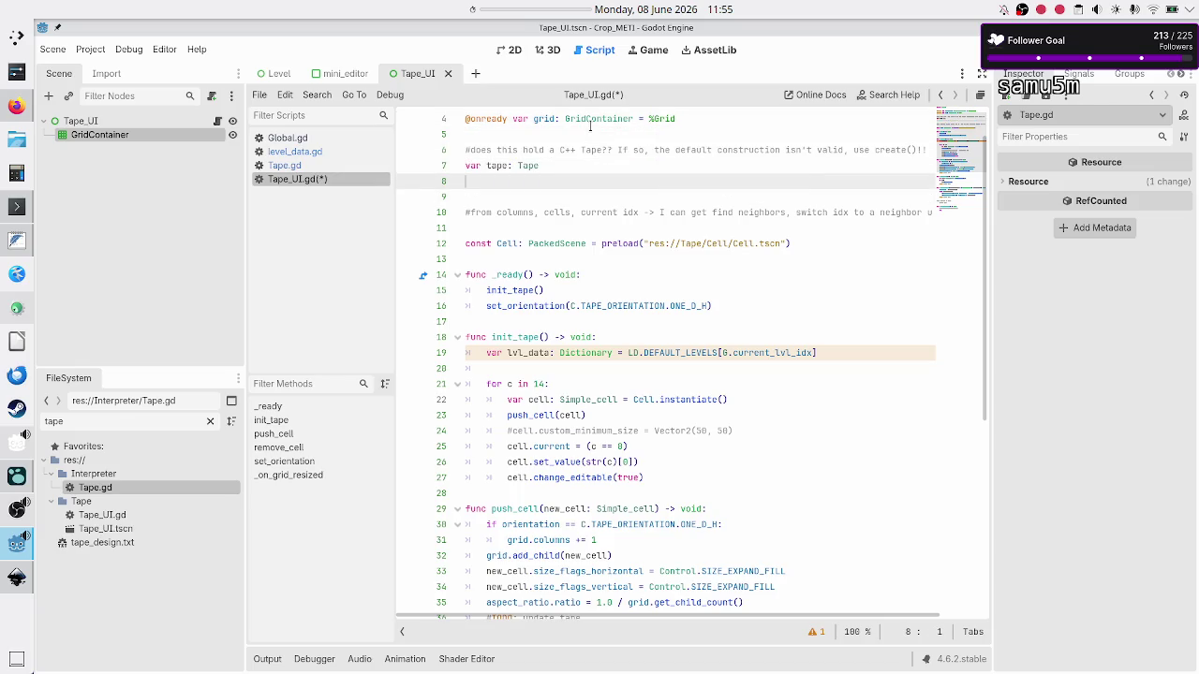
key(BackSpace)
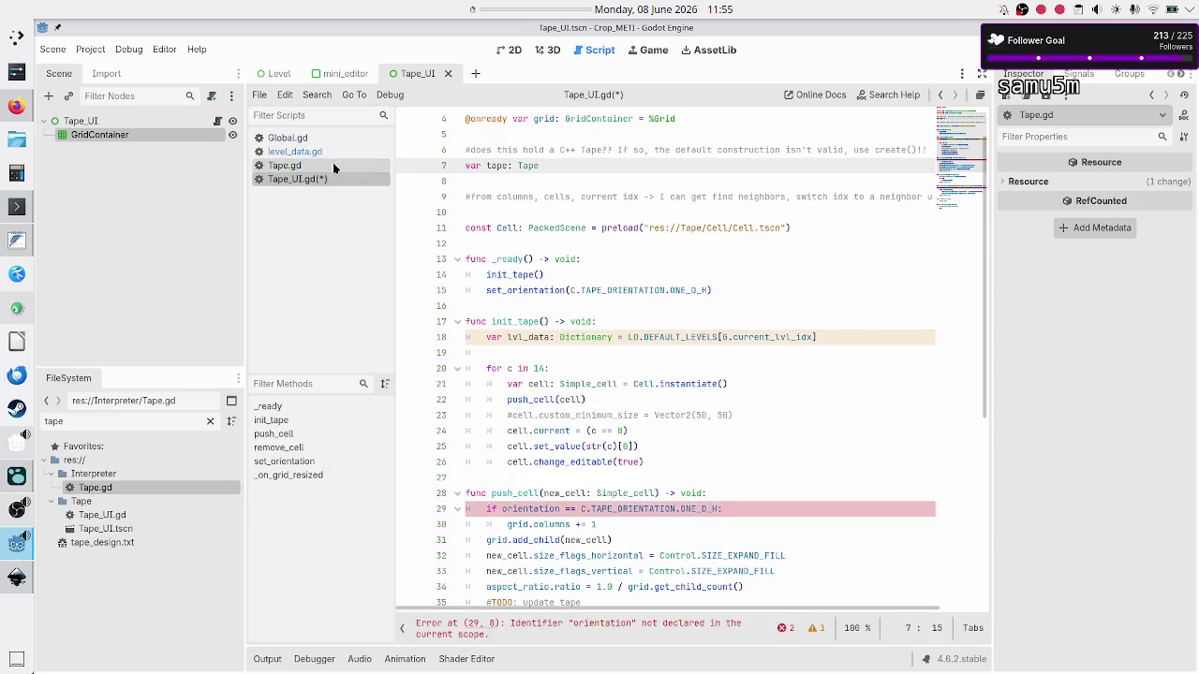
Review Tape.gd's orientation, cells Array type and current_cell usages
click(332, 165)
click(539, 150)
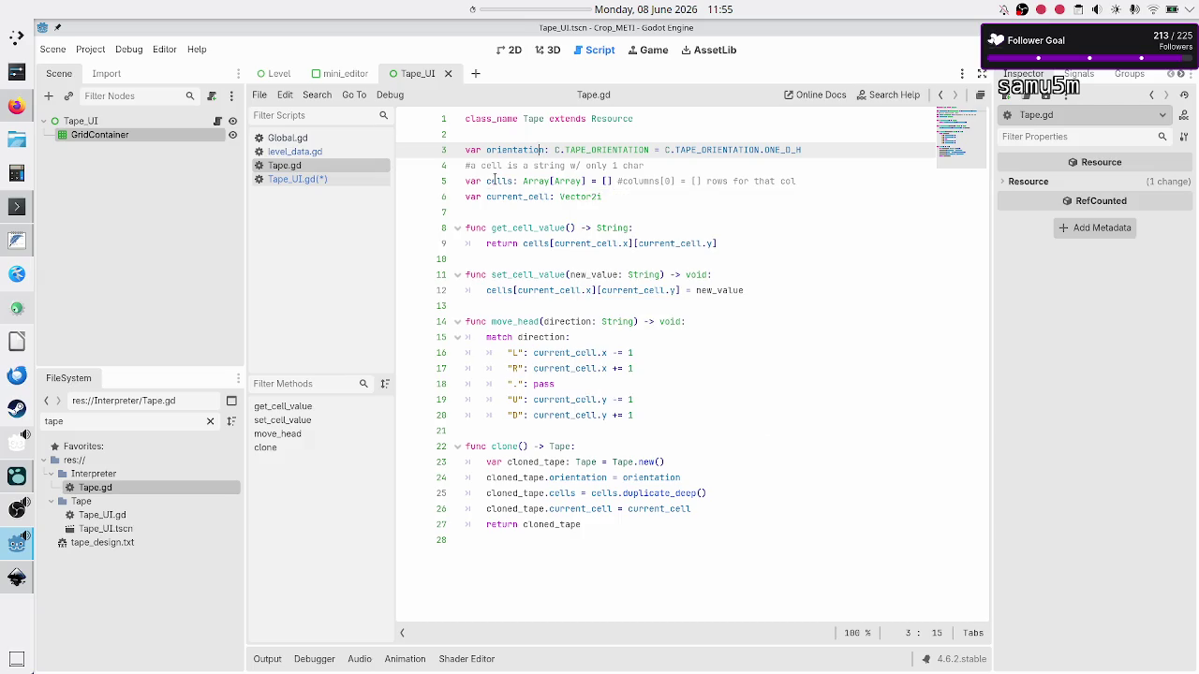
click(507, 183)
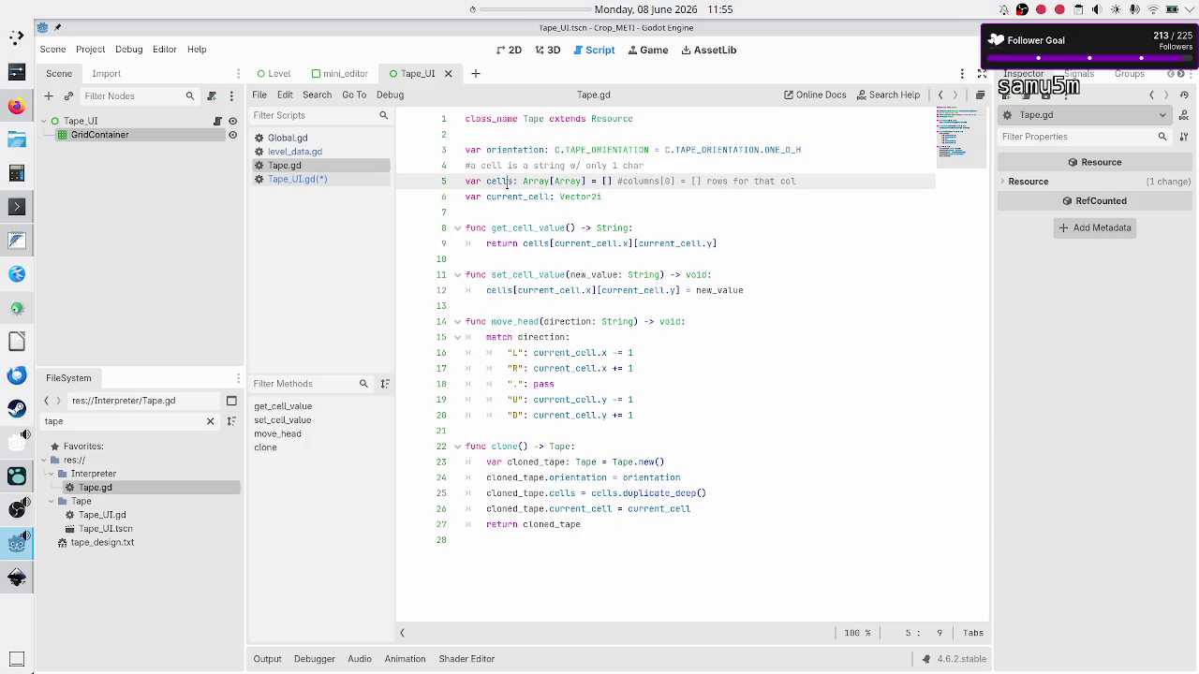
click(536, 181)
double_click(536, 181)
double_click(560, 181)
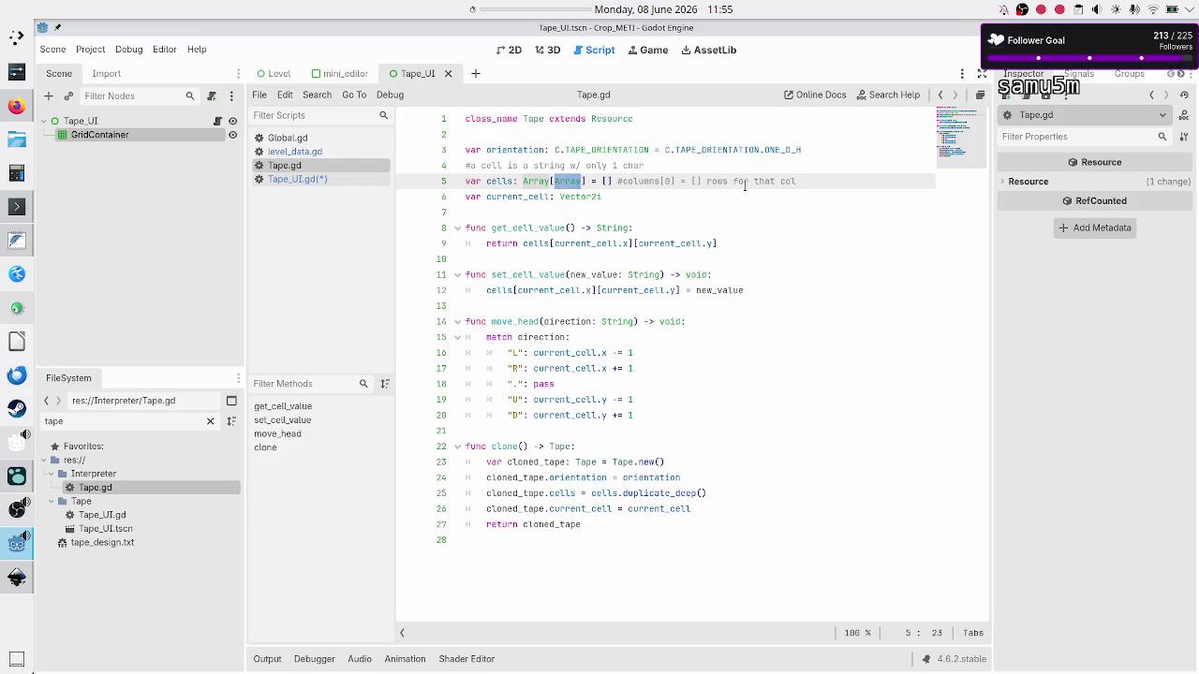
click(660, 163)
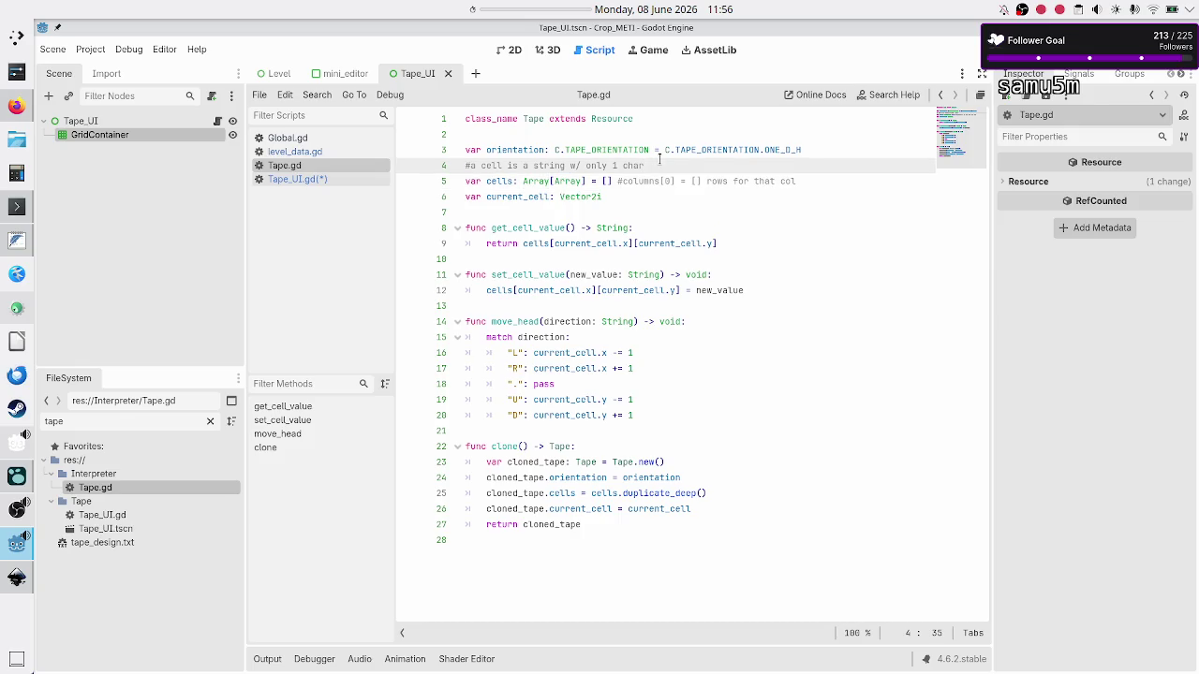
double_click(537, 196)
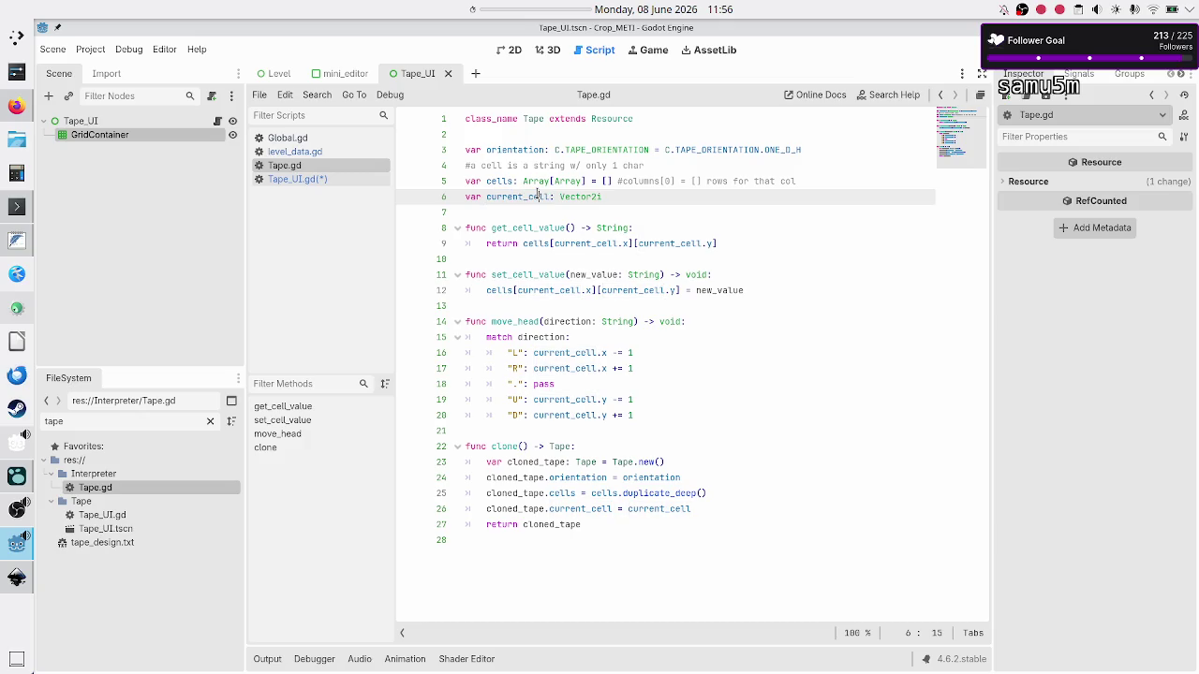
Add a line after lvl_data in init_tape and begin typing if lvl_data["tape_columns
click(278, 181)
click(604, 169)
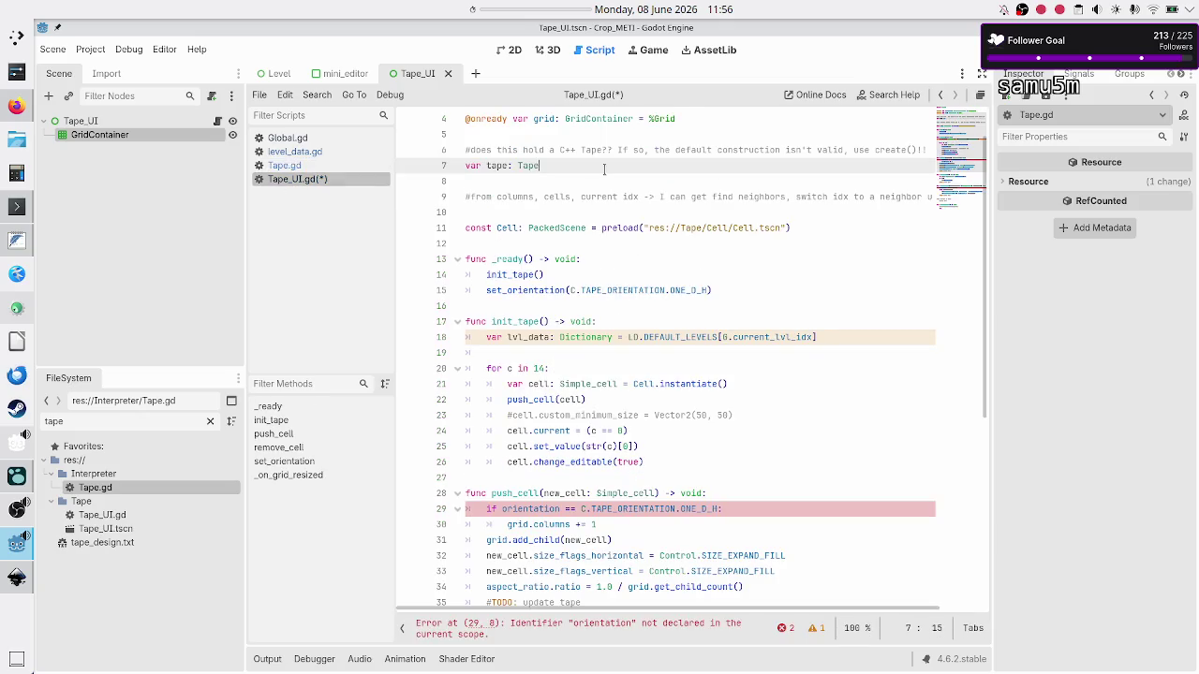
key(Down)
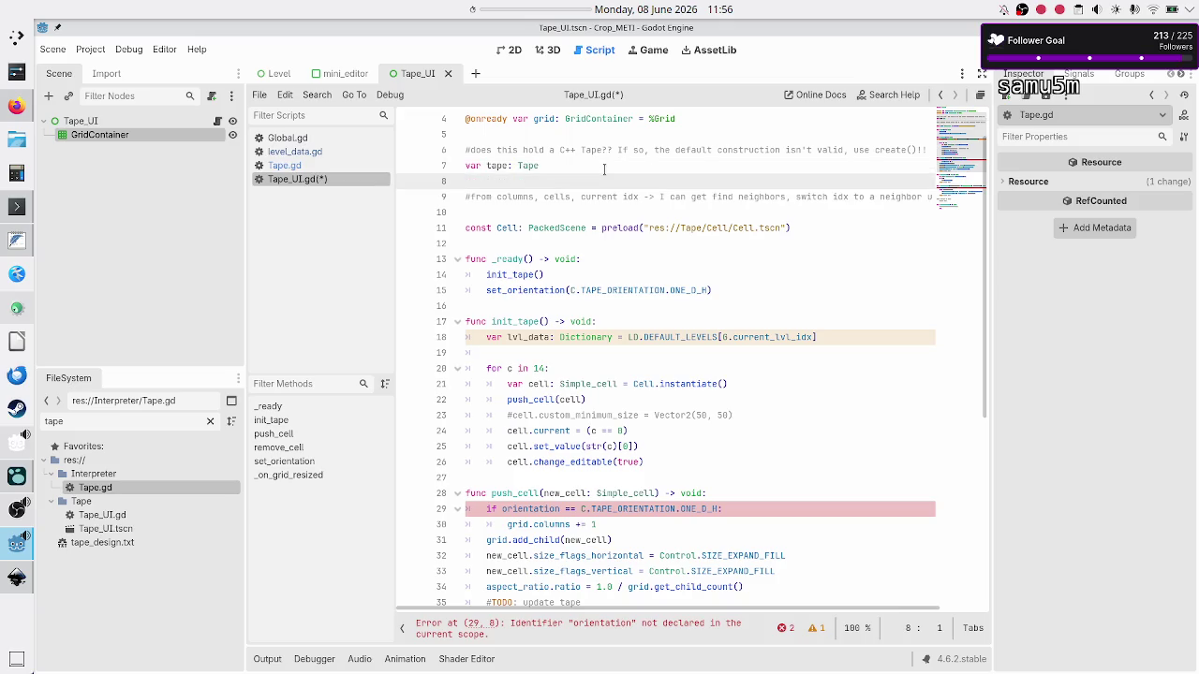
key(Up)
key(Up)
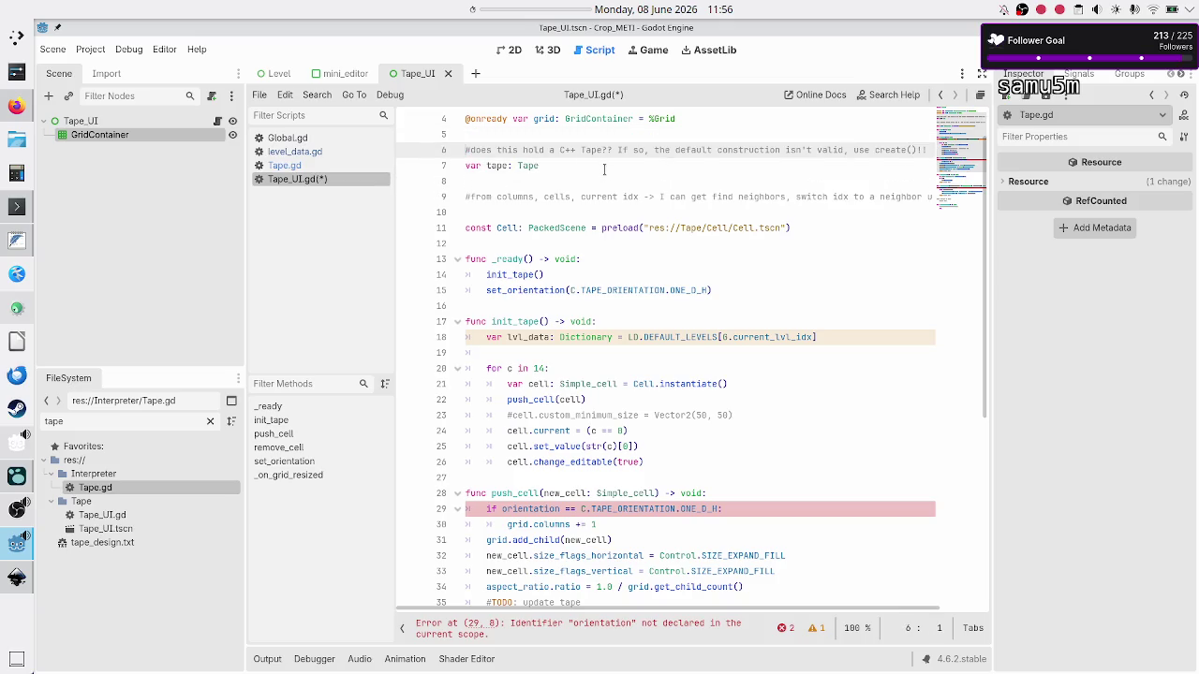
key(shift+Down)
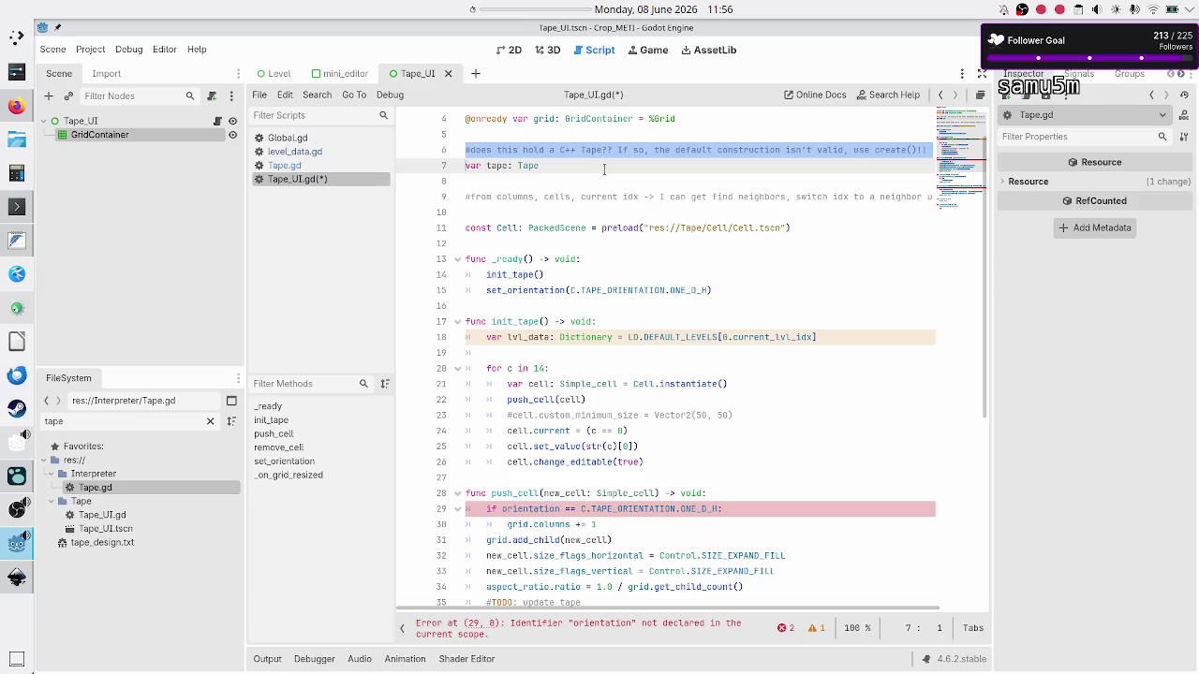
key(shift+Left)
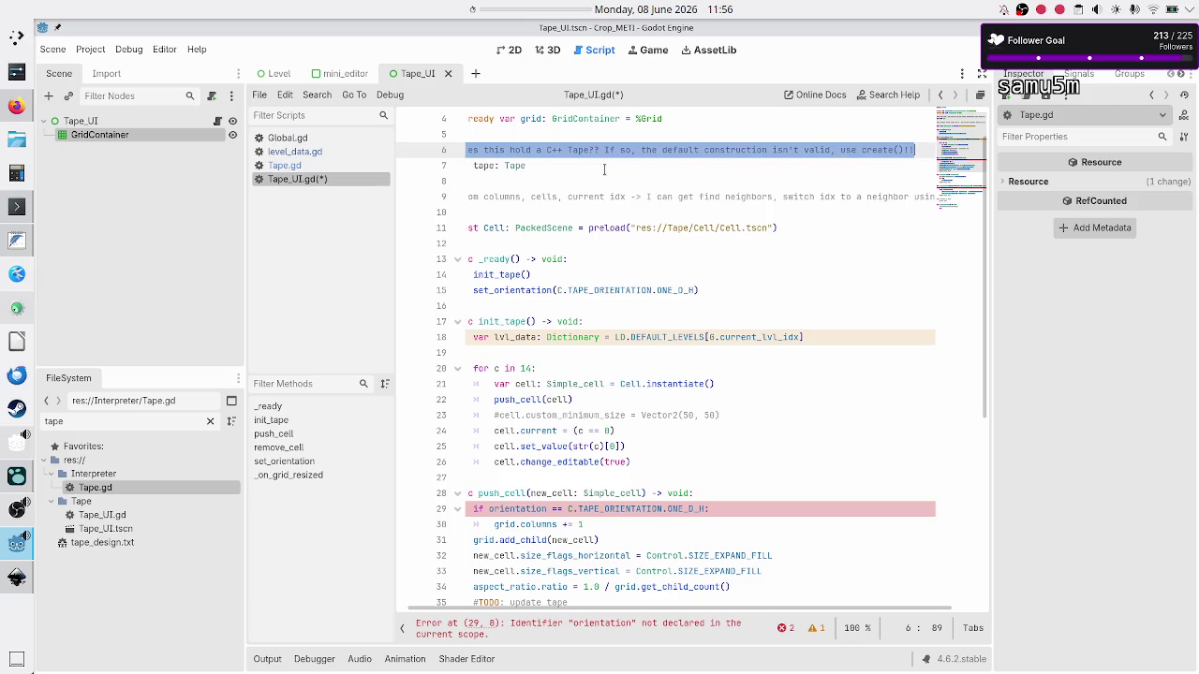
key(Home)
key(Down)
key(Down)
key(Down)
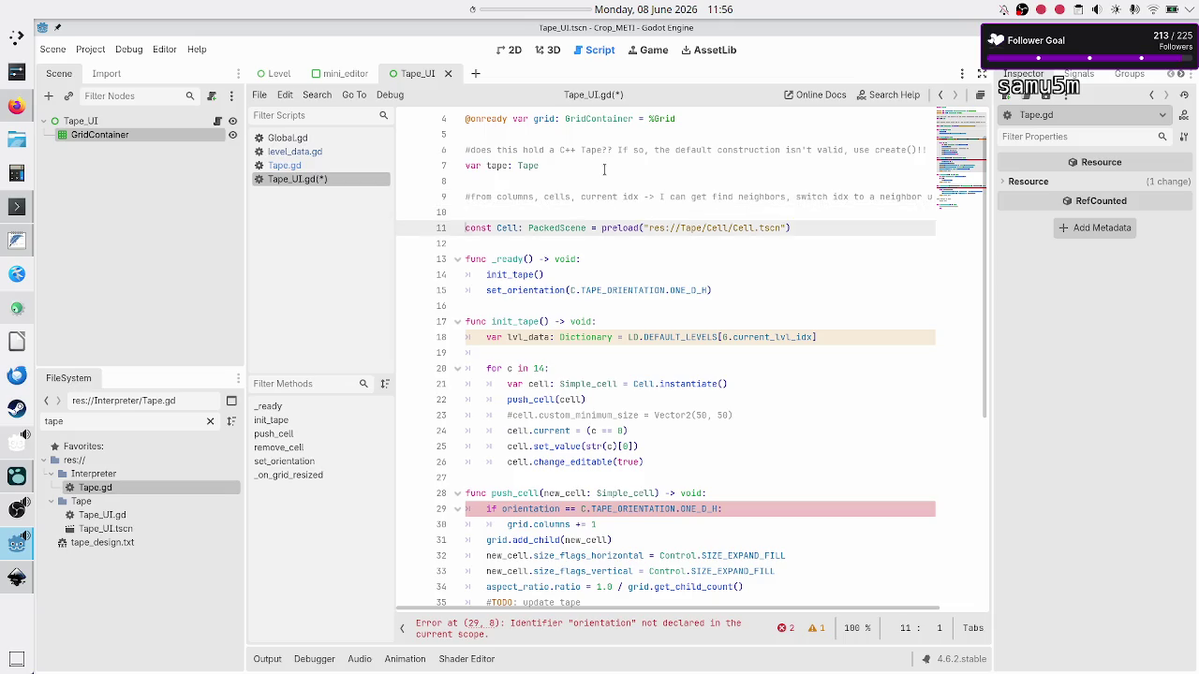
key(Down)
key(Down)
key(Down)
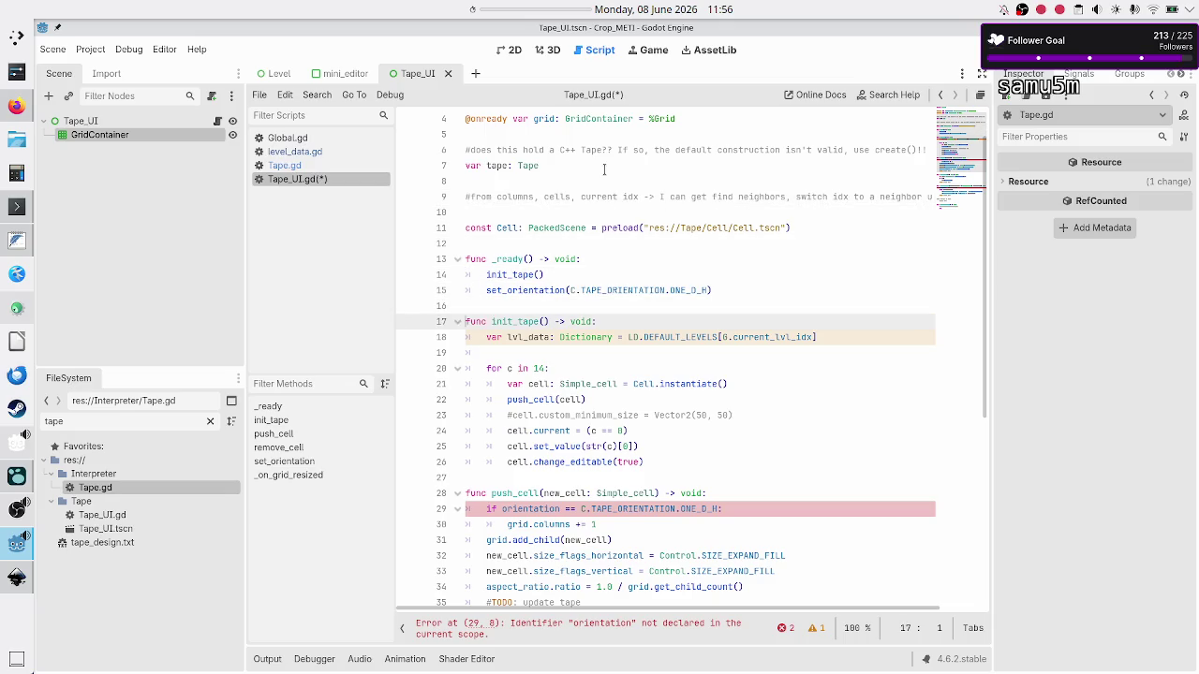
key(Up)
key(End)
key(Return)
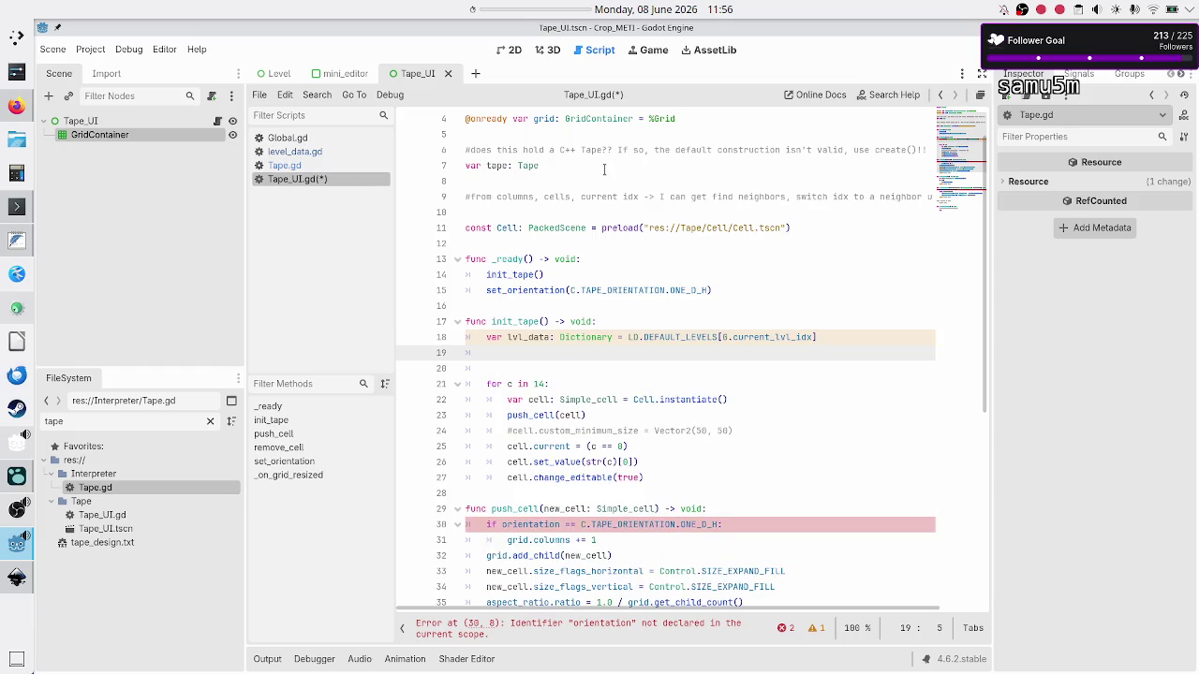
text(if)
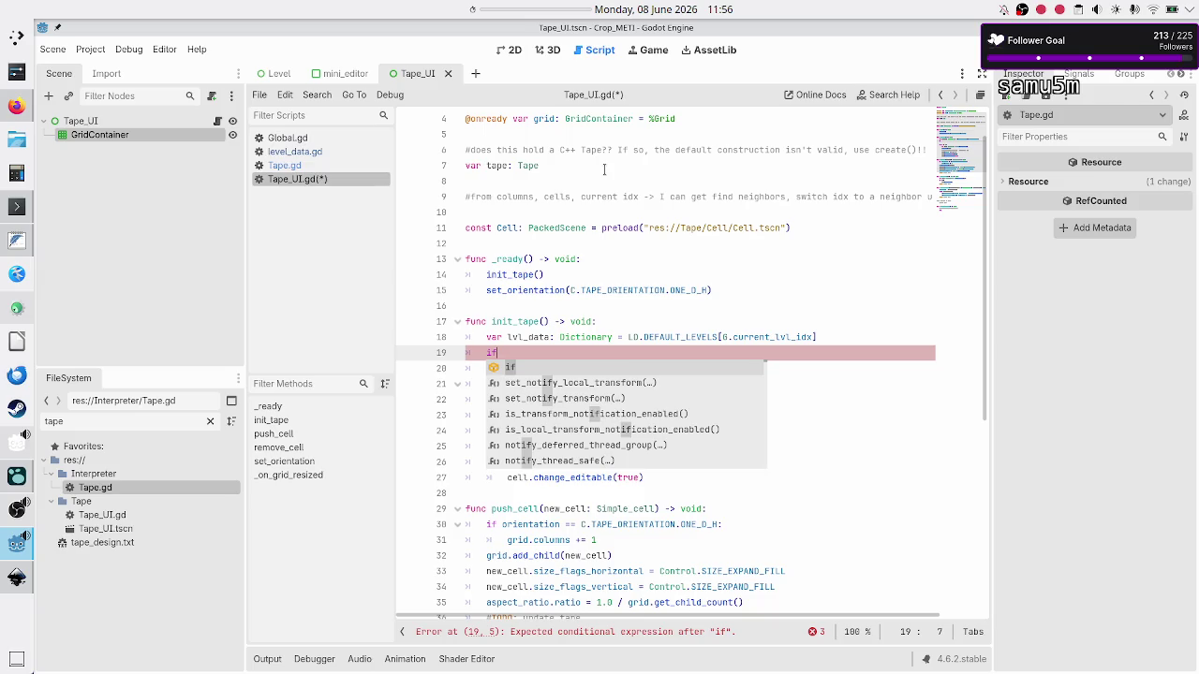
text( lv)
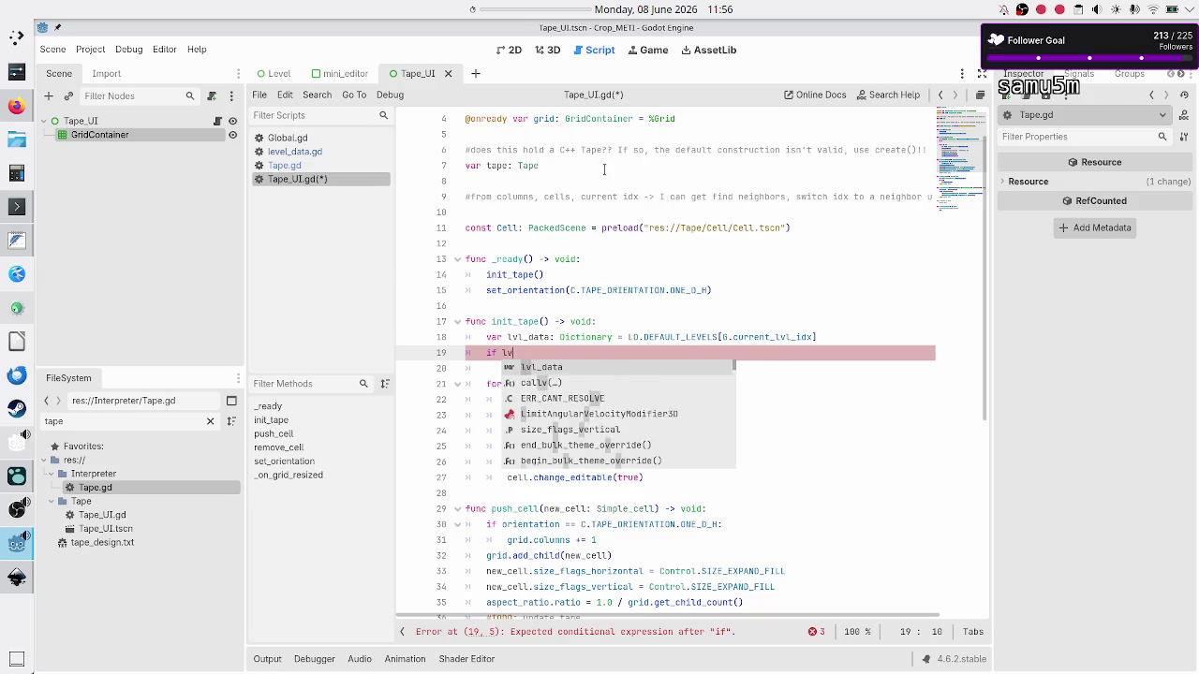
text(l_data["tape_columns)
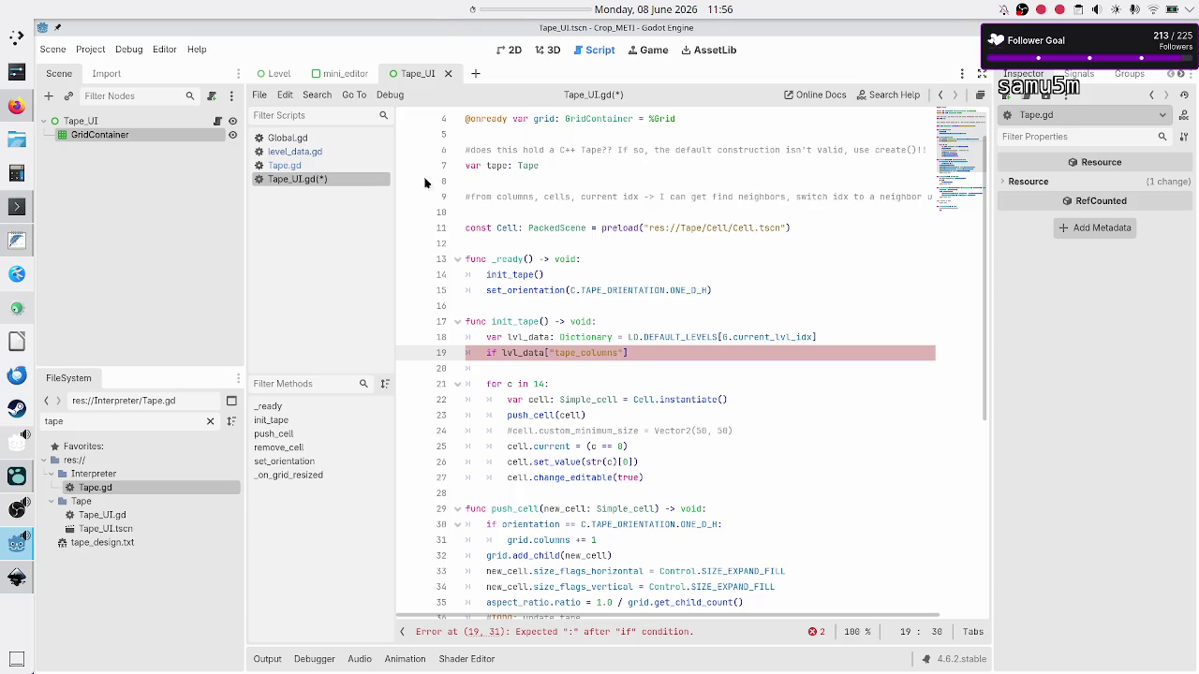
Write the condition if lvl_data["total_cells"] == lvl_data["tape_columns"], checking keys in level_data.gd
click(323, 152)
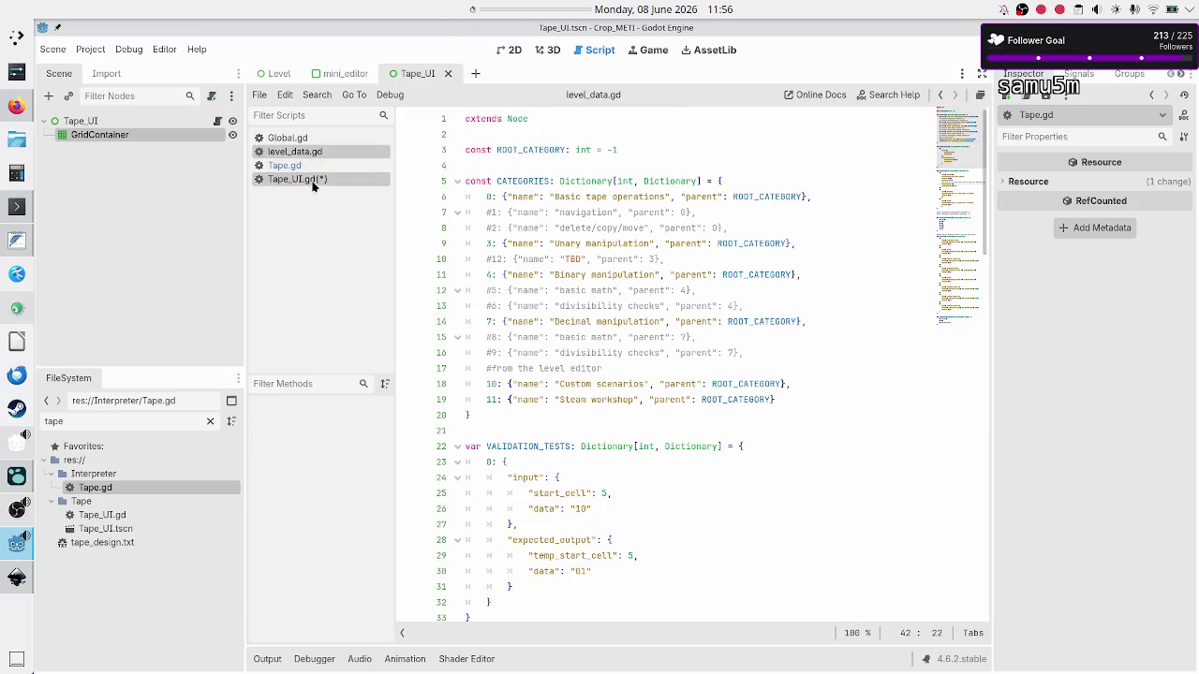
scroll(458, 307, down, 2)
scroll(458, 307, down, 8)
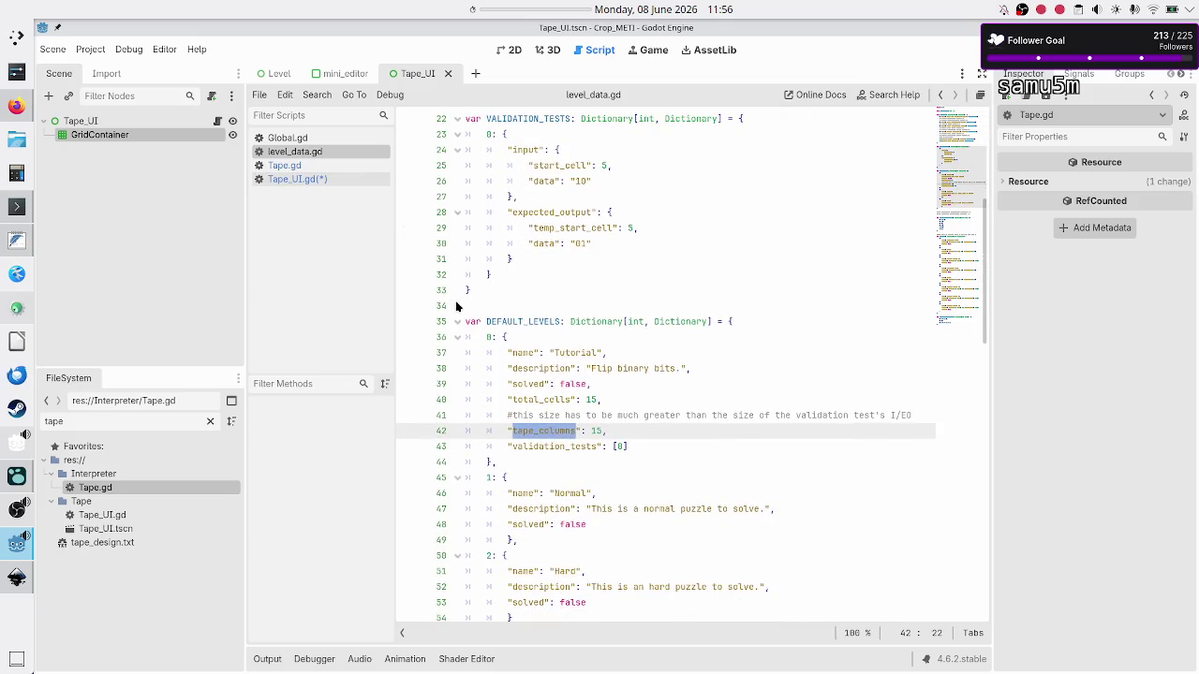
click(308, 179)
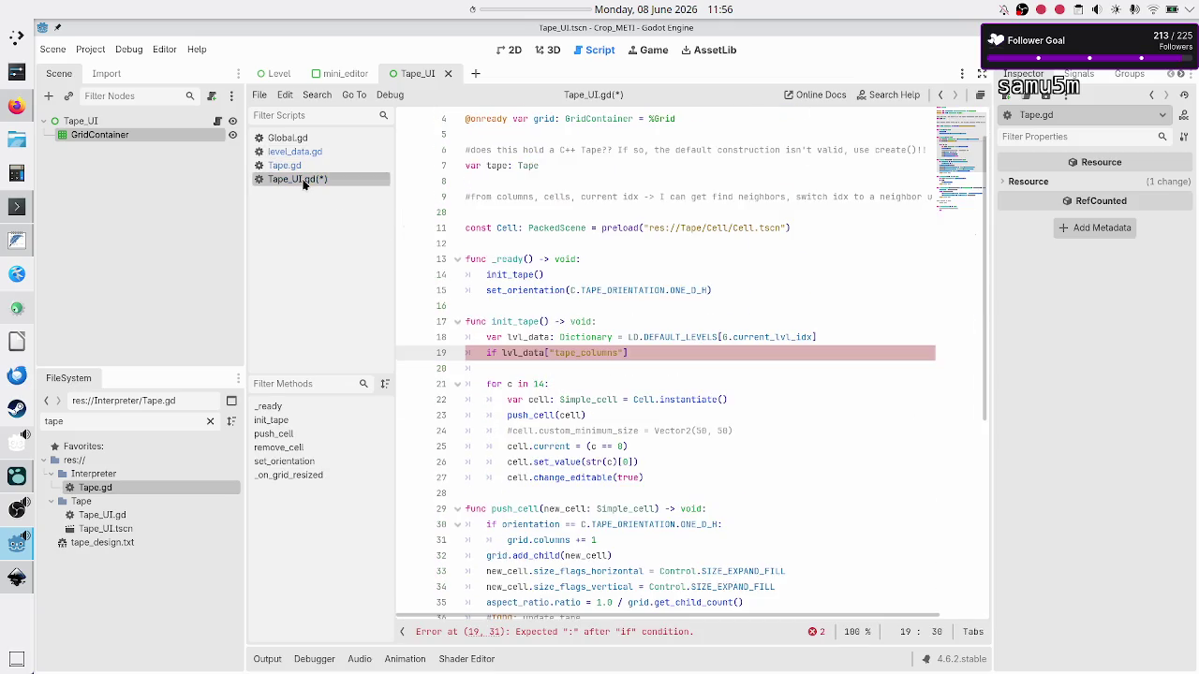
key(BackSpace)
key(BackSpace)
key(BackSpace)
text(otal_cell)
text(s"] == )
text(lvl_data)
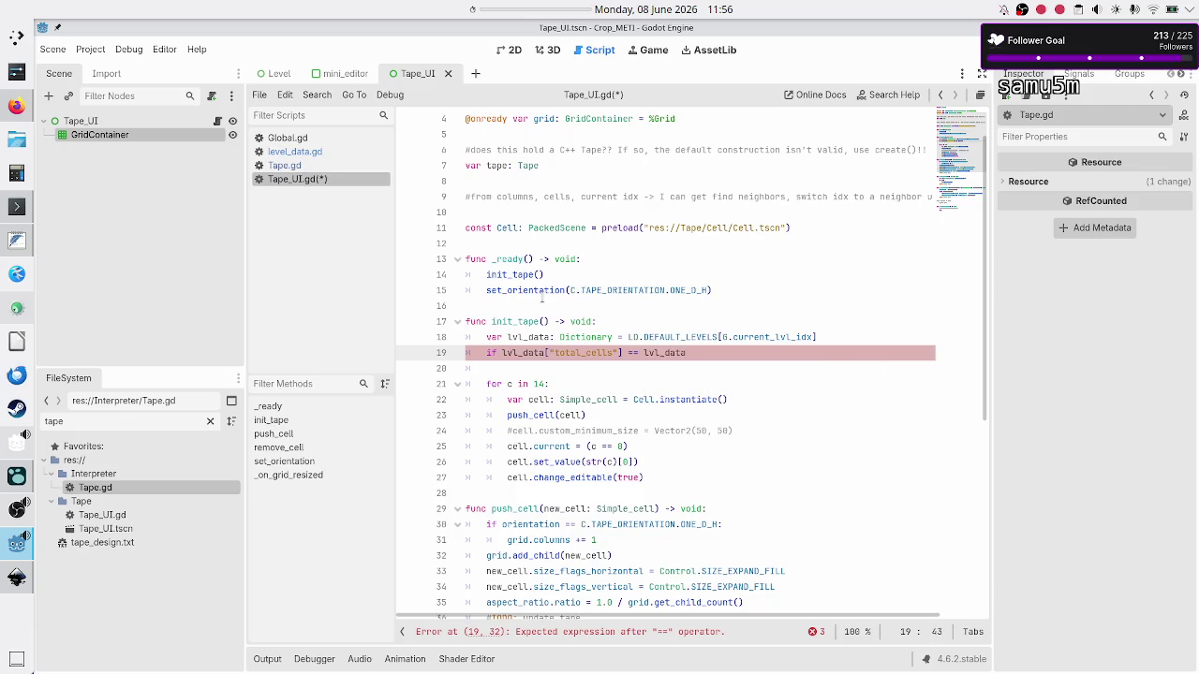
text([)
text(")
click(298, 151)
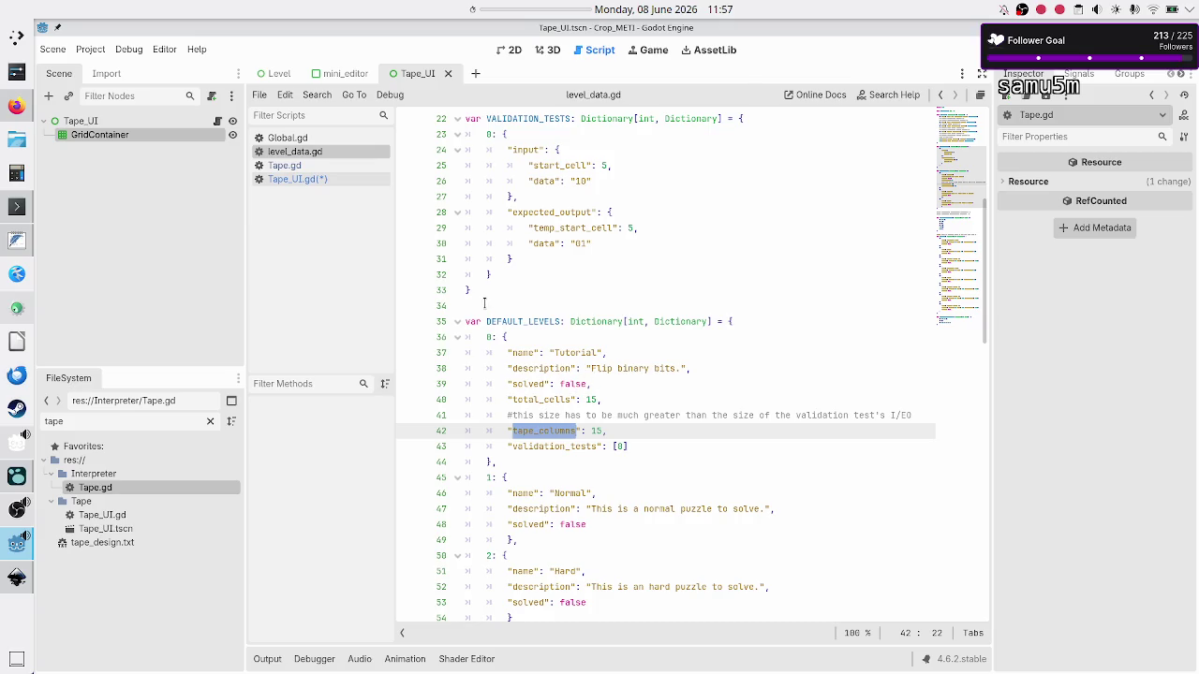
click(311, 175)
text(tape_columns)
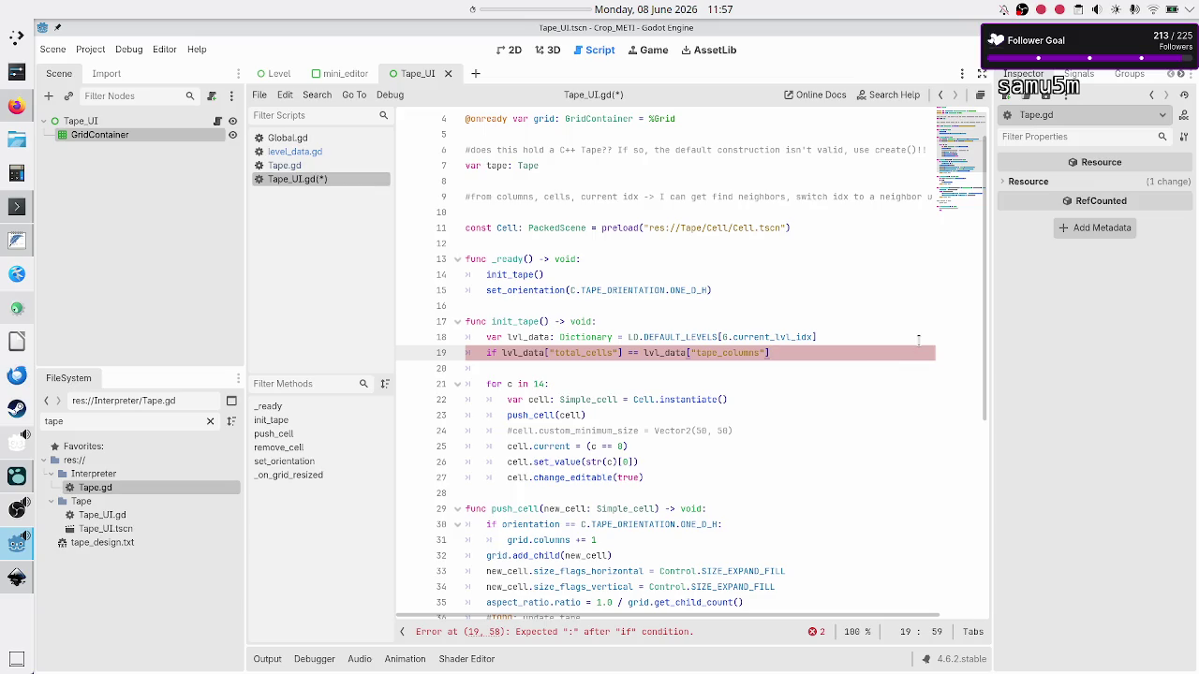
text(:)
key(Return)
In the if branch, set tape.orientation = C.TAPE_ORIENTATION.ONE_D_H using autocomplete
text(tape.ori)
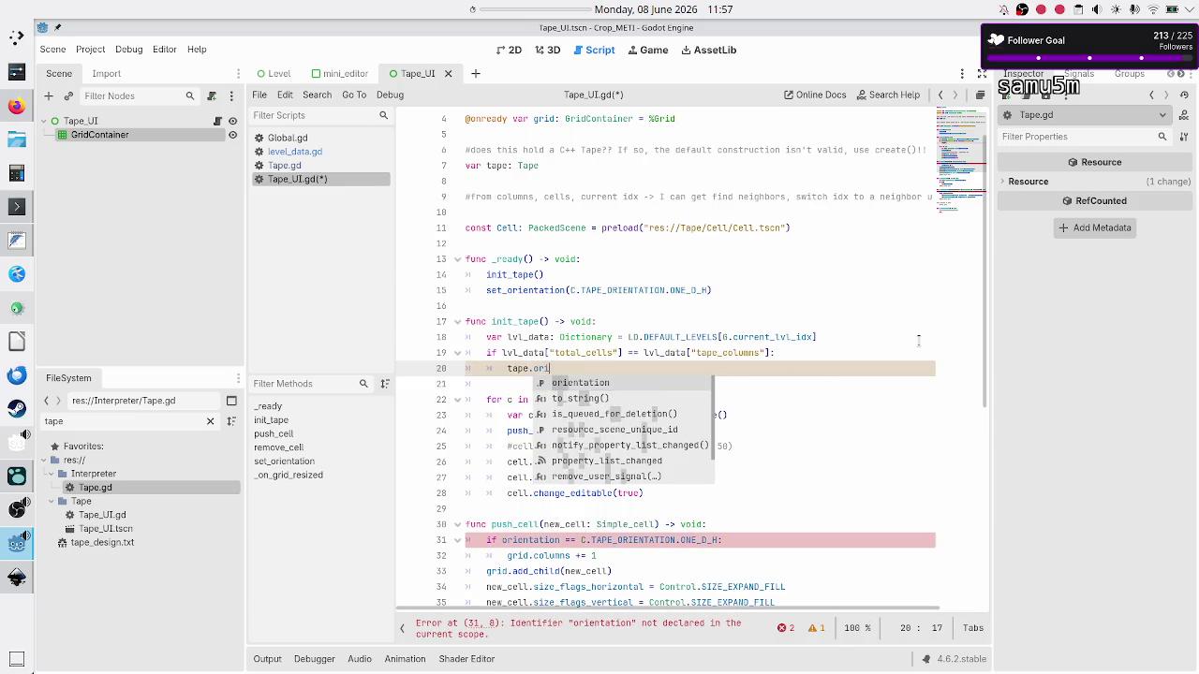
key(Return)
text(= )
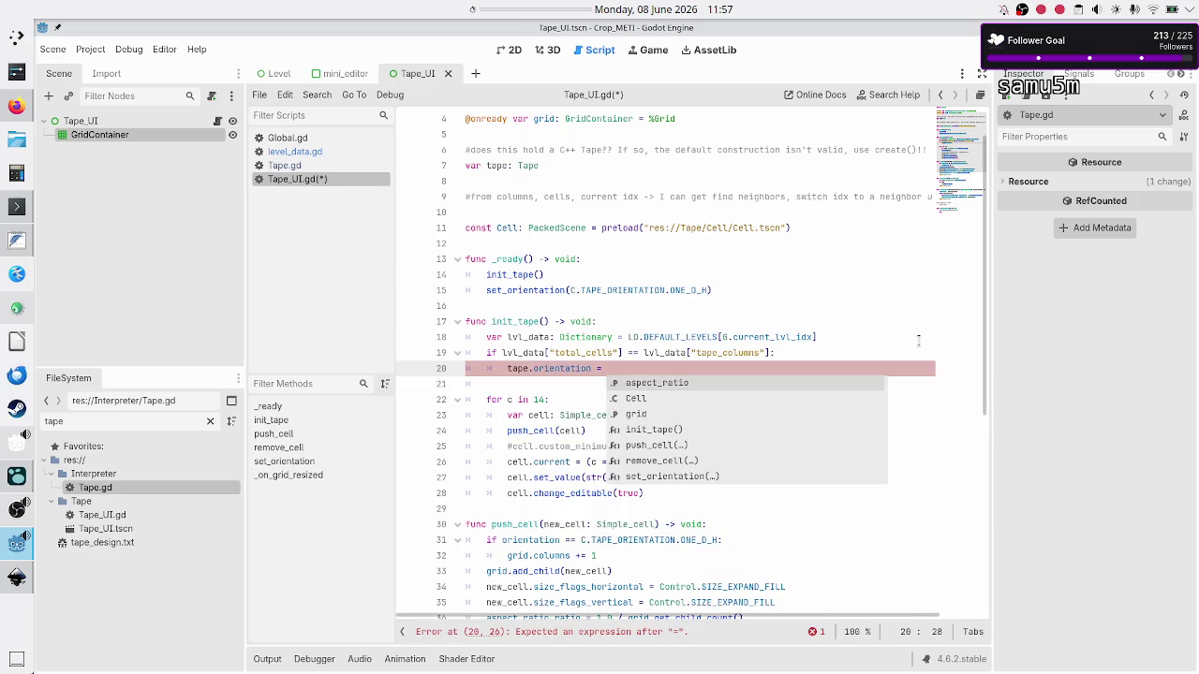
text(C.)
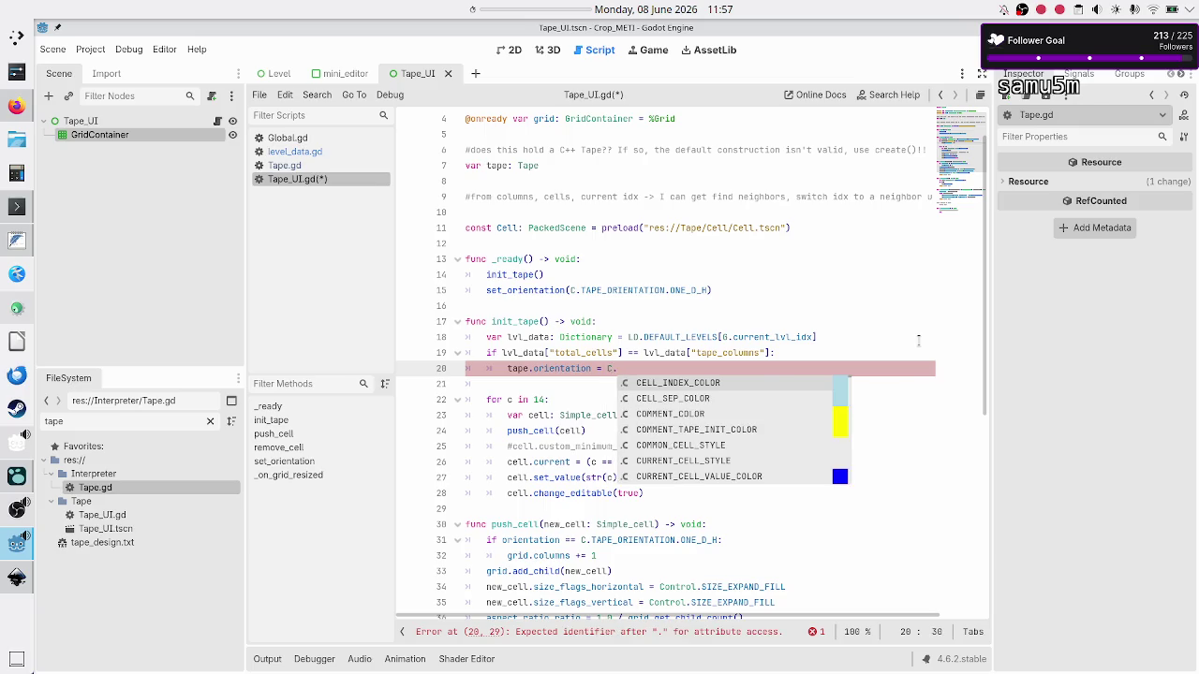
text(TA)
key(Return)
text(.)
text(ON)
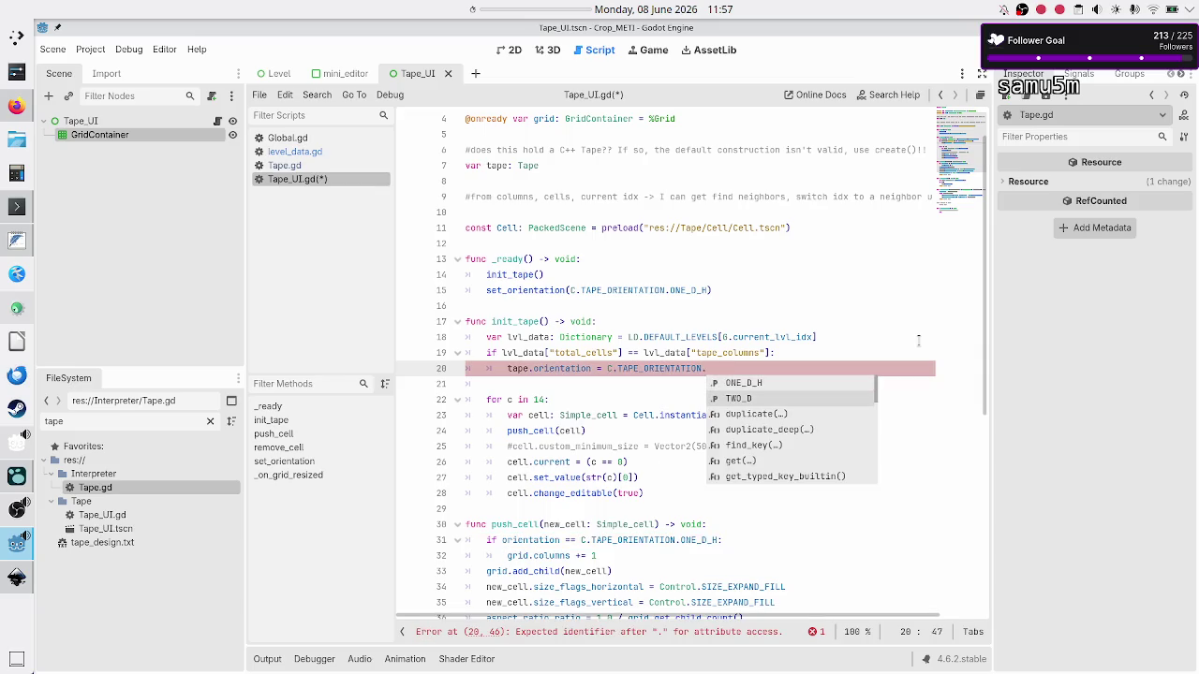
key(Return)
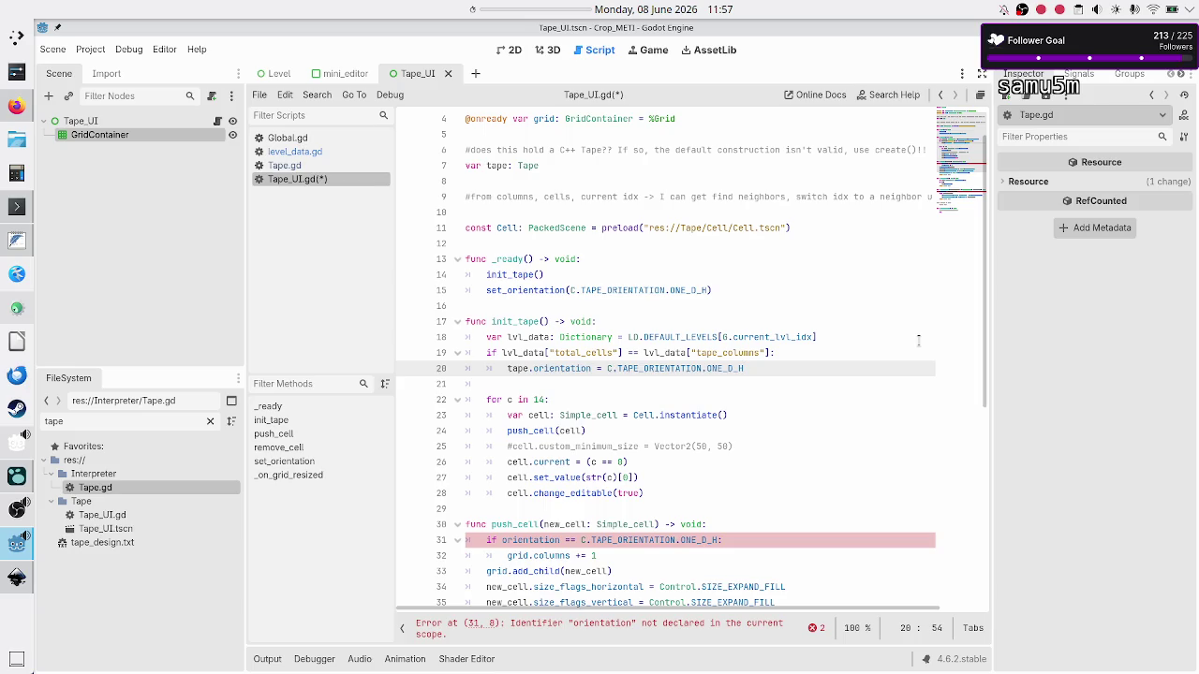
Swap the if condition's keys so "total_cells" is compared against "tape_columns"
click(843, 341)
key(Down)
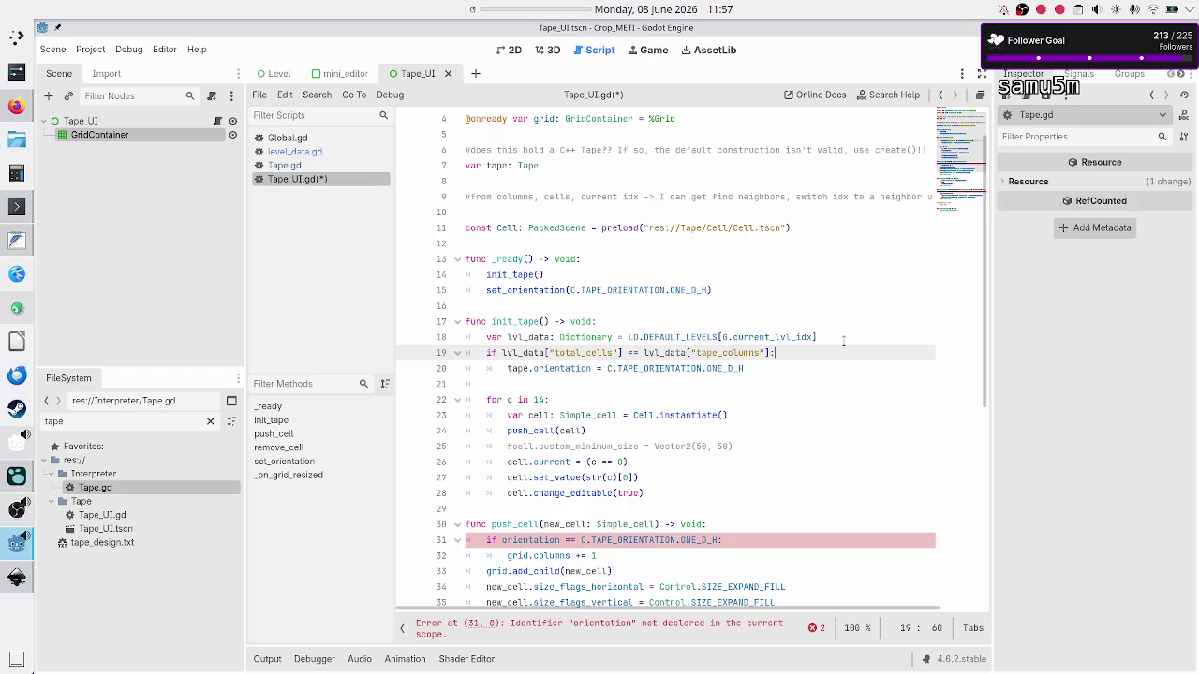
key(Left)
key(Left)
key(Left)
key(shift+Left)
key(shift+Left)
key(shift+Left)
key(ctrl+c)
key(BackSpace)
key(Up)
key(Down)
key(Left)
key(Left)
key(Left)
key(Left)
key(Left)
key(Left)
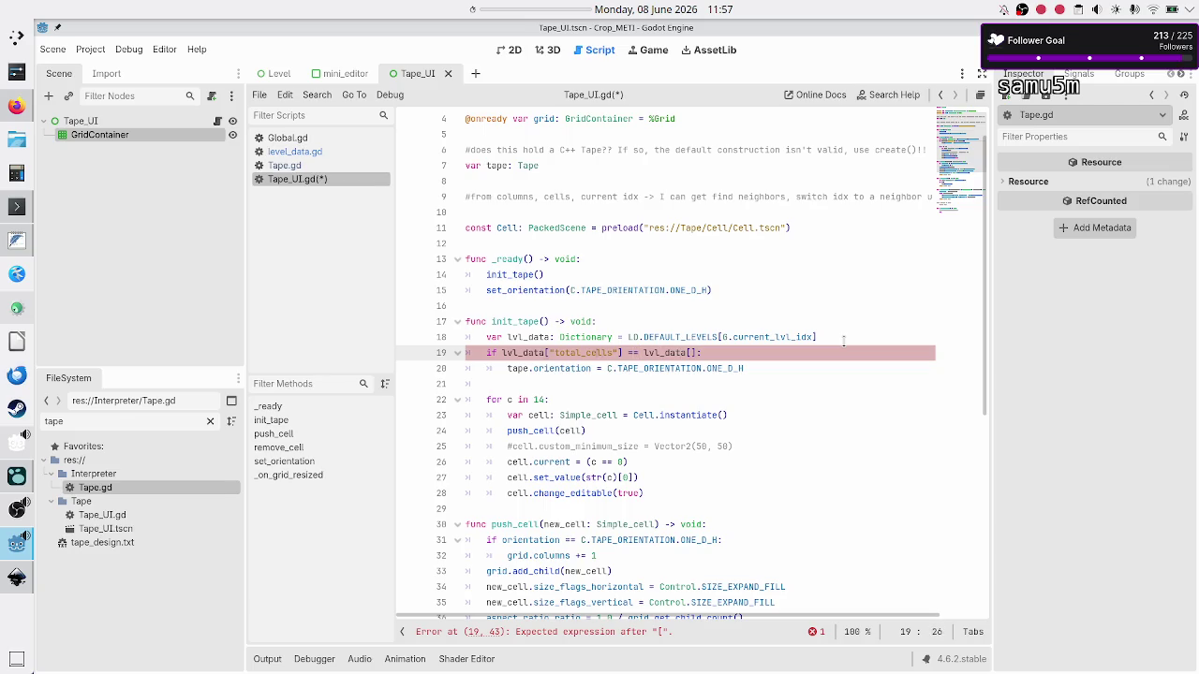
key(ctrl+v)
key(shift+Right)
key(shift+Right)
key(shift+Right)
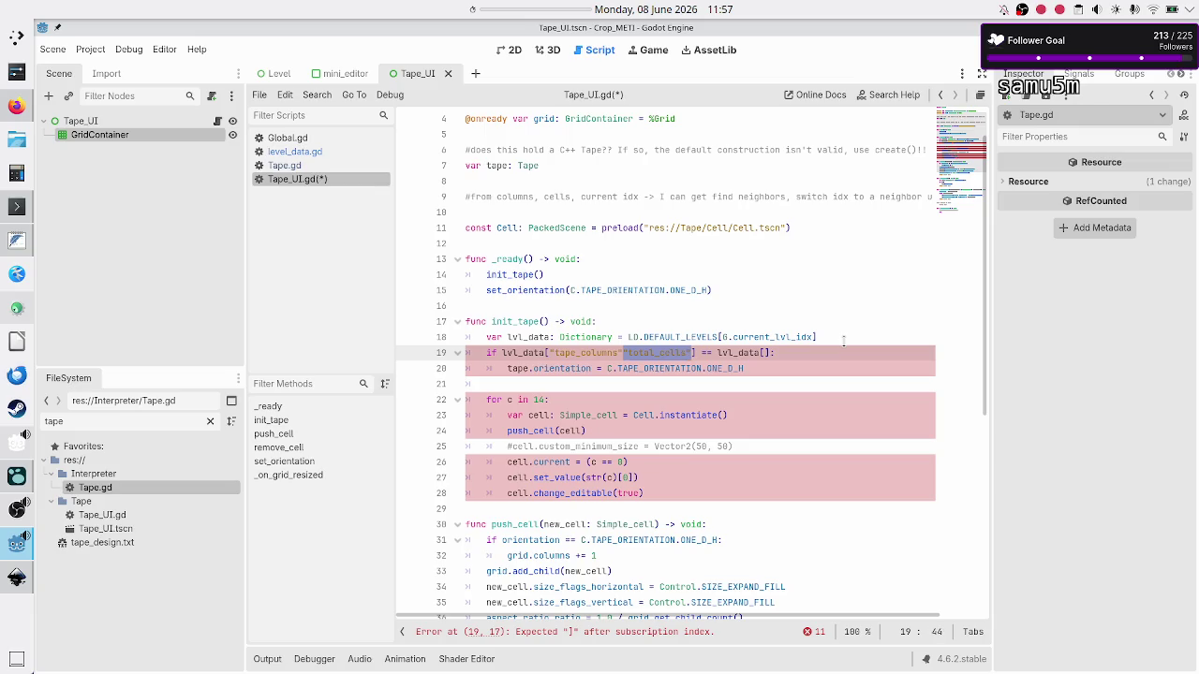
key(BackSpace)
key(Right)
key(Right)
key(Right)
text("total_cells")
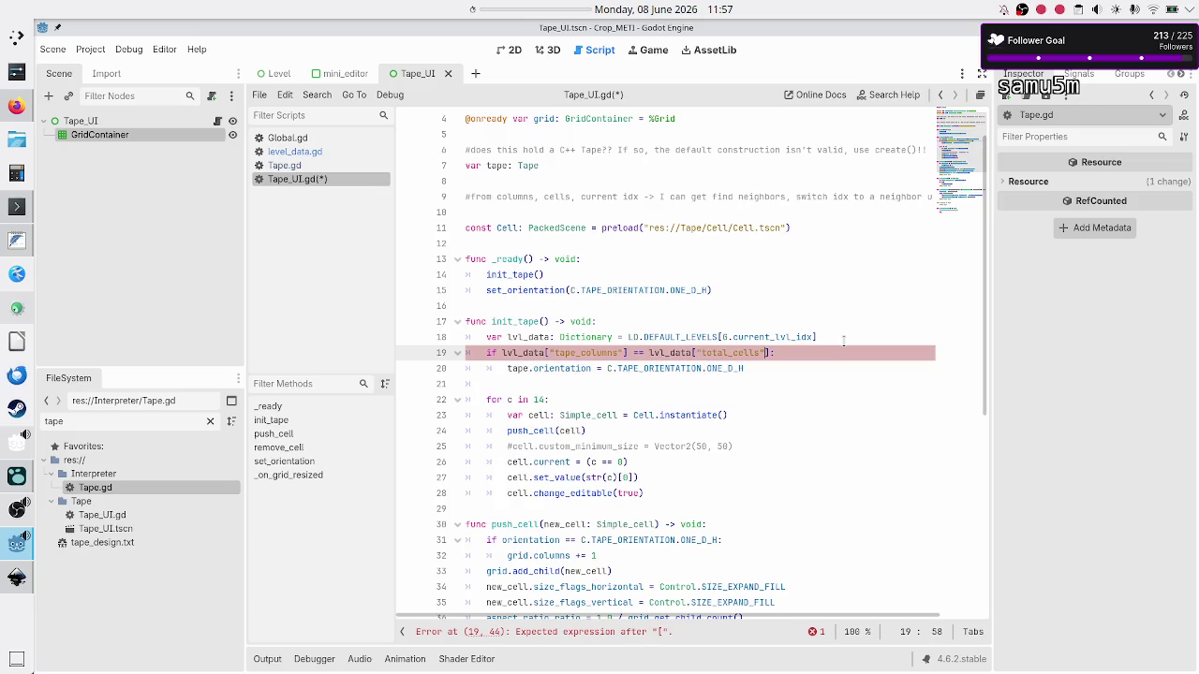
Add an else branch setting tape.orientation = C.TAPE_ORIENTATION.TWO_D
key(Down)
key(Down)
key(Tab)
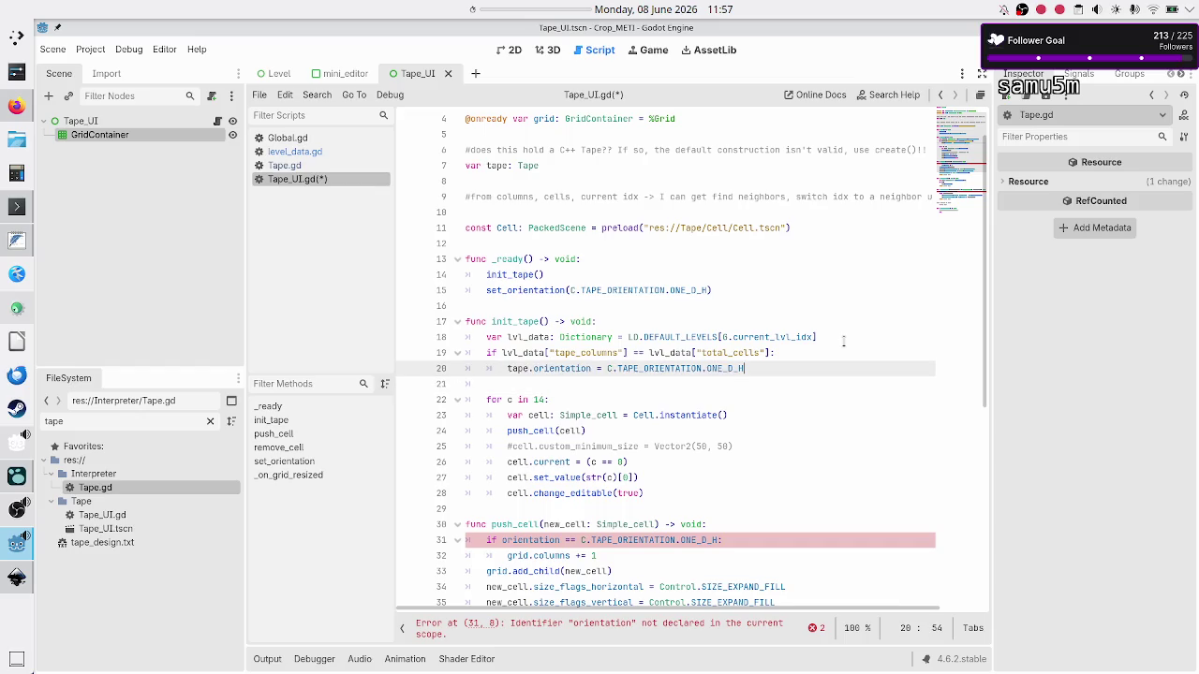
key(Return)
key(Up)
text(else:)
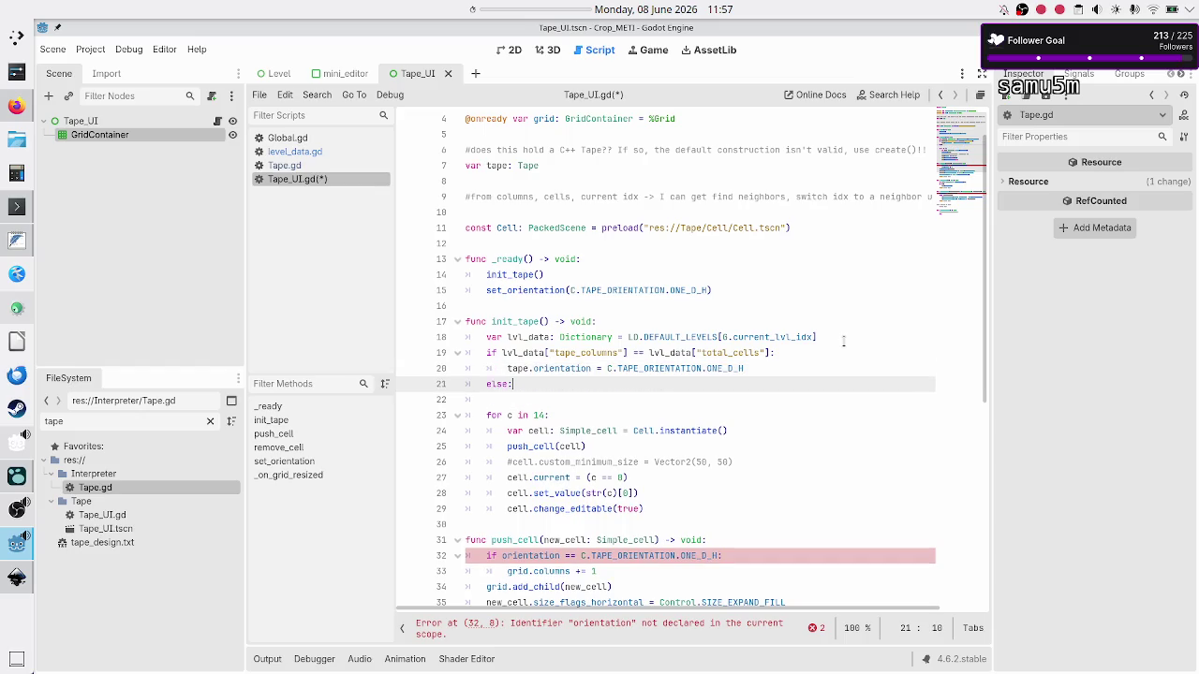
key(Return)
text(tape.o)
key(Return)
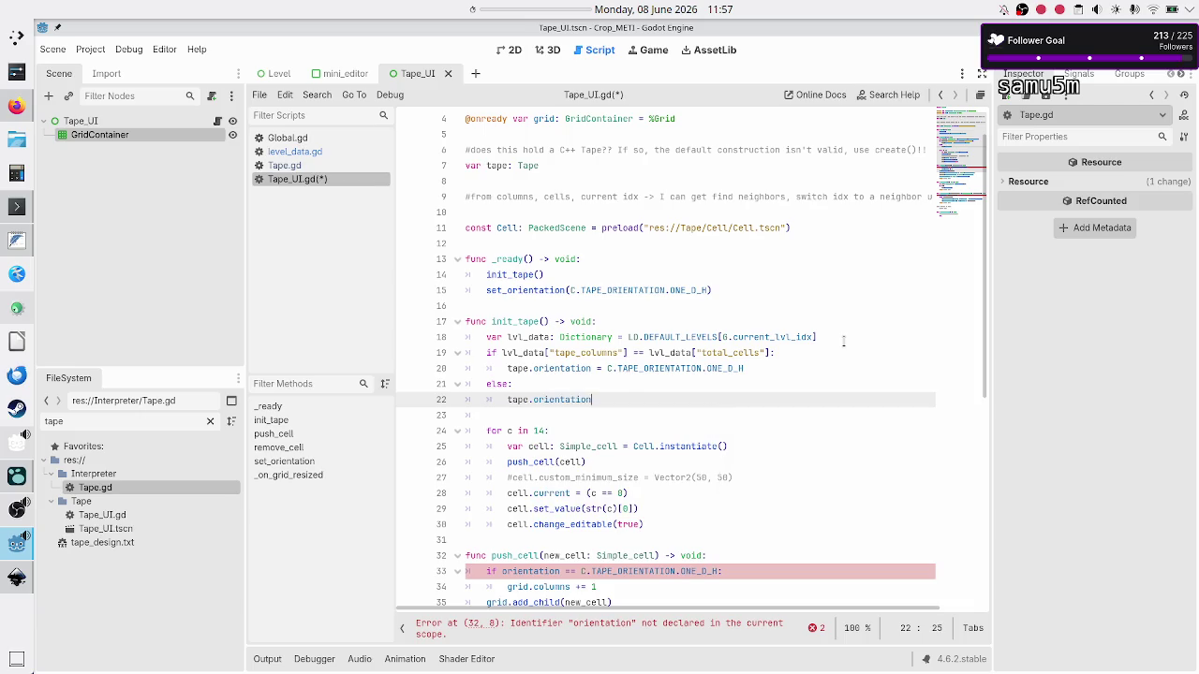
text( = C.T)
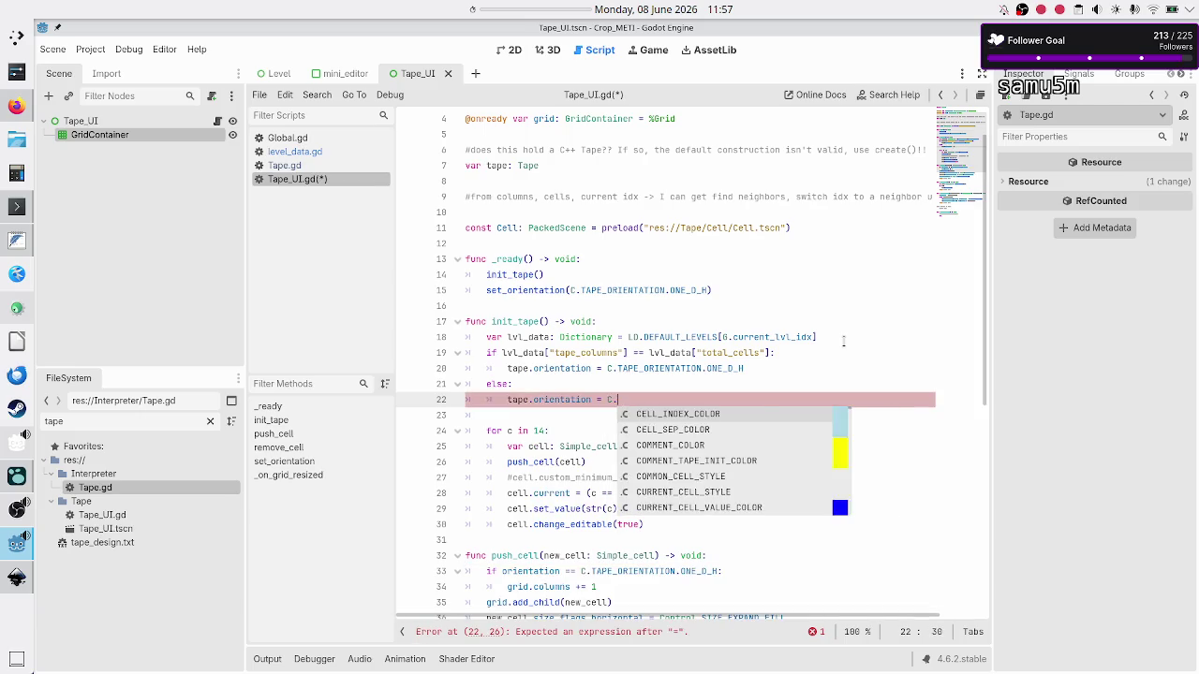
key(Return)
text(.T)
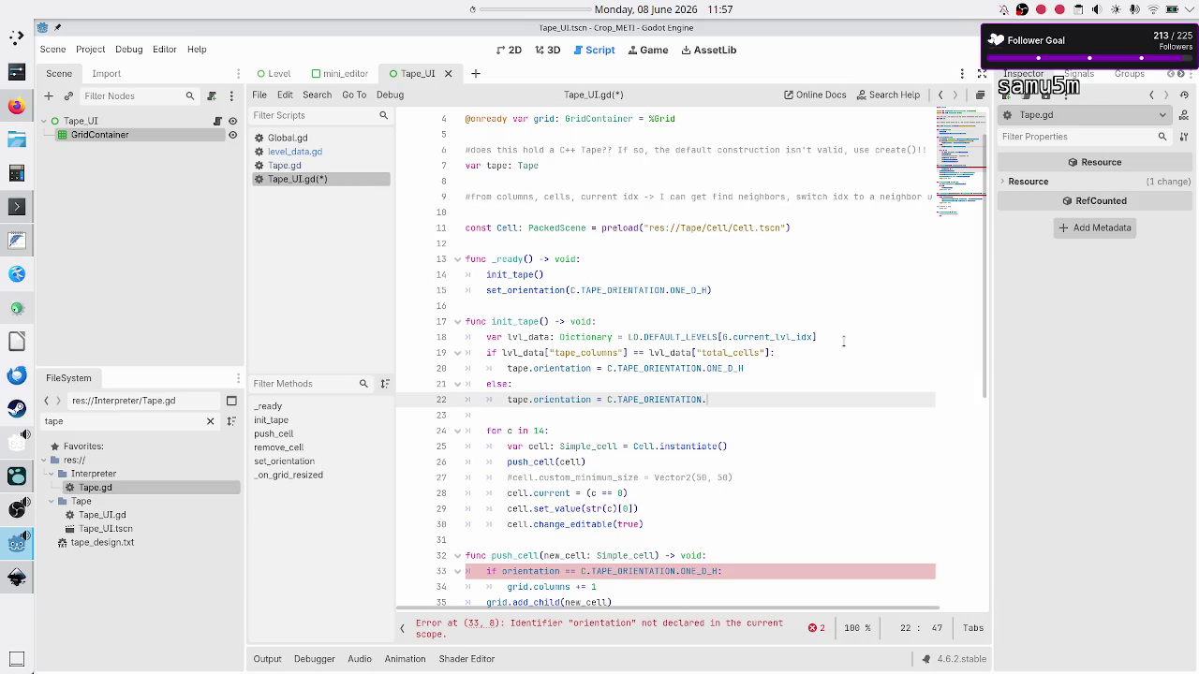
key(Return)
Review the cells and current_cell fields in Tape.gd, then open level_data.gd
click(337, 167)
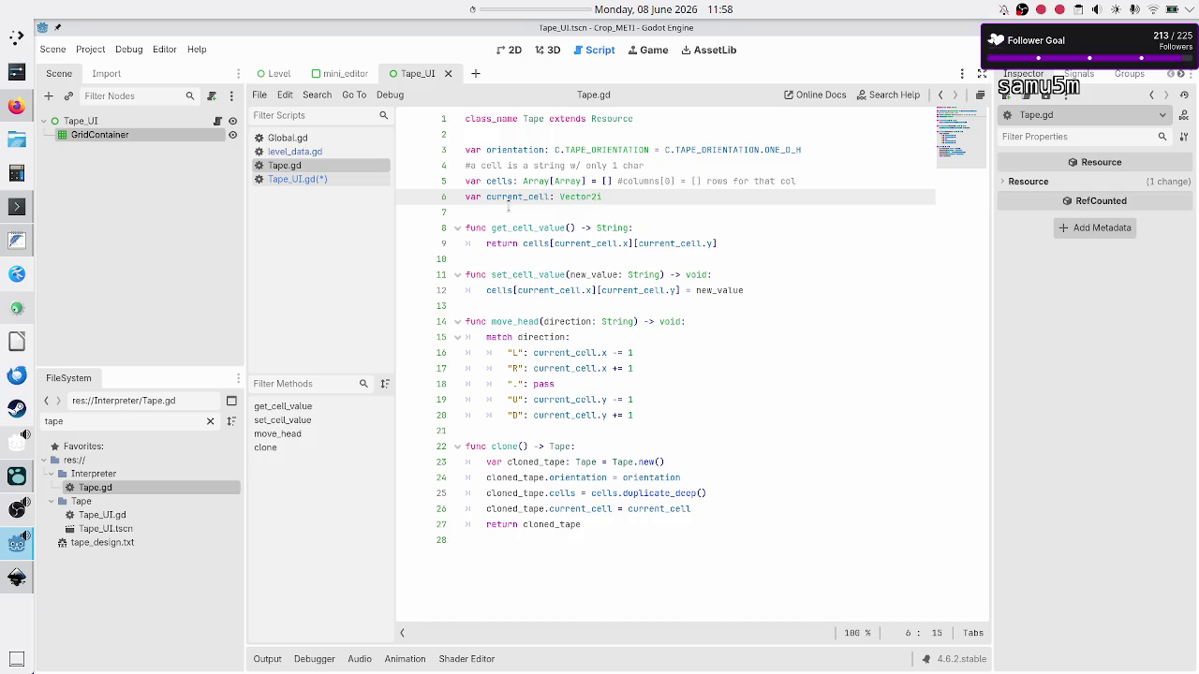
click(498, 180)
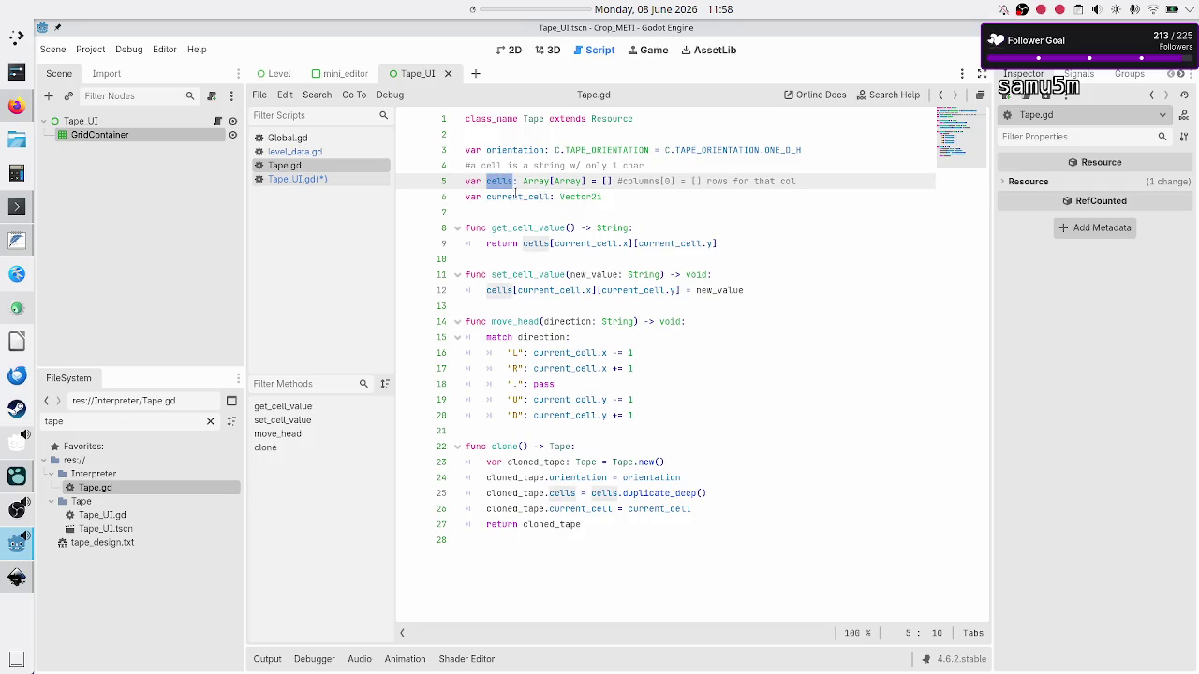
double_click(513, 197)
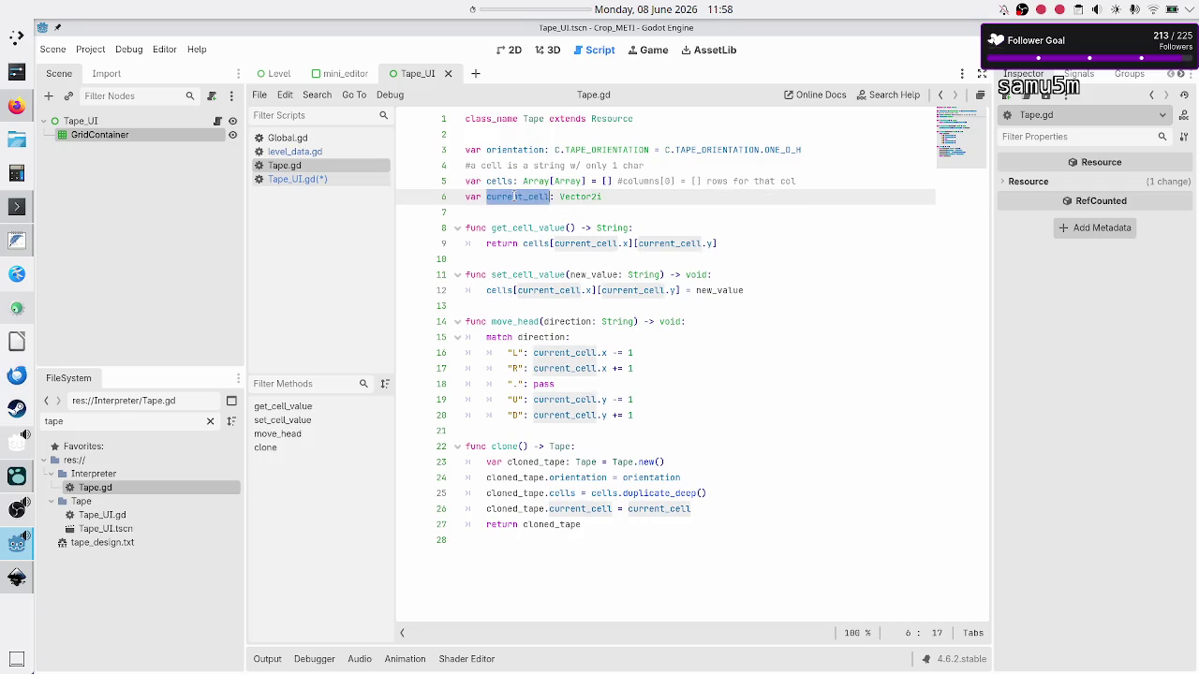
click(307, 179)
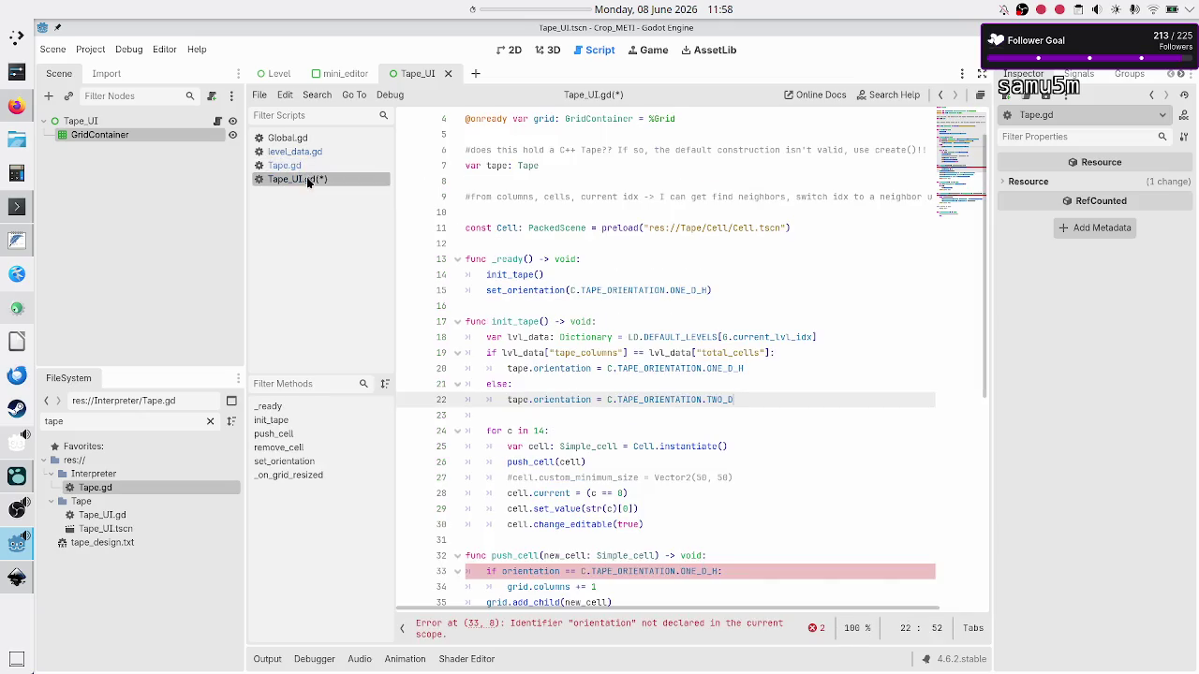
click(321, 151)
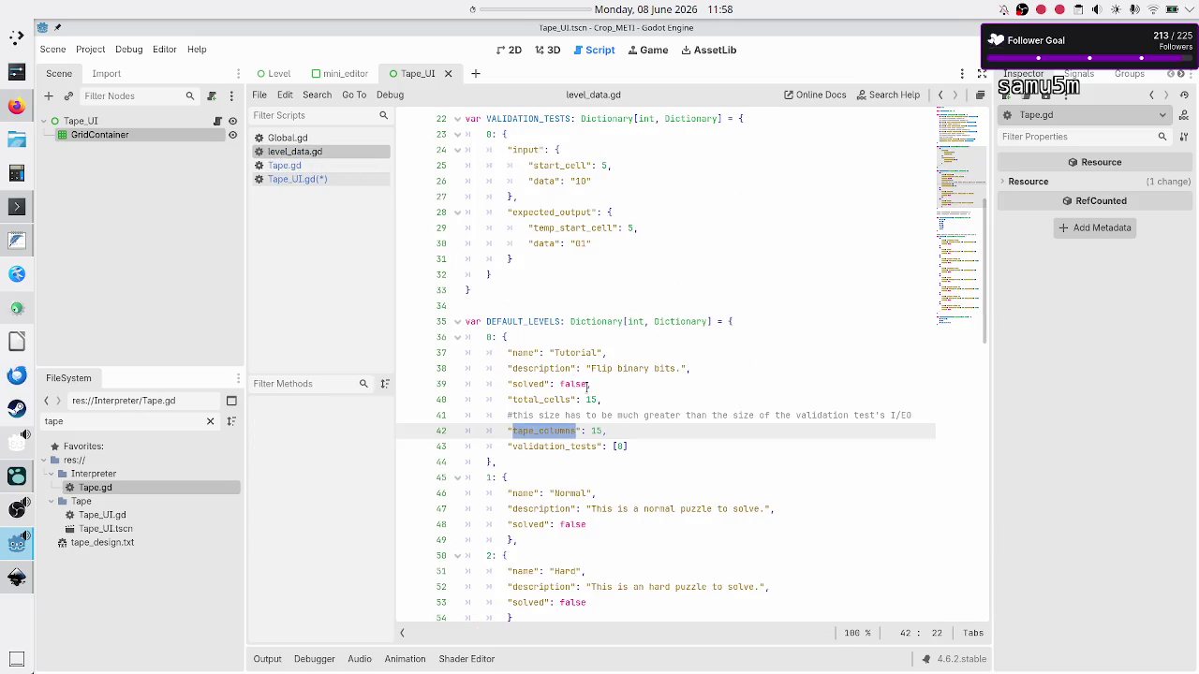
Inspect start_cell in VALIDATION_TESTS, glance at the Inkscape tape drawing, then switch to the browser
scroll(587, 387, up, 4)
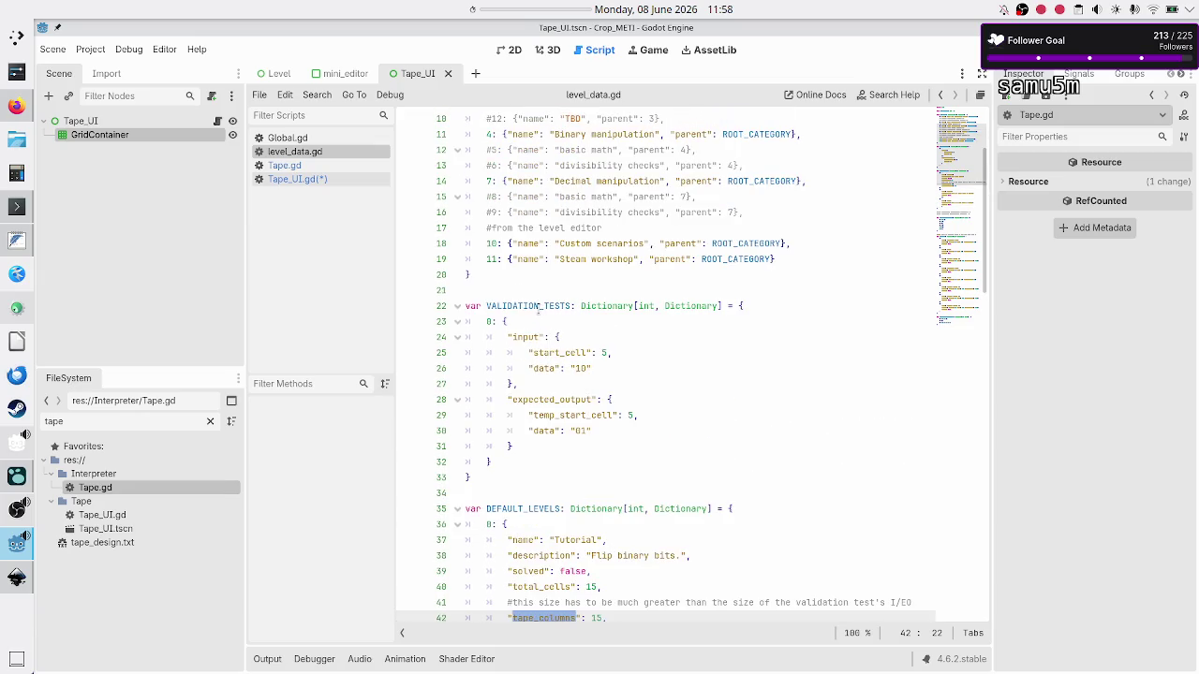
drag(622, 353, 530, 353)
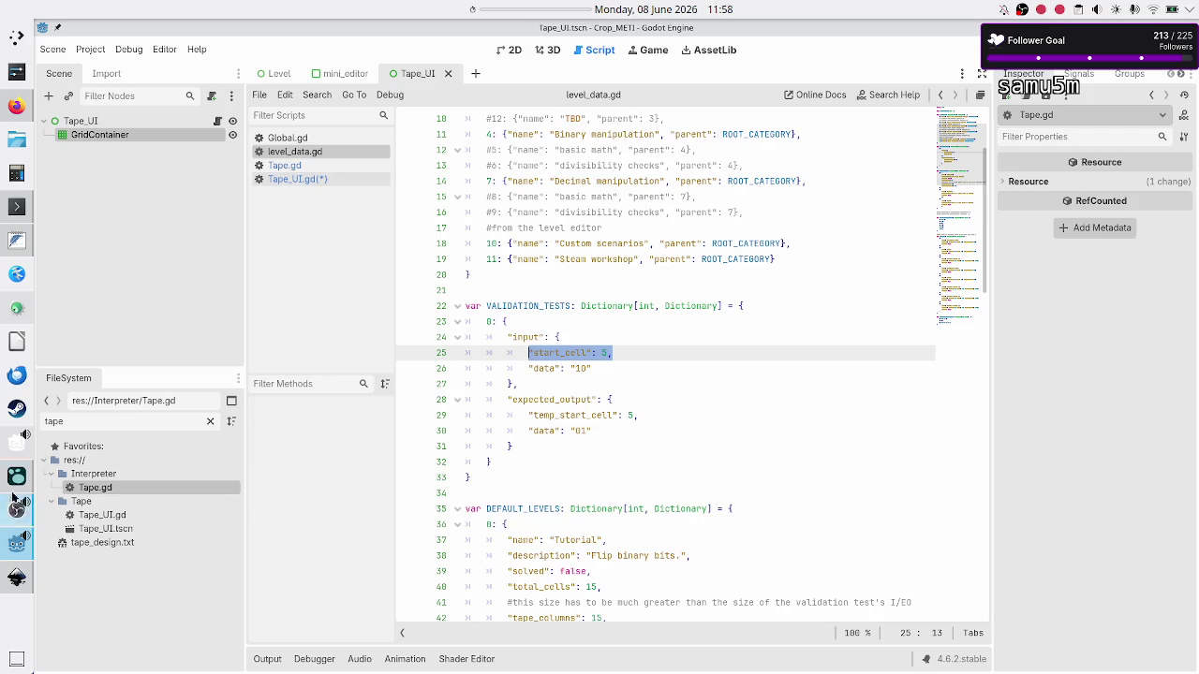
click(17, 582)
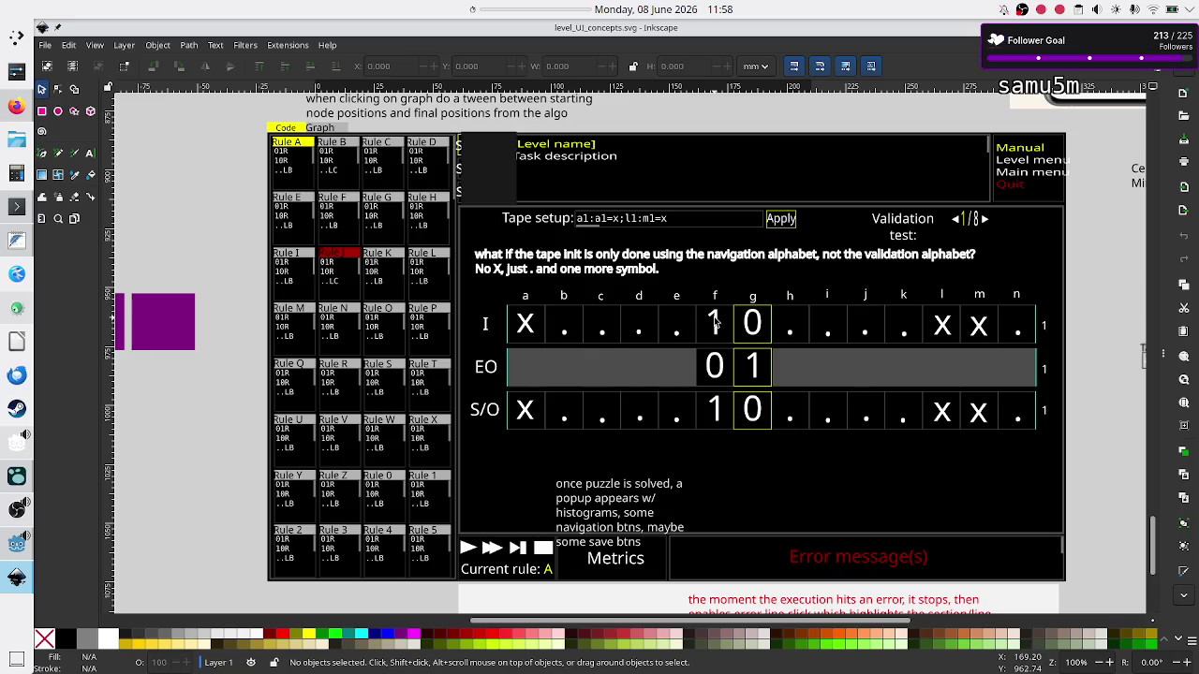
key(alt+Tab)
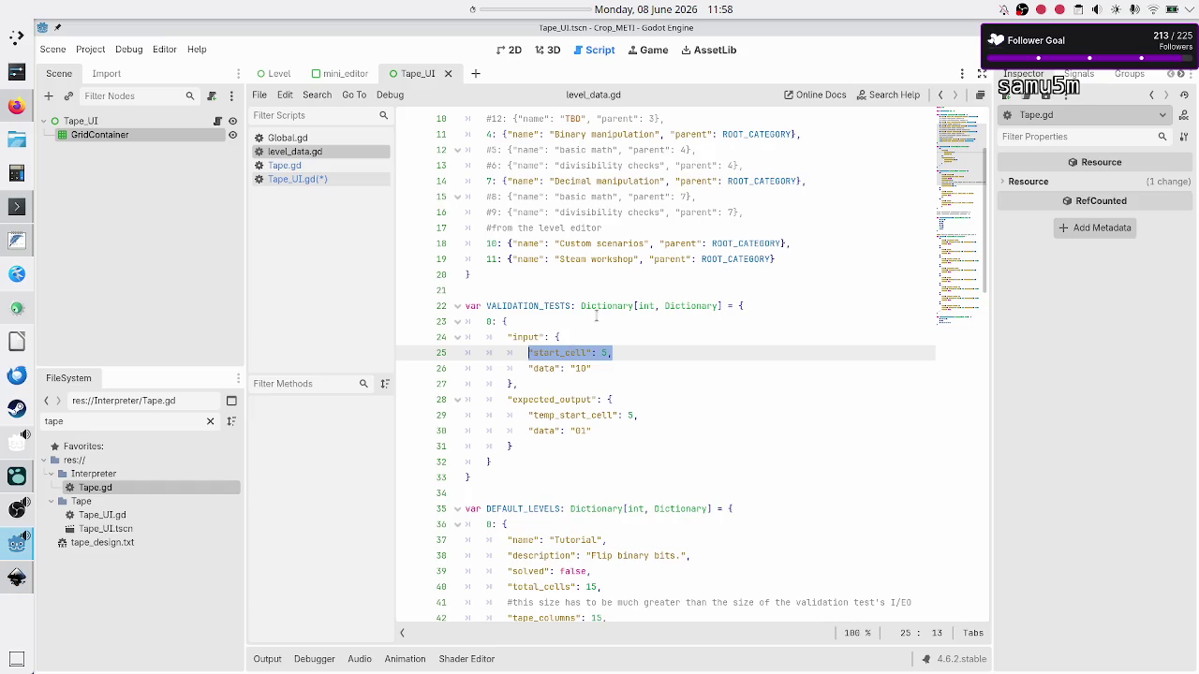
double_click(560, 354)
scroll(576, 403, down, 4)
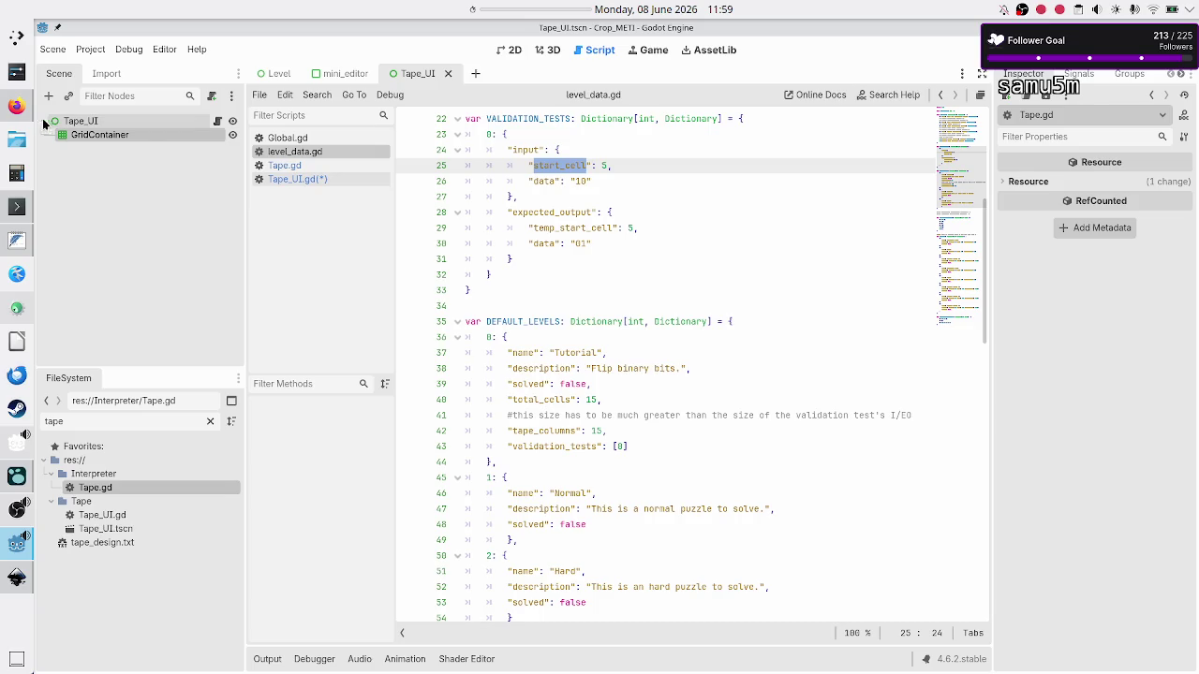
click(17, 105)
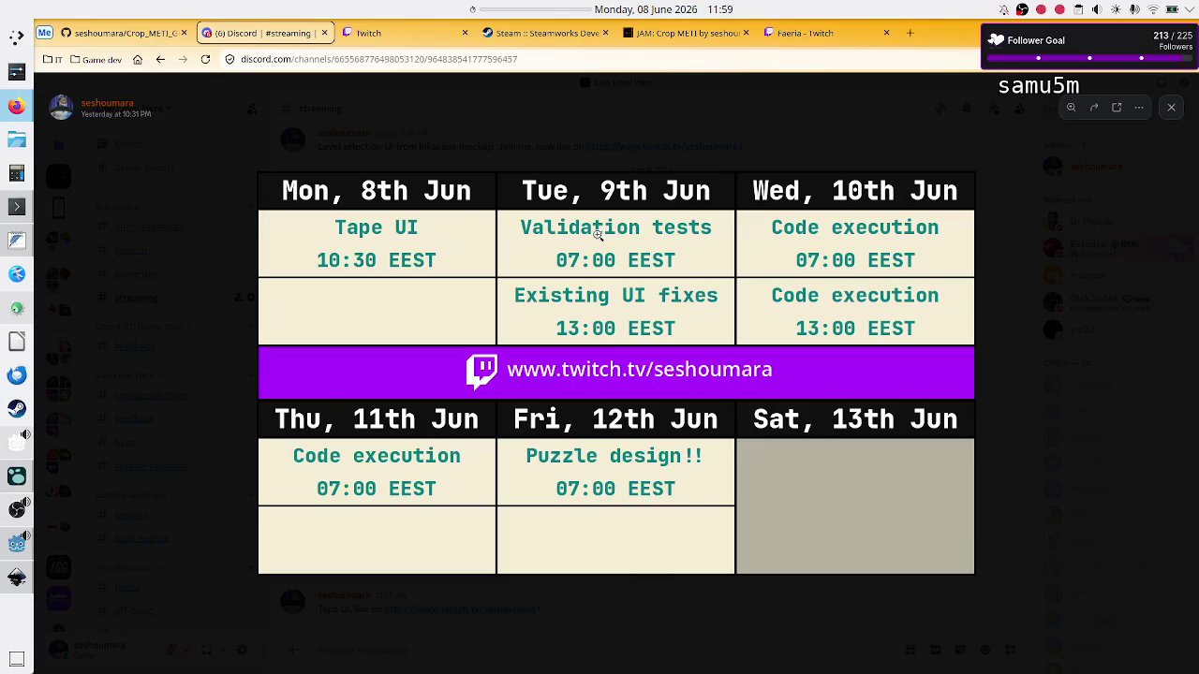
key(alt+Tab)
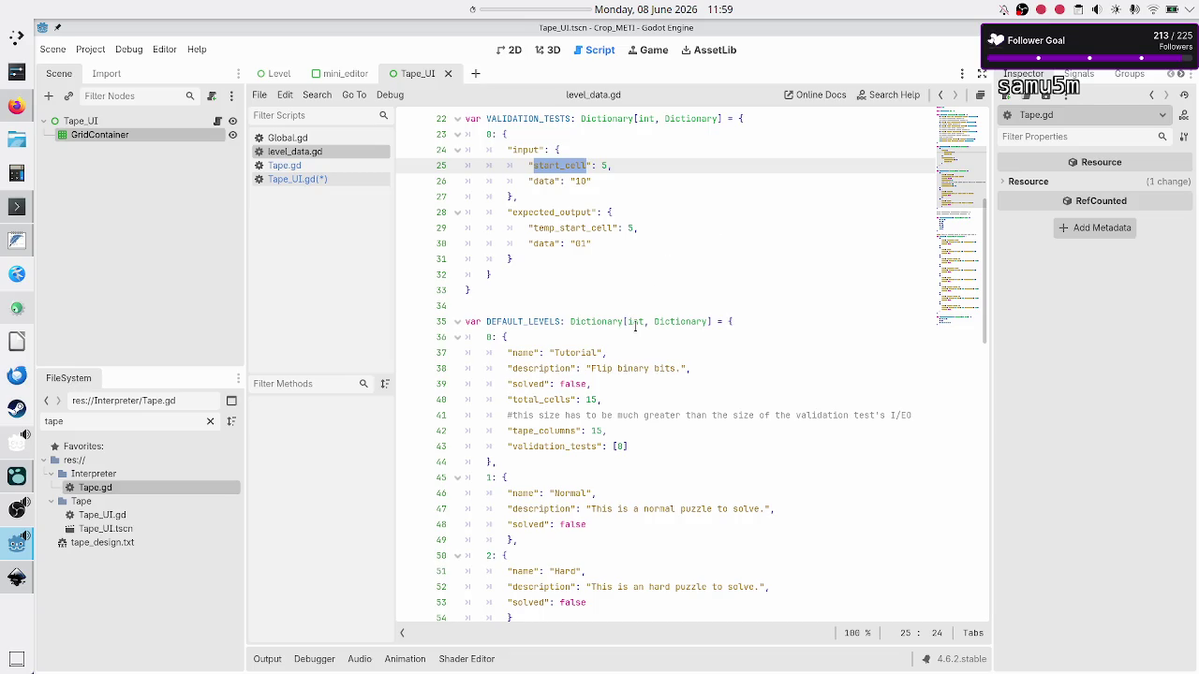
In Tape_UI.gd, add the comment "#TODO: don't assume there's just 1 validation test"
click(334, 182)
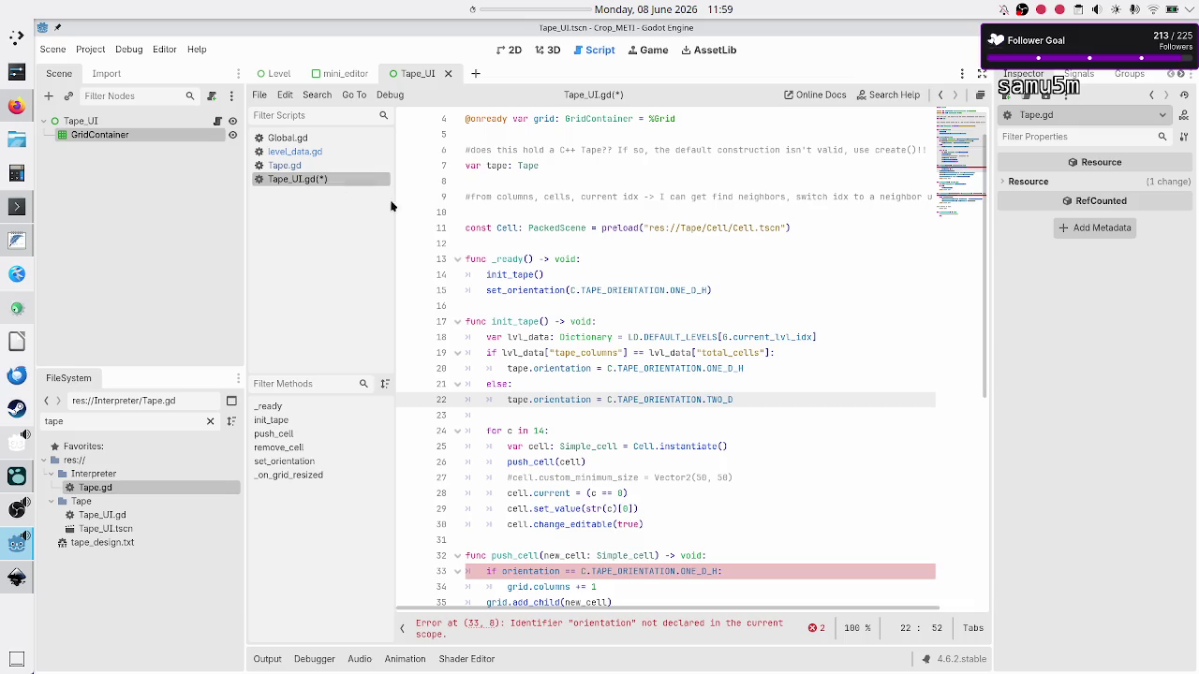
key(Return)
text(#ass)
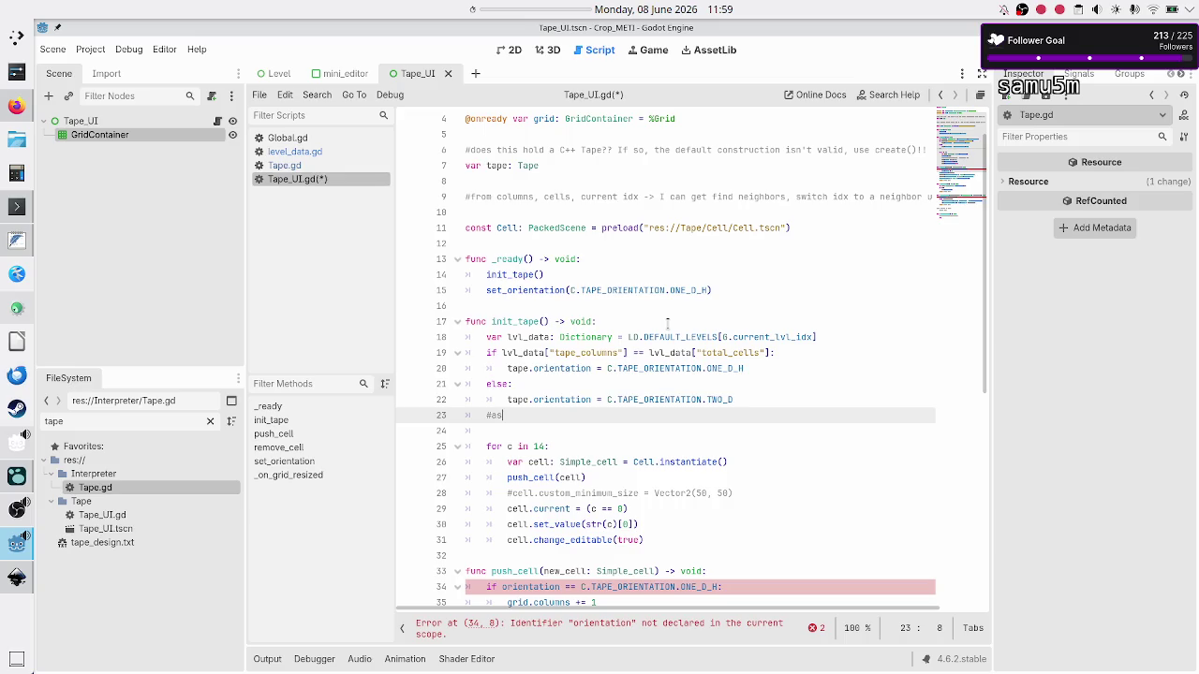
key(BackSpace)
key(BackSpace)
key(BackSpace)
text(TODO: )
text(in)
key(BackSpace)
key(BackSpace)
text(don't )
text(assume there)
text('s just 1 va)
text(lidation test)
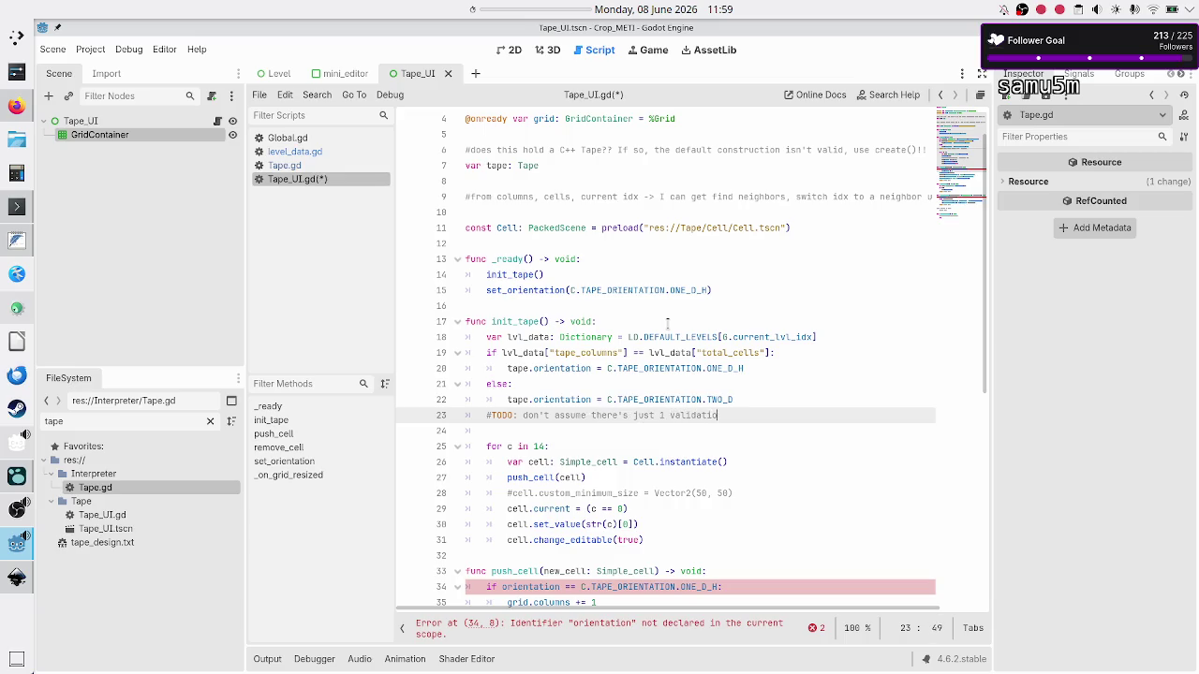
Start a validation_test: Dictionary = LD.VALIDATION_TESTS[lvl_data[...]] line, then check level_data.gd for the key
key(Return)
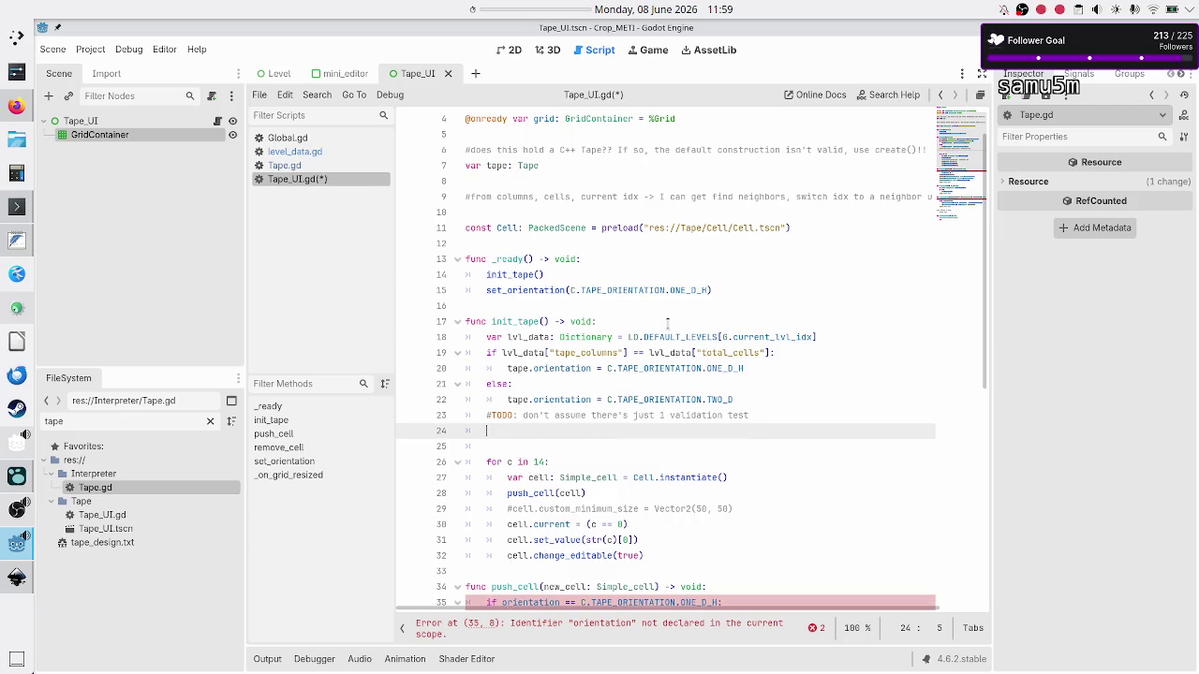
text(var V)
text(valida)
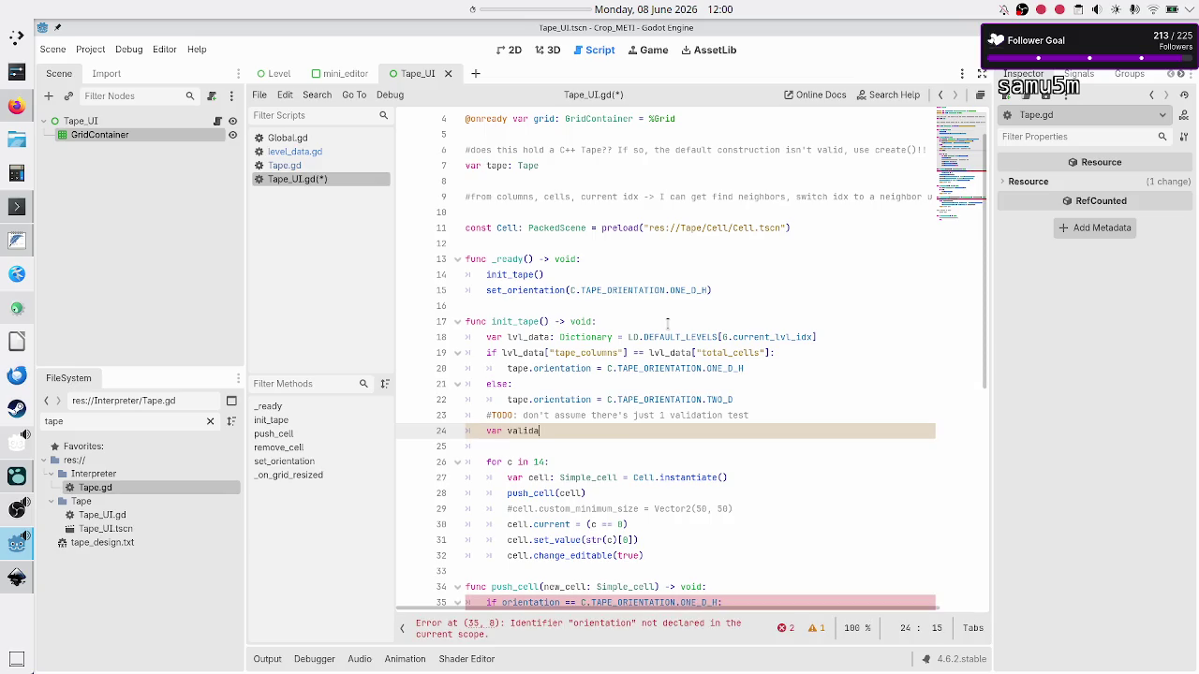
text(tion_test:: )
text(Dict)
key(Return)
text(= )
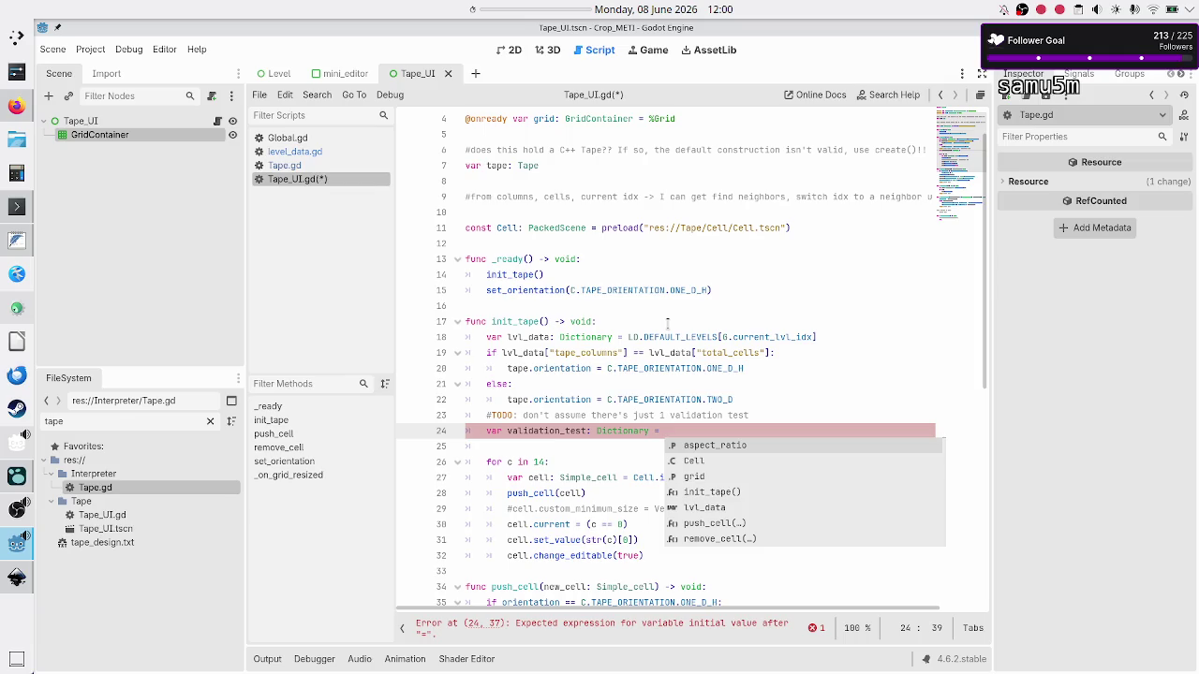
text(LD.VAL)
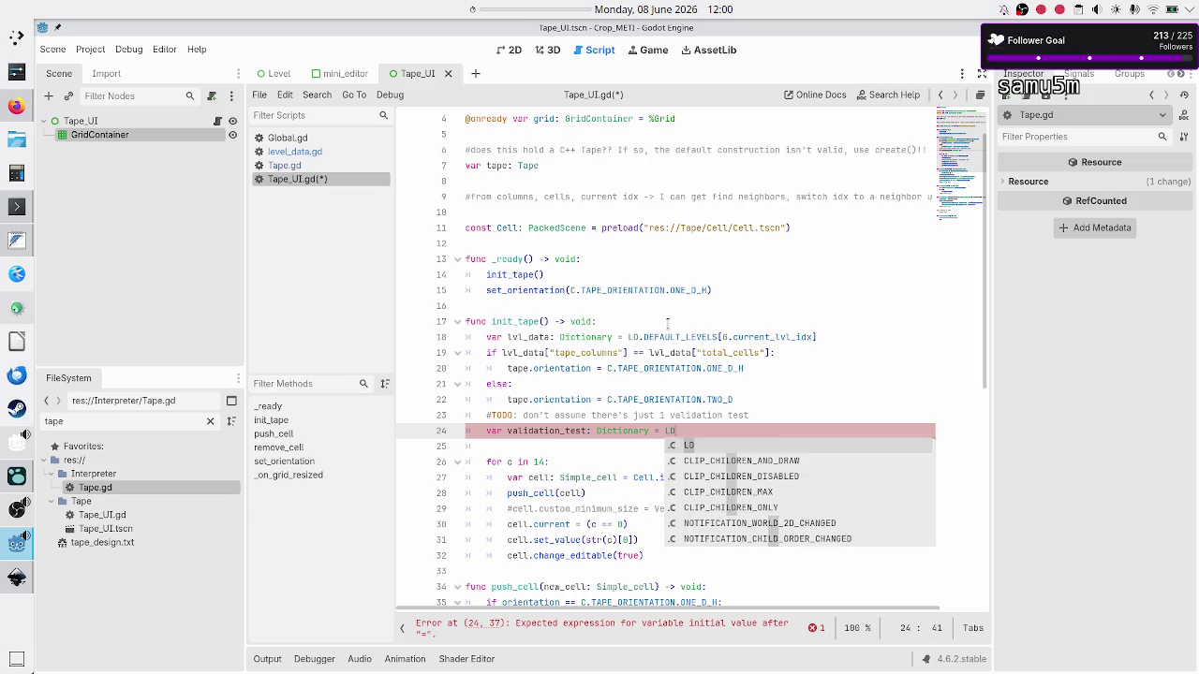
key(Return)
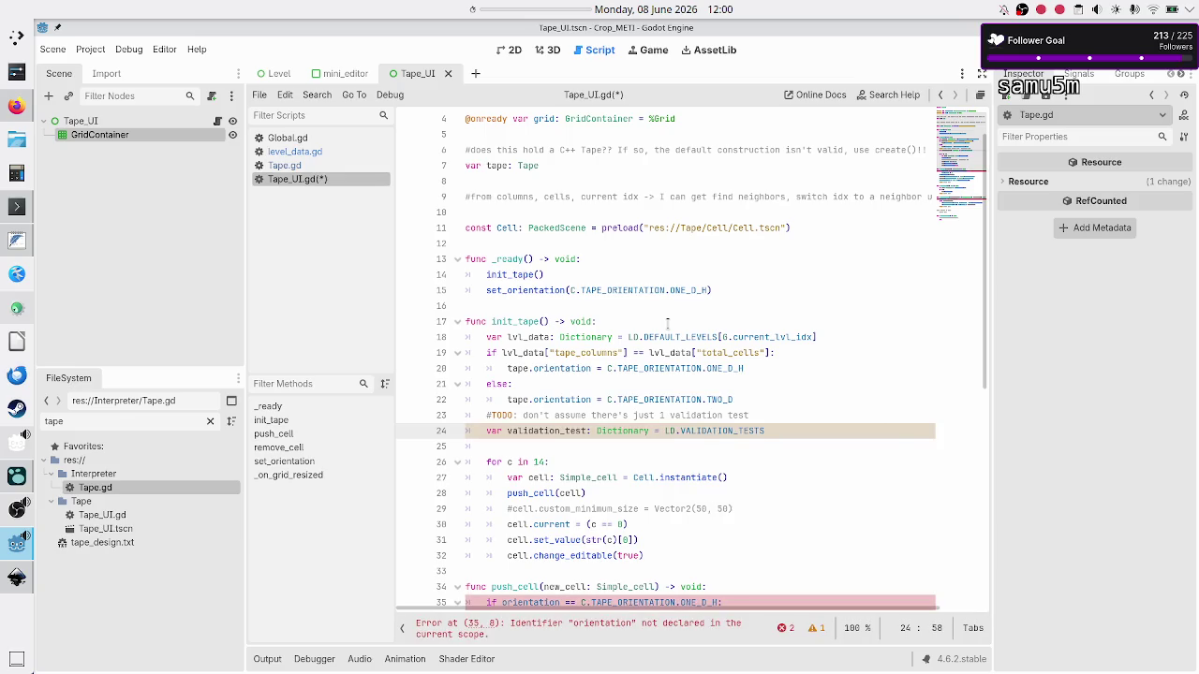
text([)
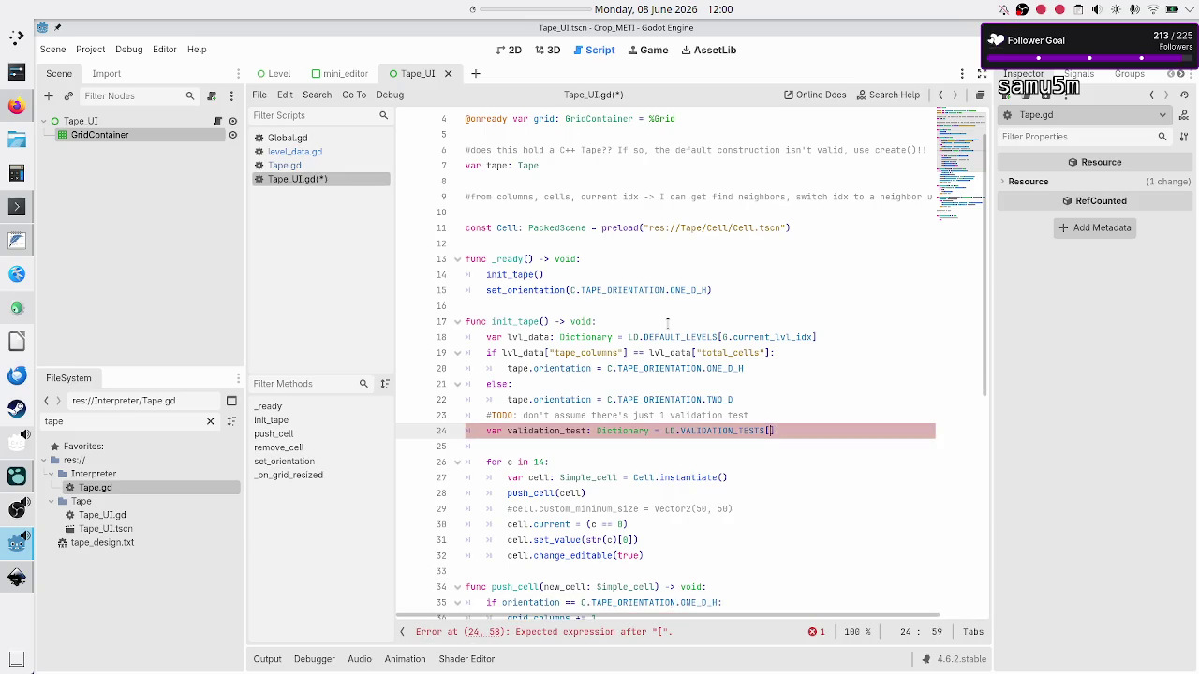
text(L)
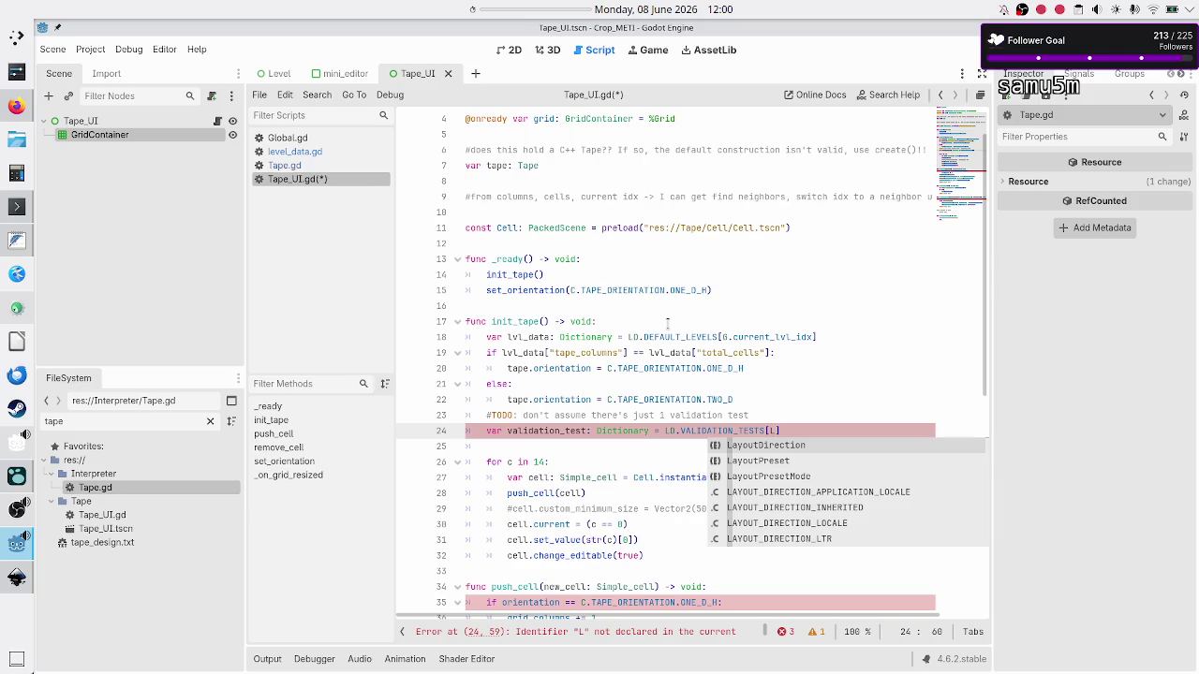
key(BackSpace)
text(lvl)
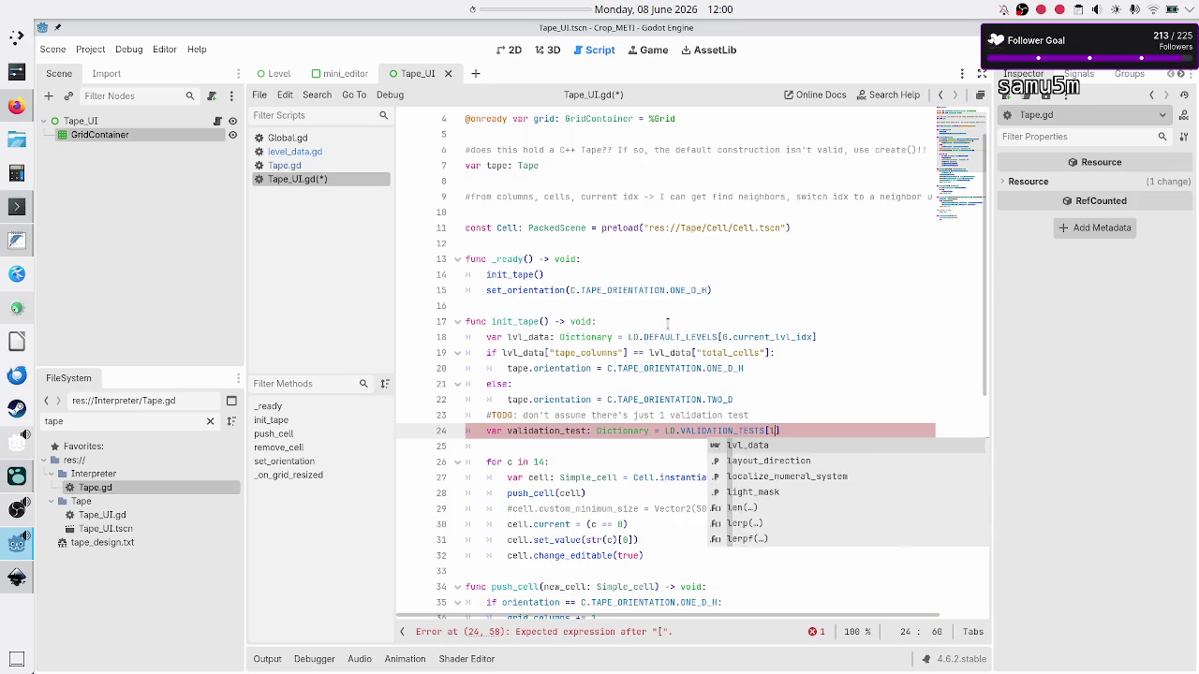
text(_data)
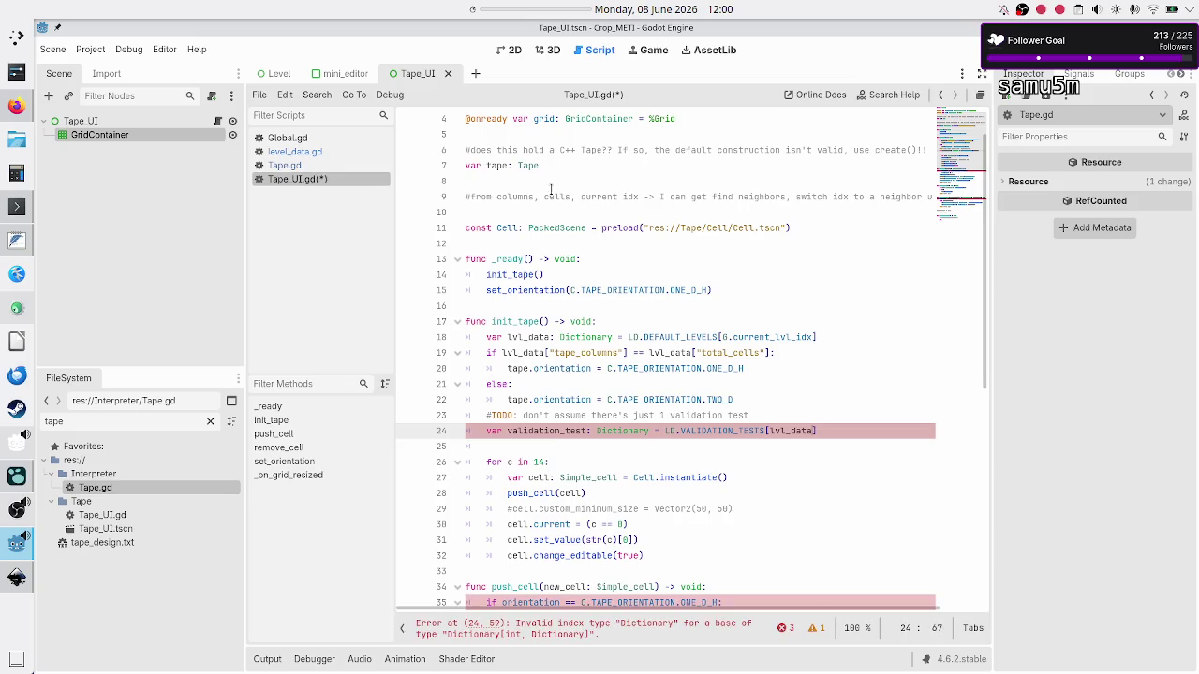
text([)
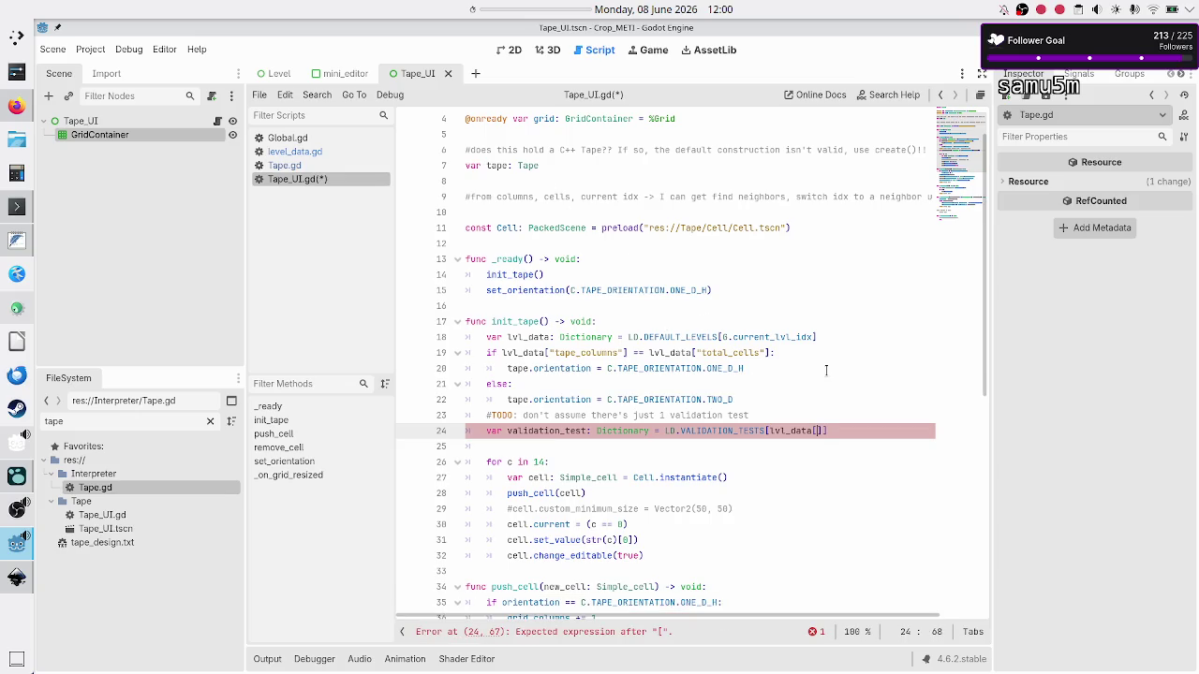
click(320, 152)
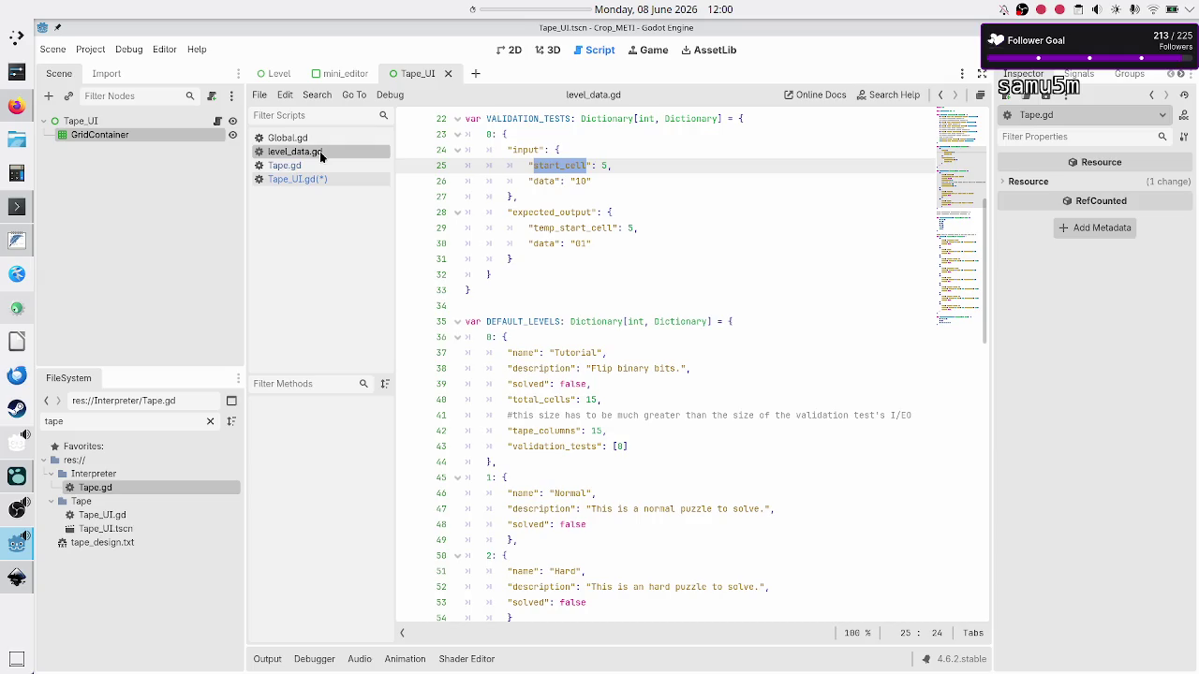
Paste validation_tests from level_data.gd as the lvl_data key and append a [0] index
double_click(545, 447)
key(ctrl+c)
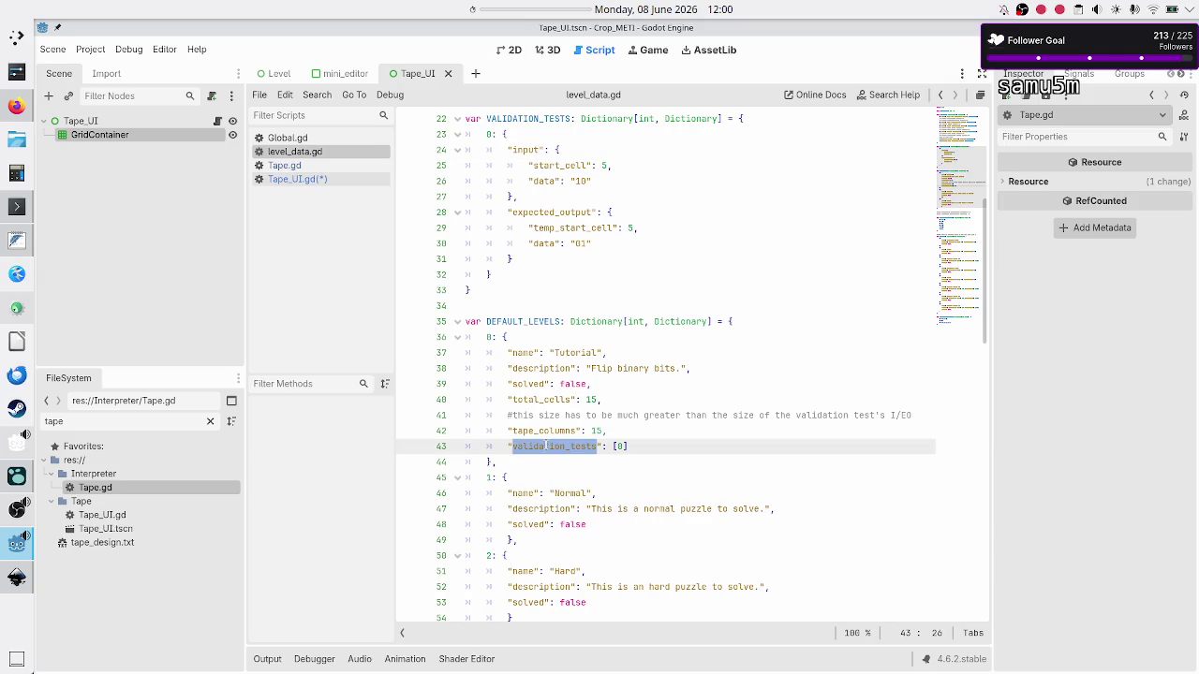
click(328, 178)
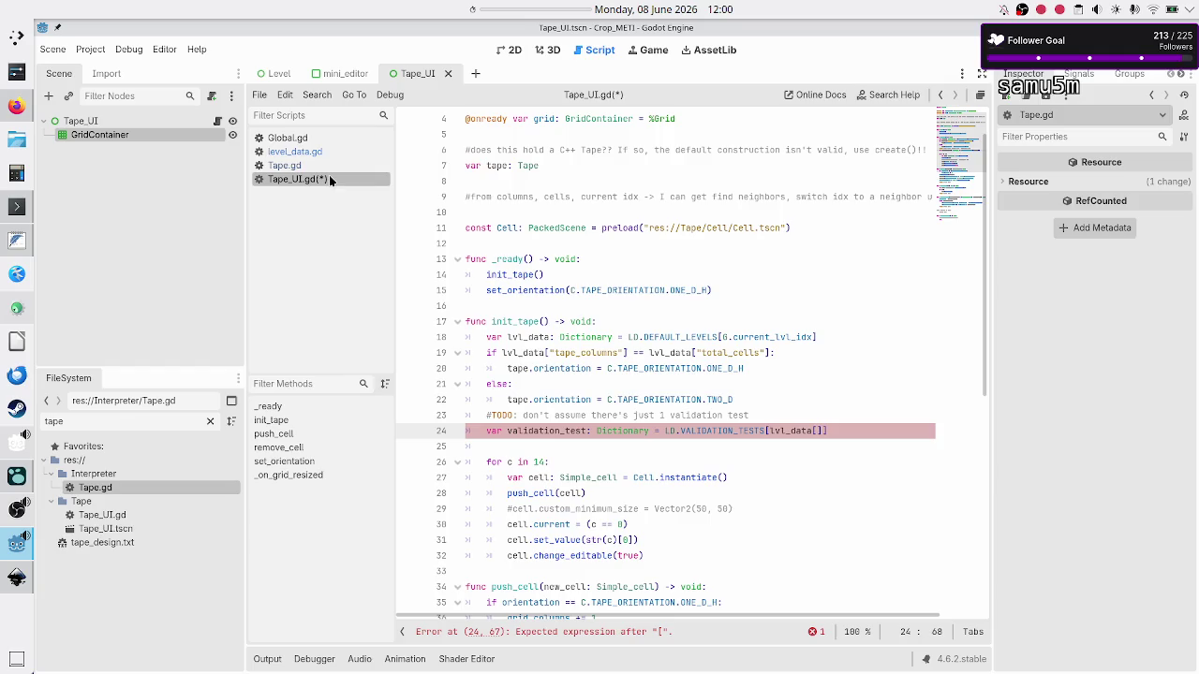
key(ctrl+v)
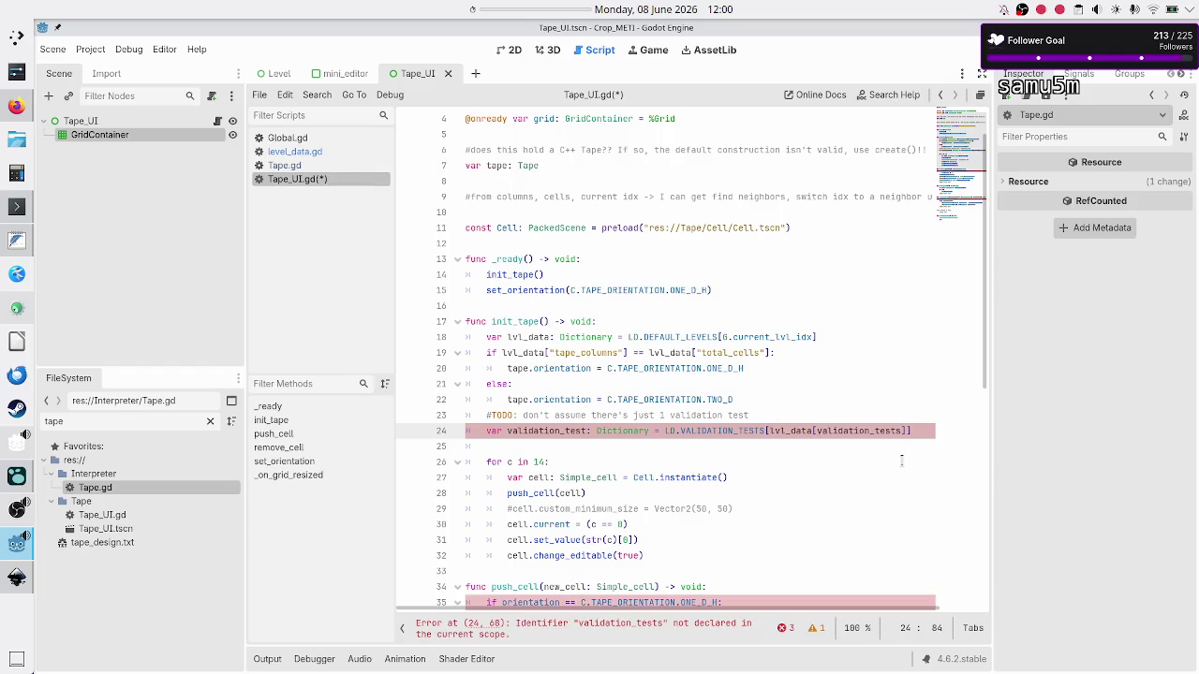
key(Right)
text([0)
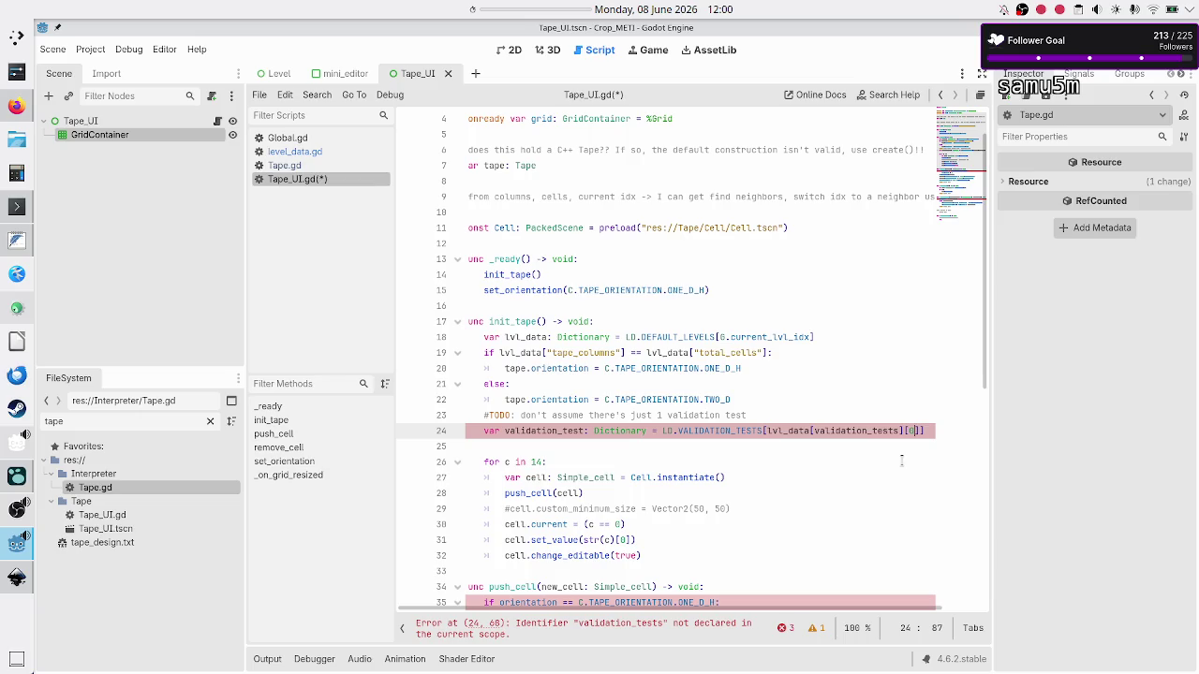
Wrap validation_tests in double quotes so lvl_data uses the string key "validation_tests"
text(")
key(Escape)
key(Left)
key(Left)
key(Left)
key(Left)
text(")
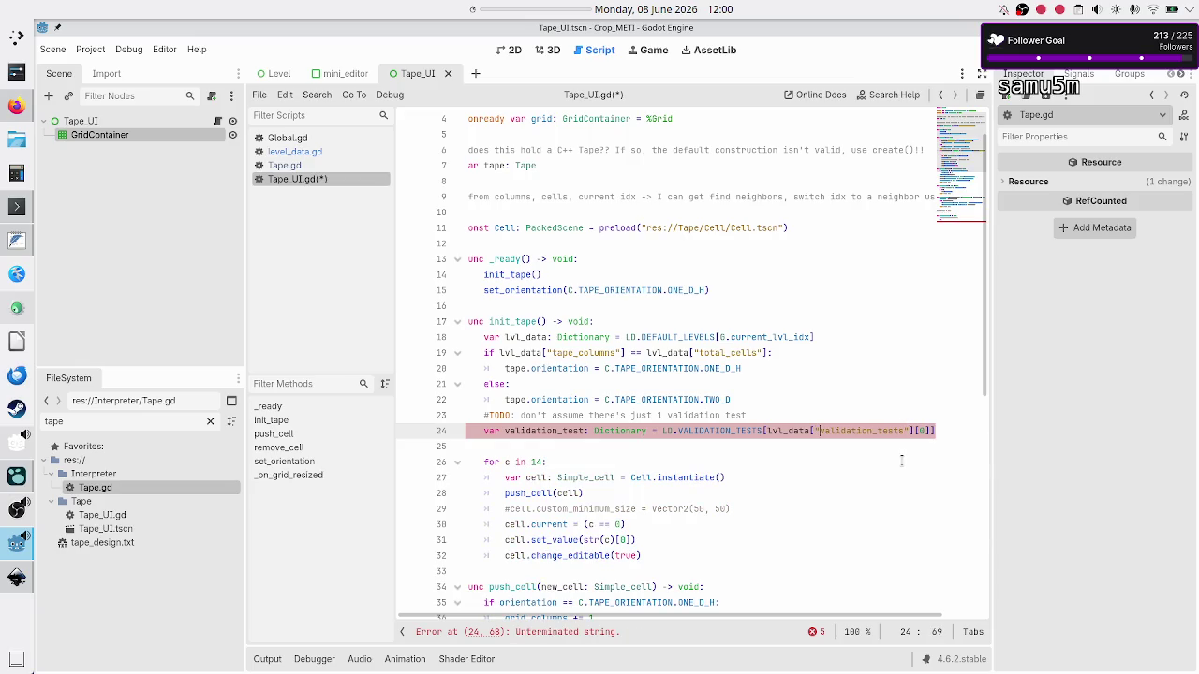
key(Right)
key(Right)
key(Right)
key(Right)
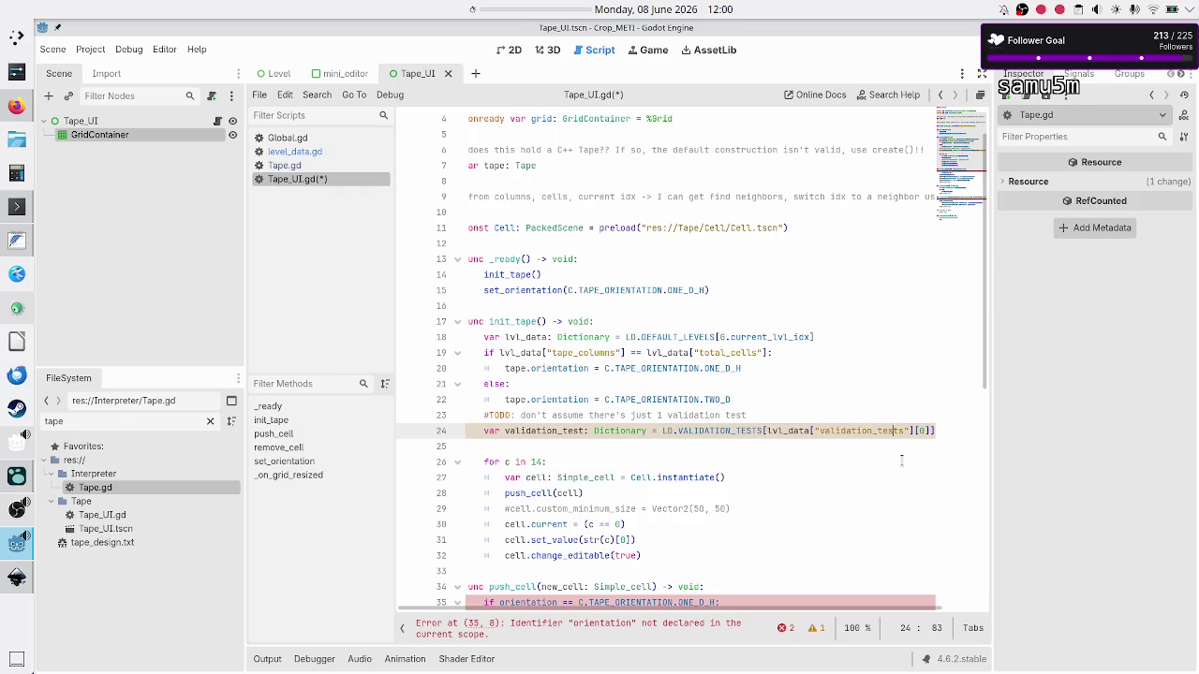
key(shift+Left)
key(shift+Left)
key(shift+Left)
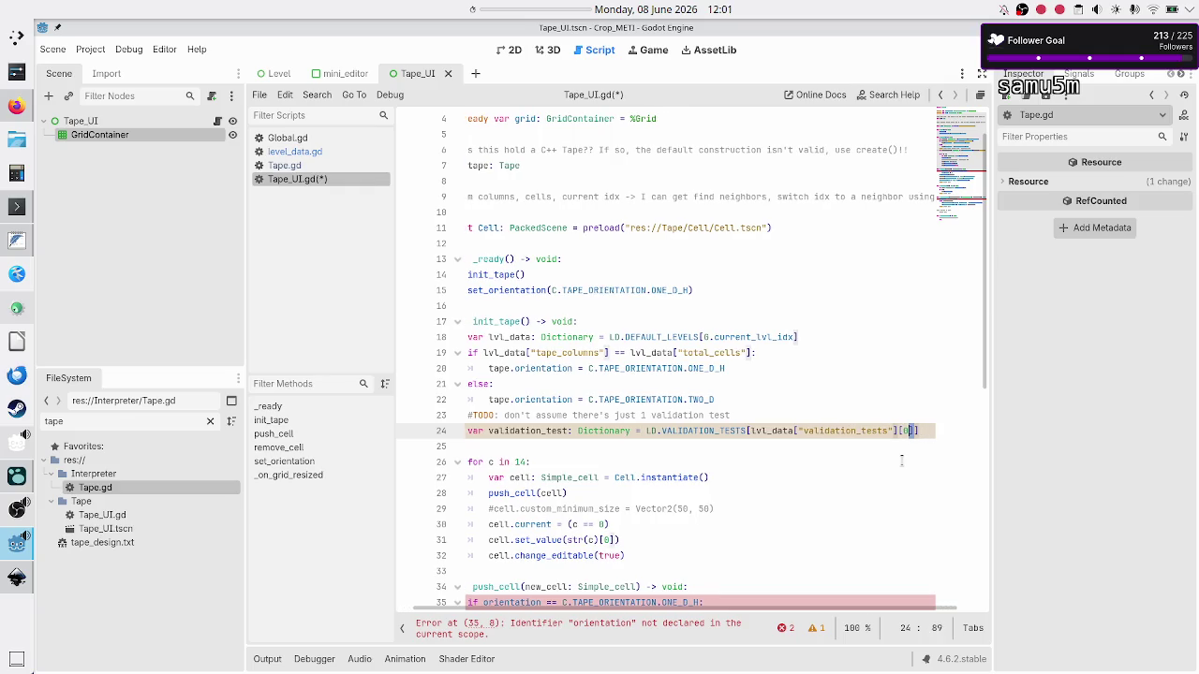
key(shift+Left)
key(shift+Left)
key(shift+Left)
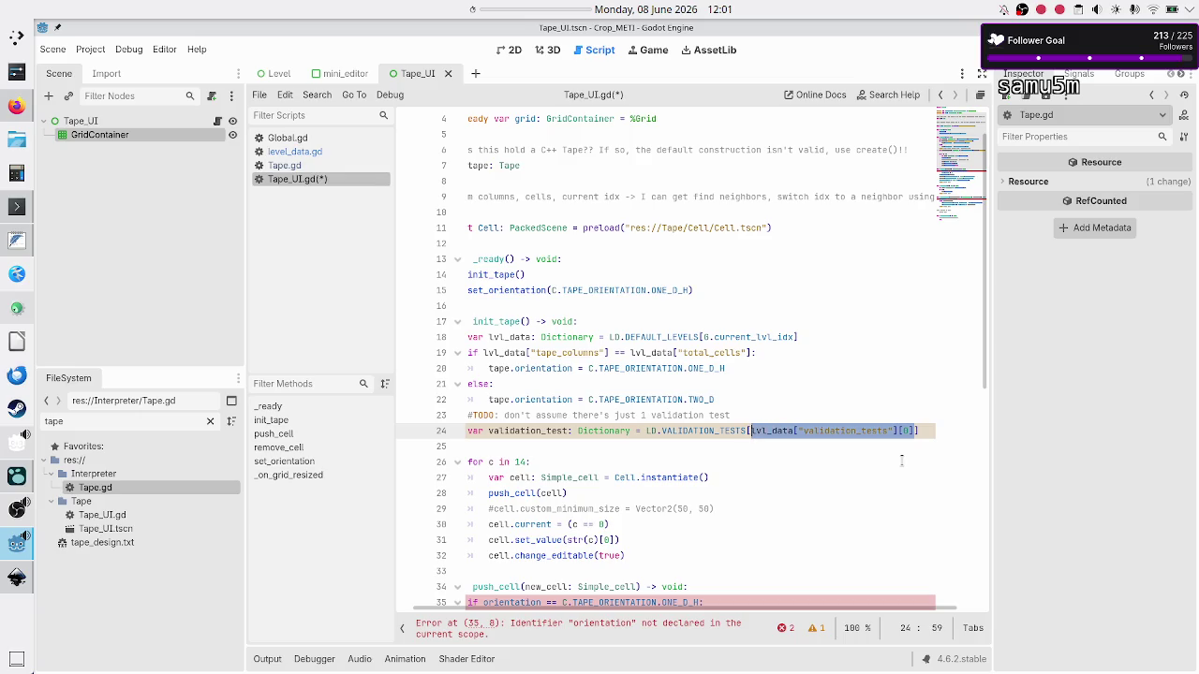
key(Right)
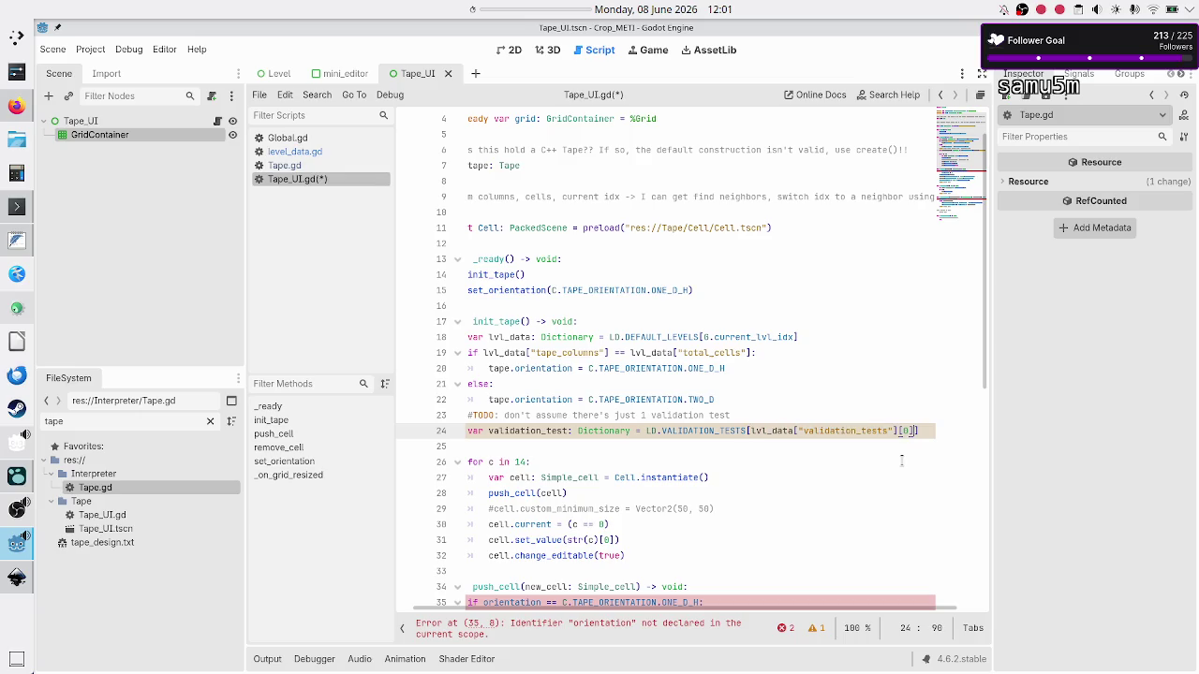
key(shift+Left)
key(Down)
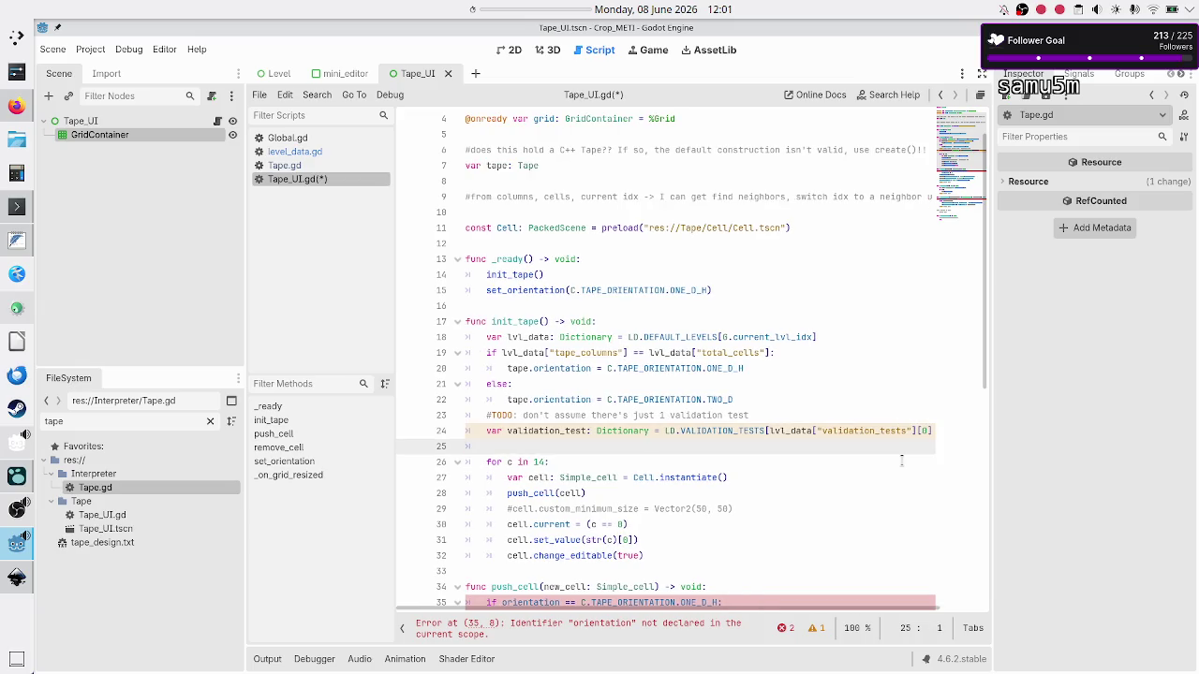
key(Up)
key(End)
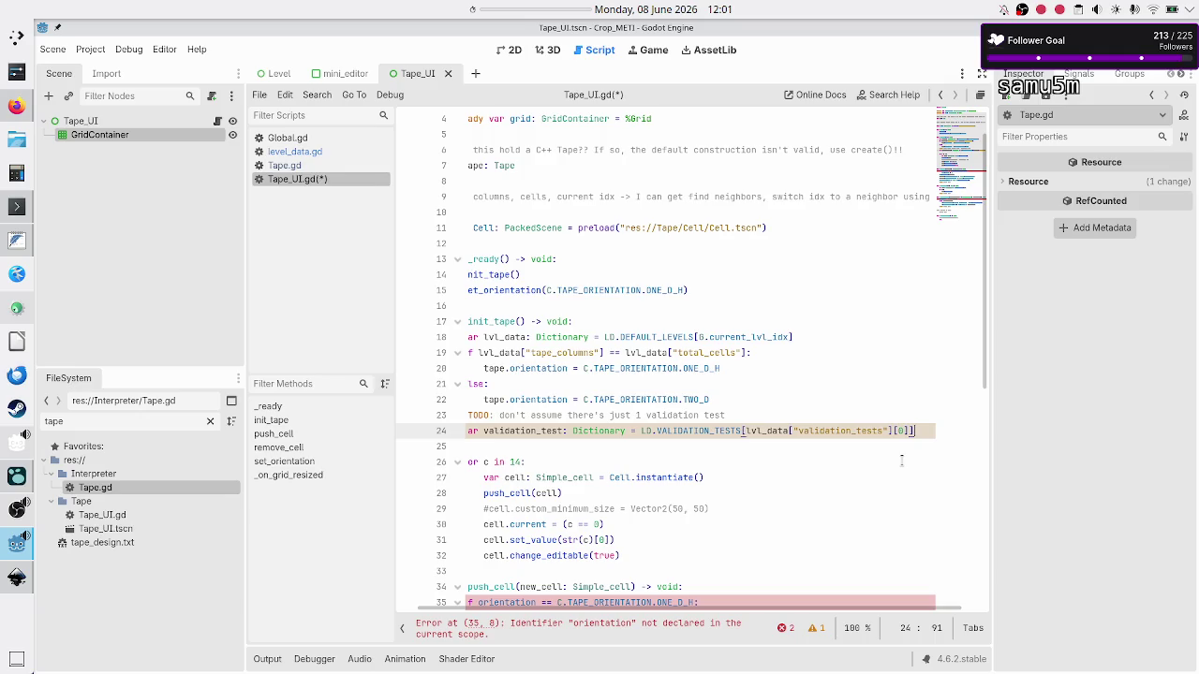
Add line 25 reading tape.current_cell = validation_test[""] with the key left empty
key(Return)
text(tape.)
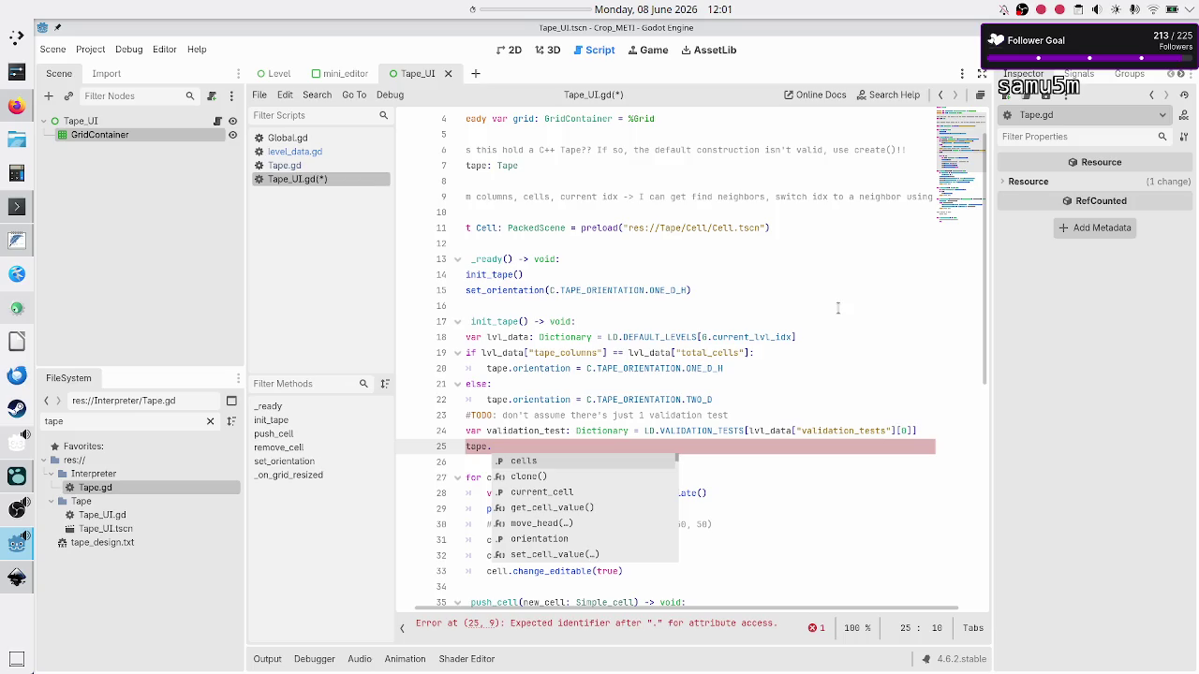
key(Down)
key(Down)
key(Return)
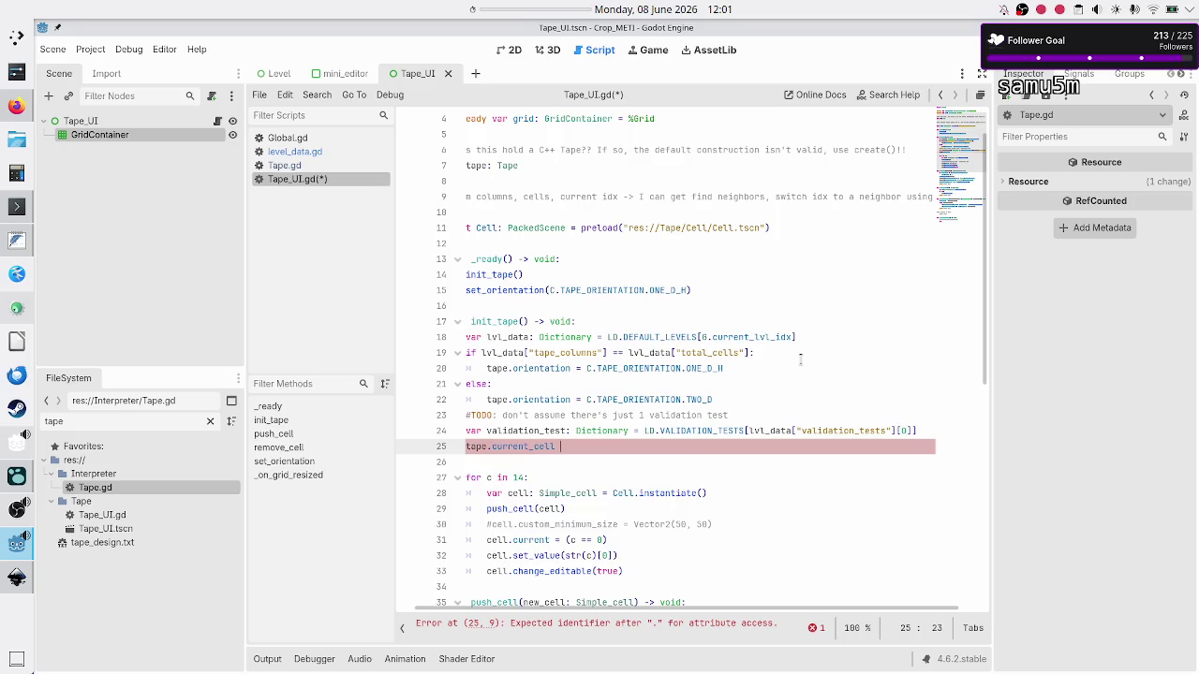
text(= val)
key(Return)
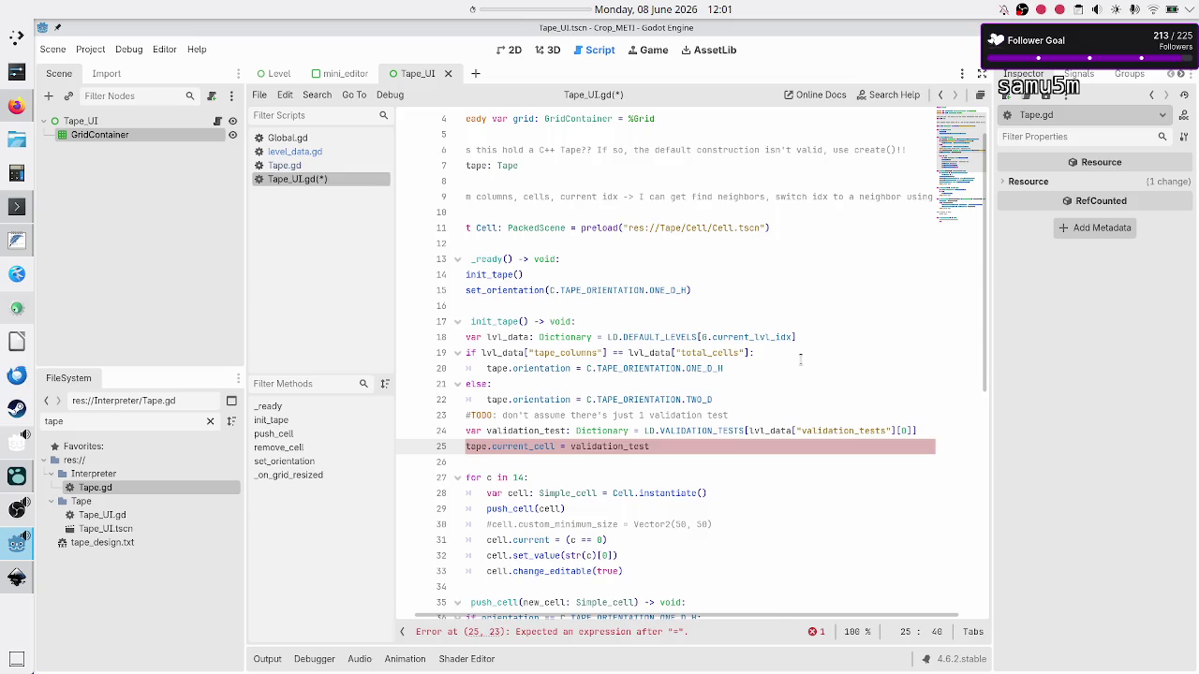
text([")
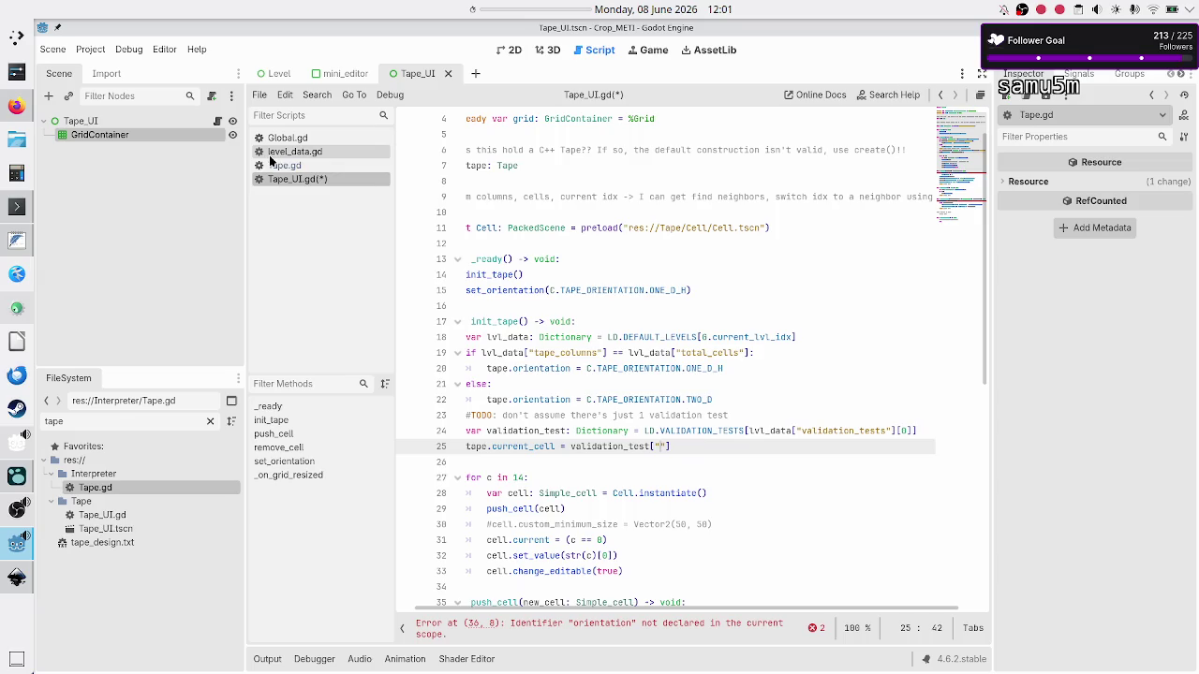
Scroll level_data.gd up to VALIDATION_TESTS and select entry 0's "input" key
click(272, 154)
scroll(600, 290, up, 5)
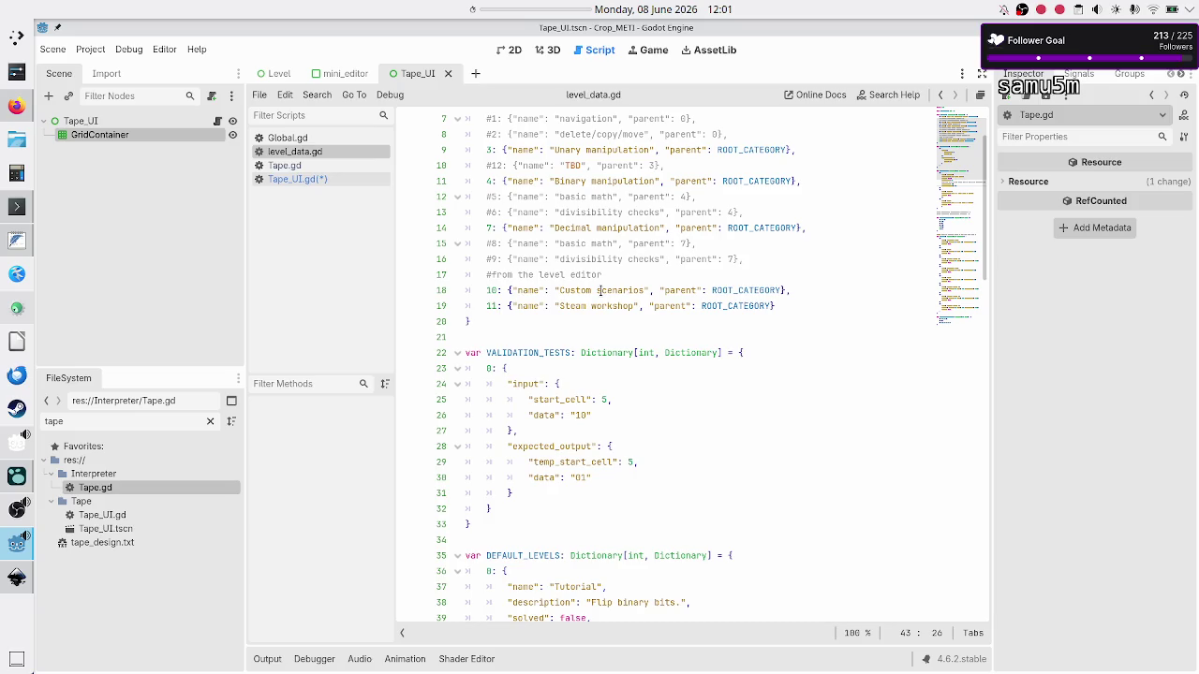
double_click(527, 384)
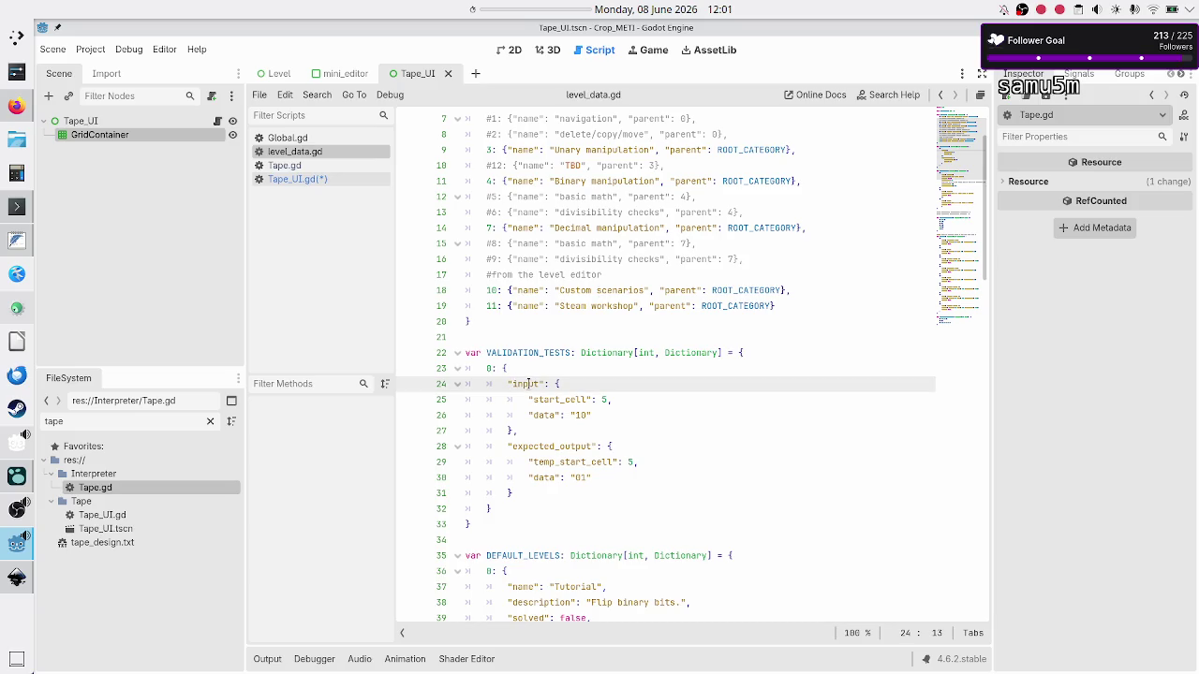
right_click(527, 384)
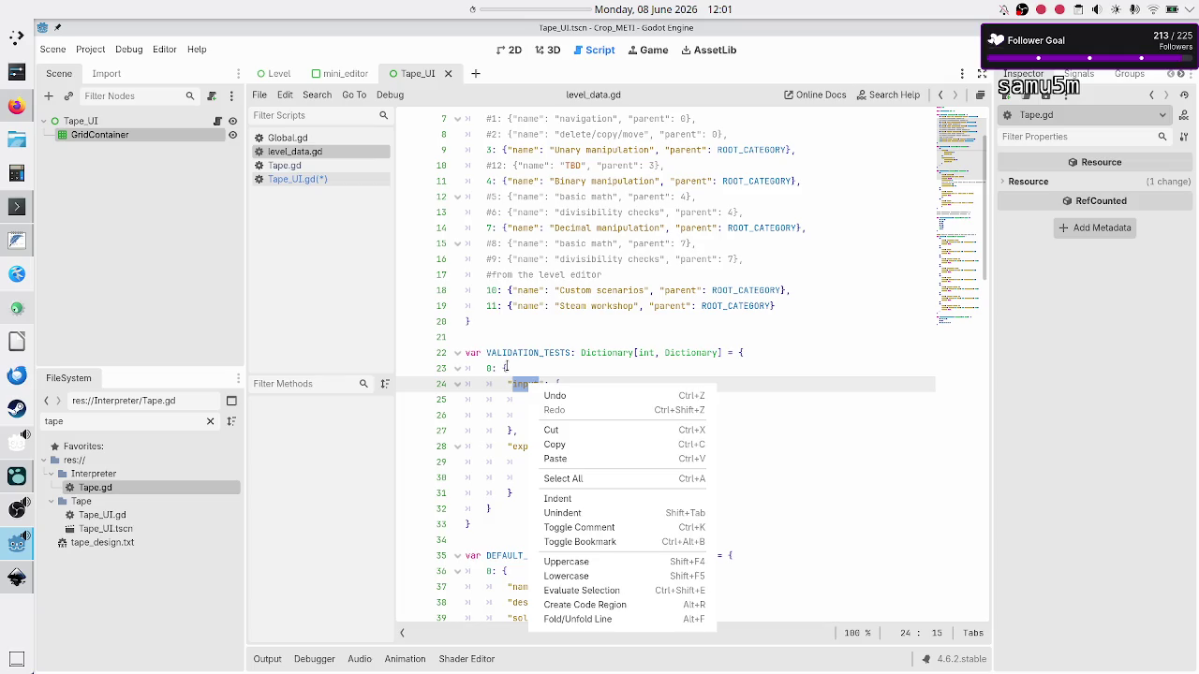
click(508, 420)
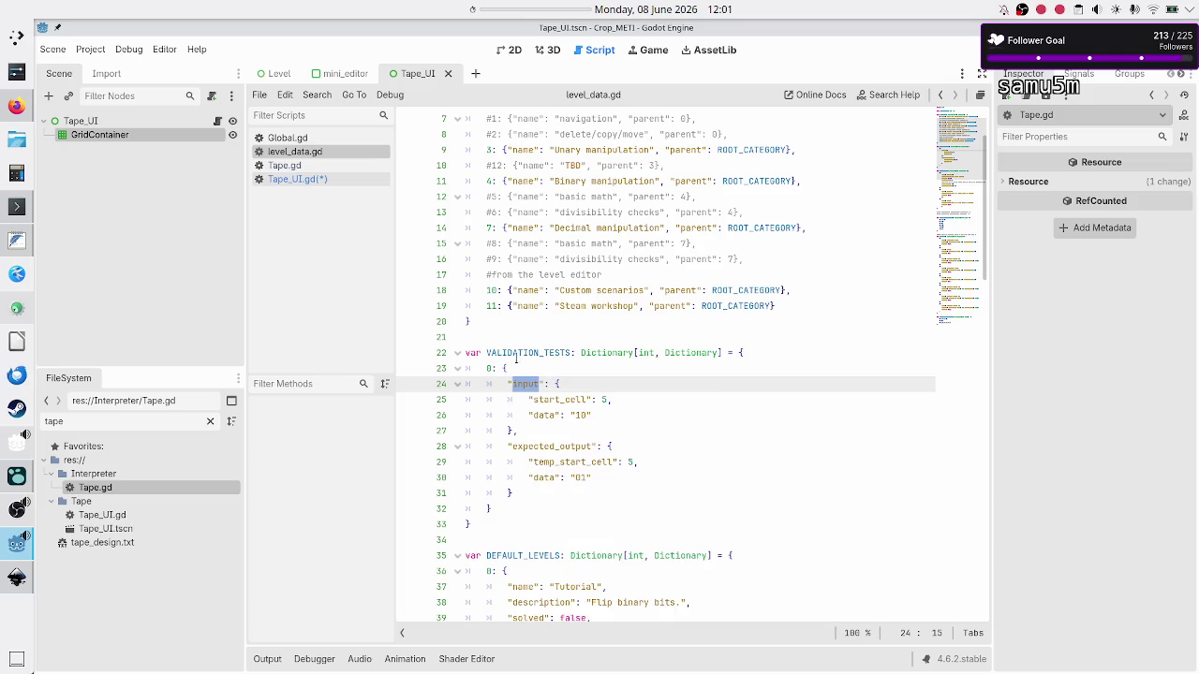
Comment out the tape.current_cell line in Tape_UI.gd with Ctrl+K
click(339, 179)
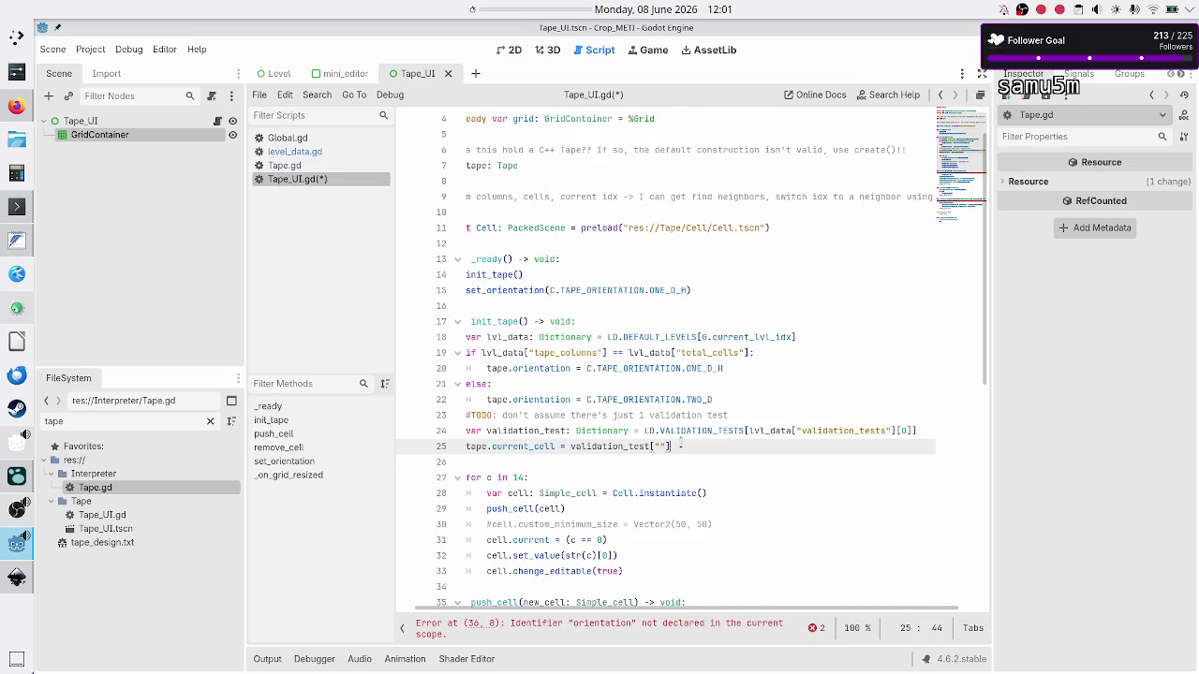
key(Home)
key(ctrl+k)
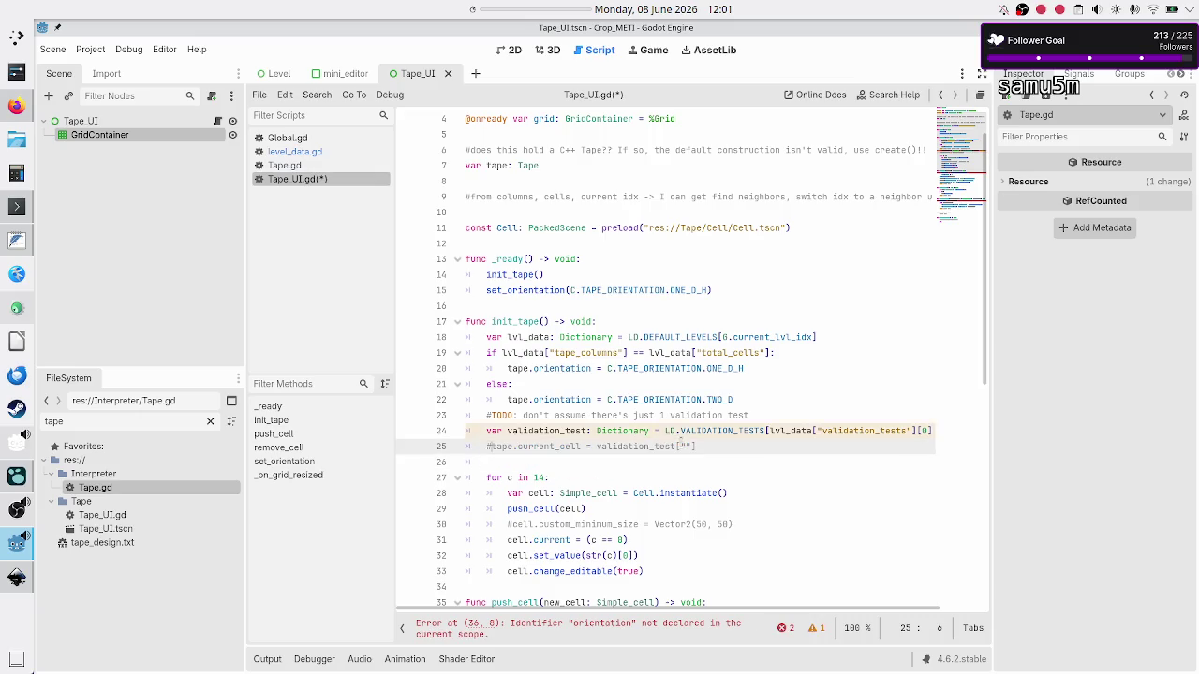
Add var input: Dictionary = validation_test["input"] below the validation_test line
key(Up)
key(End)
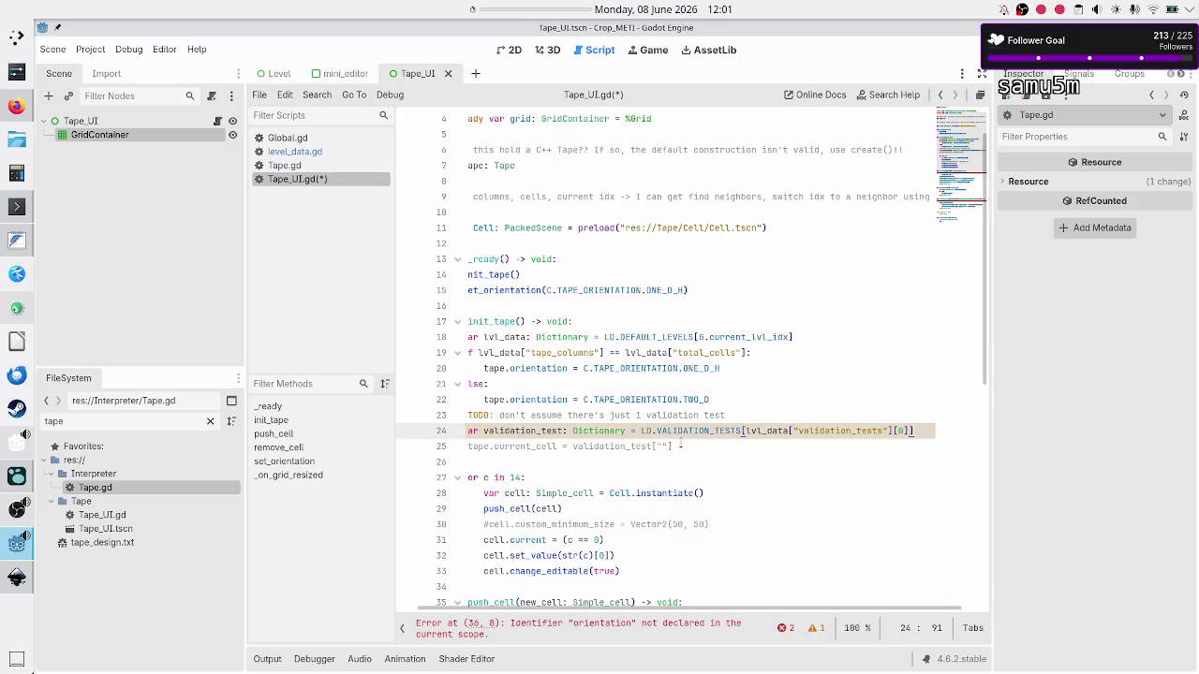
key(Return)
text(var )
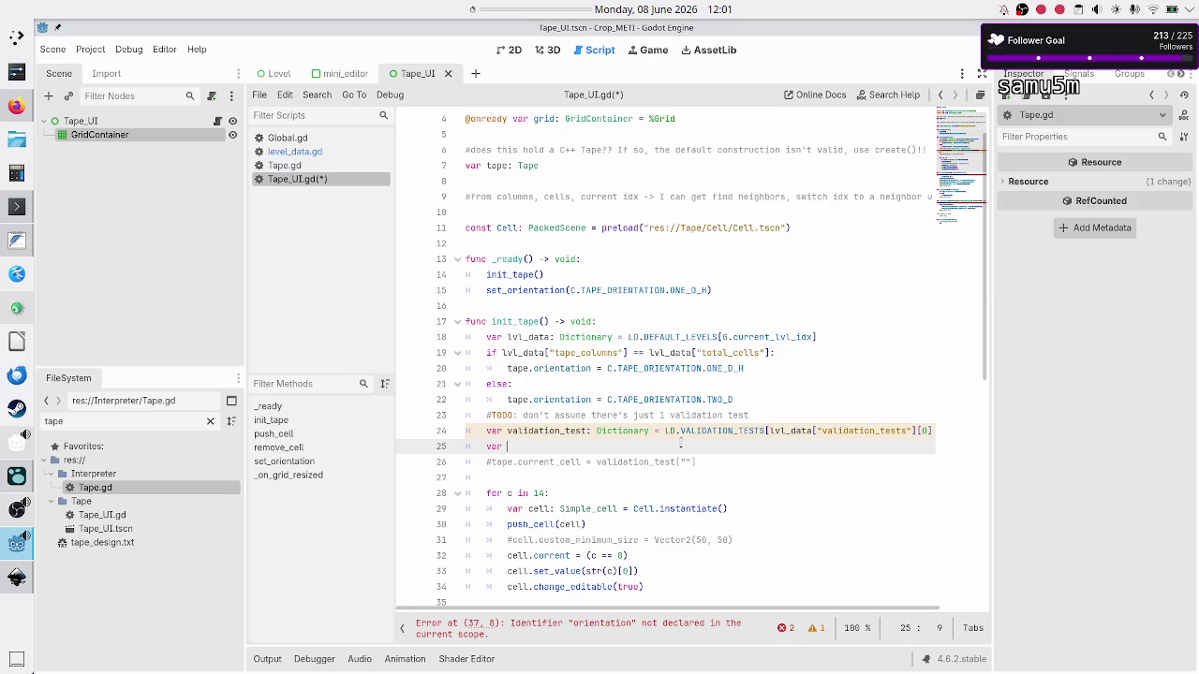
text(in)
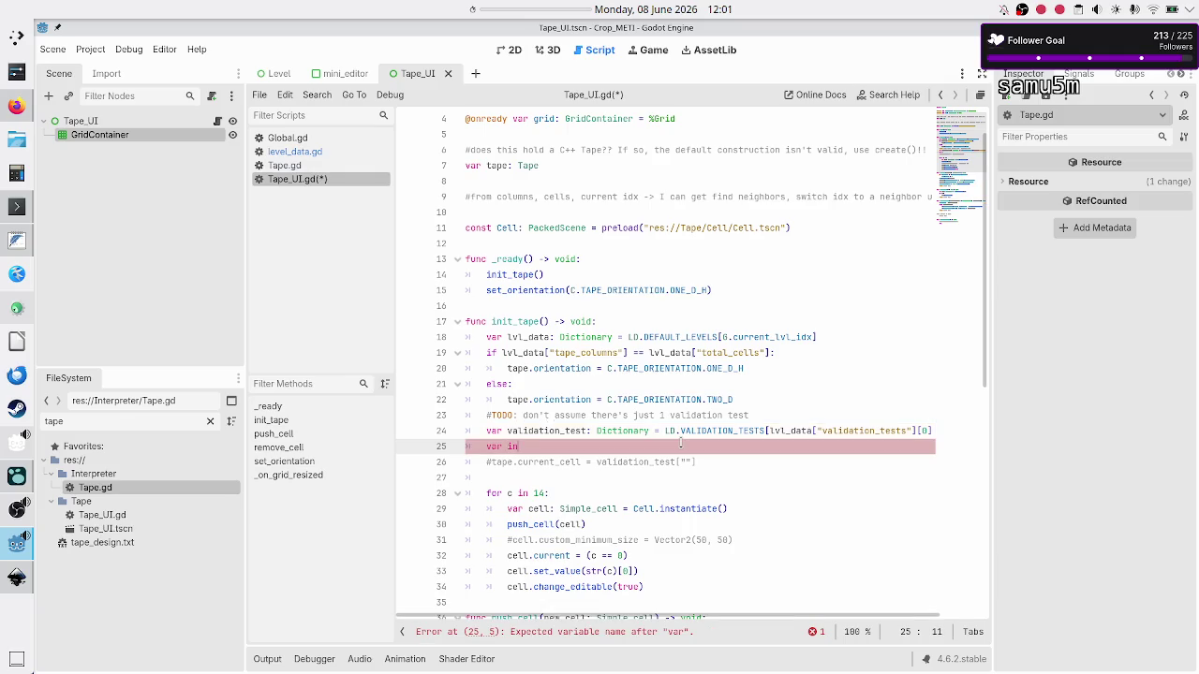
text(put: Dic)
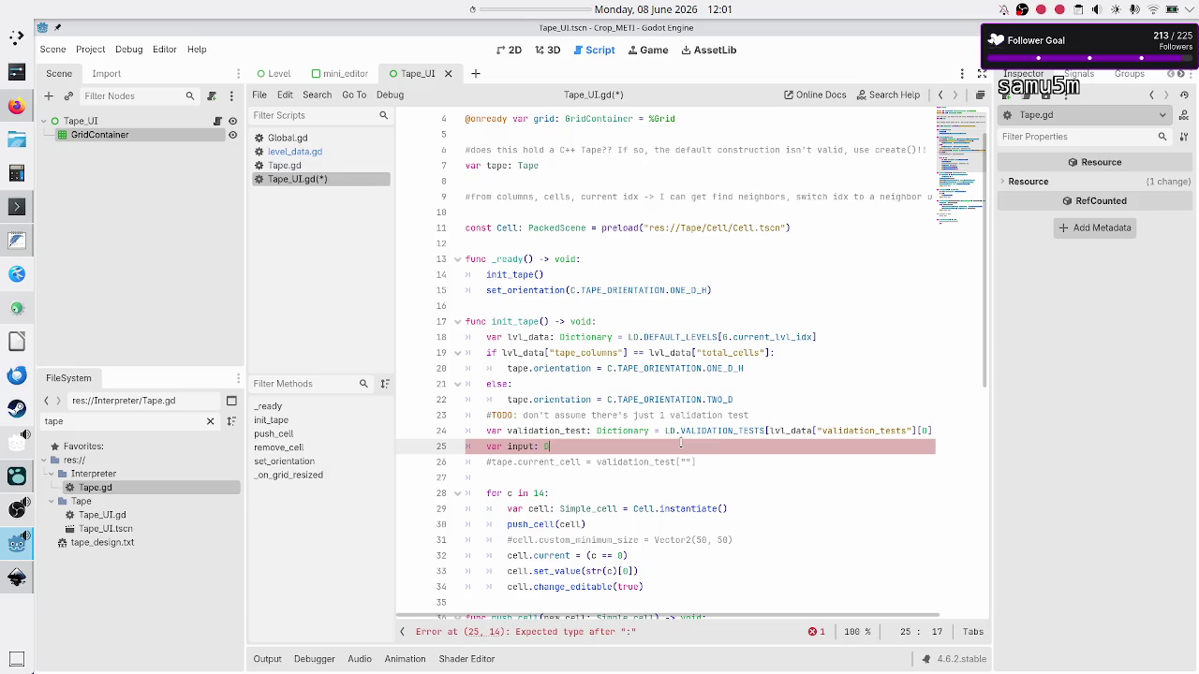
key(Return)
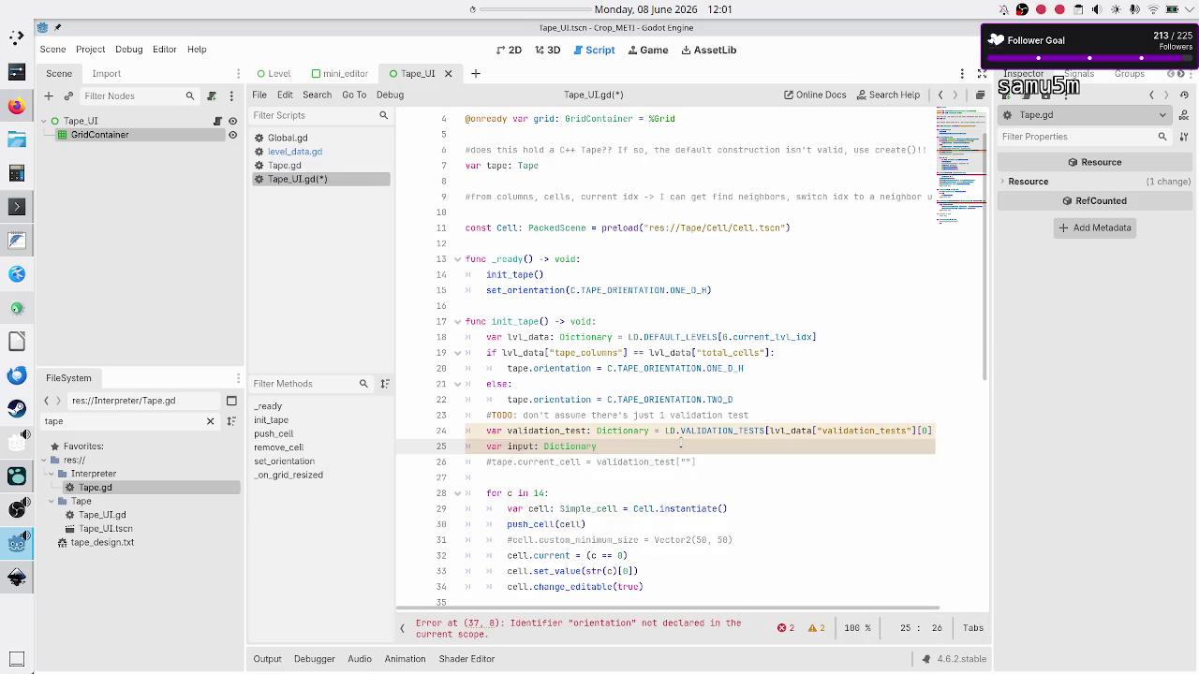
text( = val)
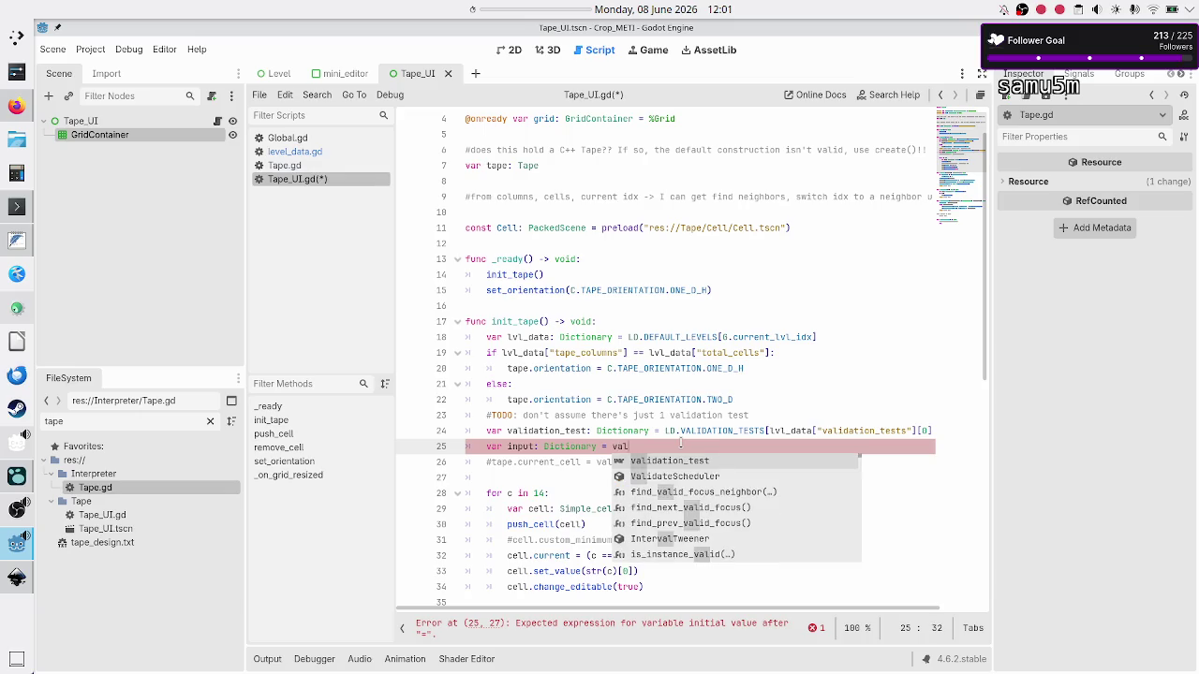
text(idation_test[")
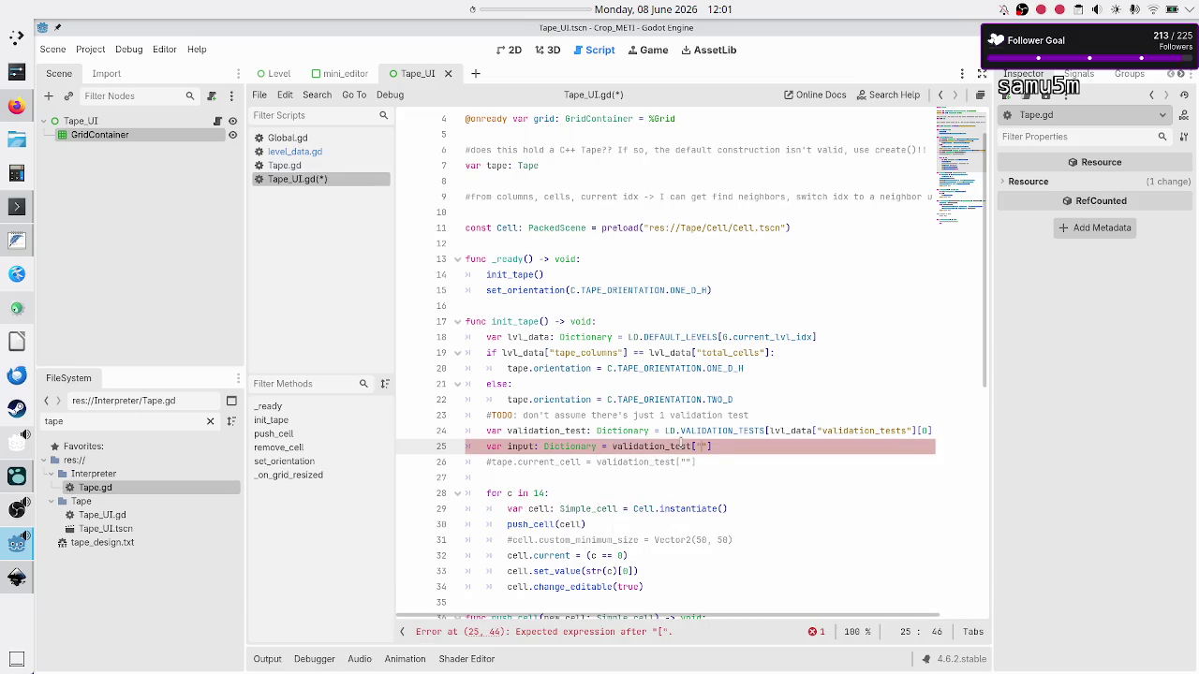
text(input)
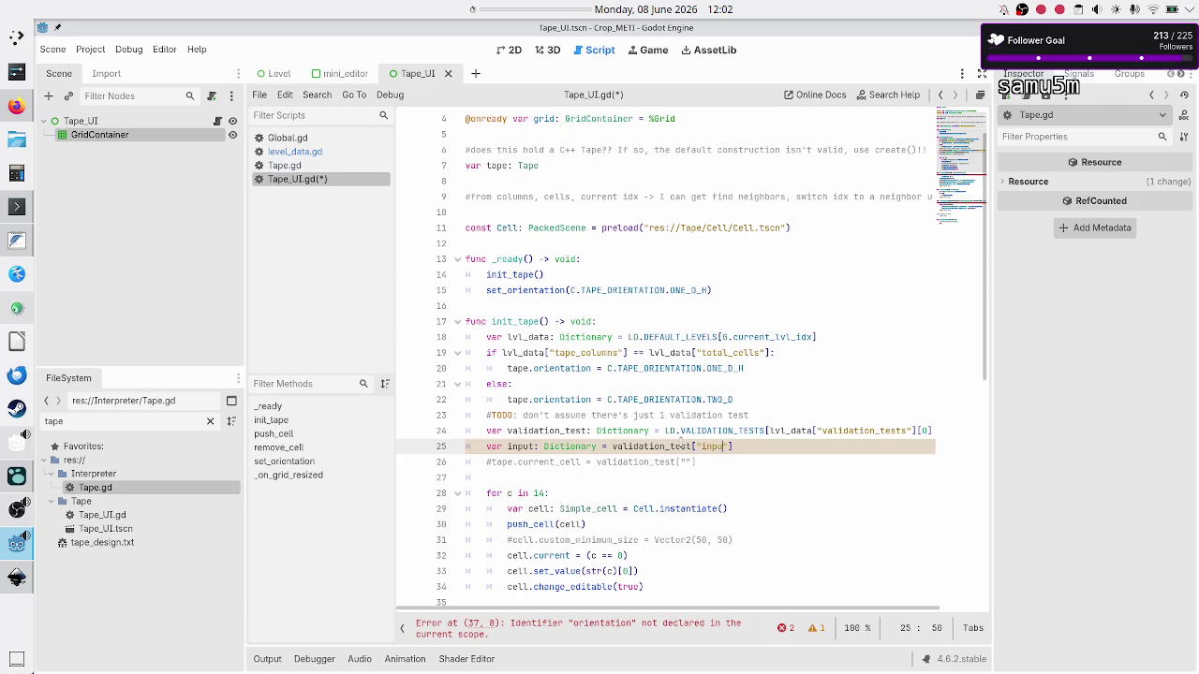
click(322, 152)
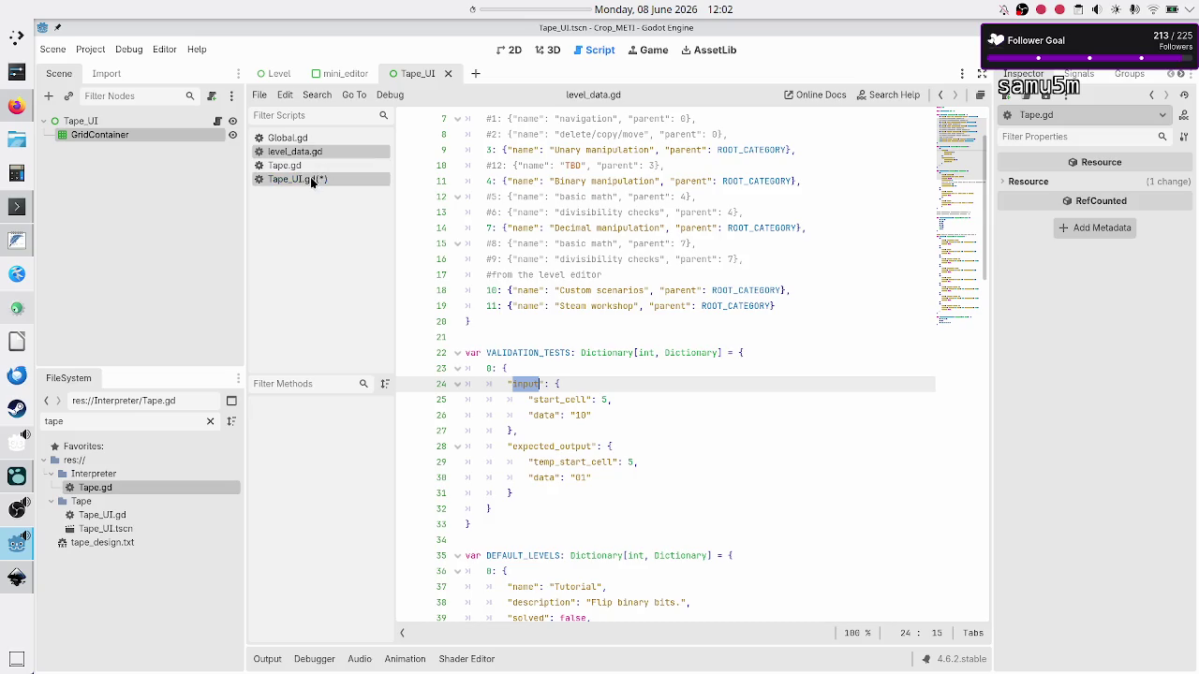
Add var expected_output: Dictionary = validation_test["expected_output"] below the input line
click(310, 178)
key(End)
key(Return)
text(var exp)
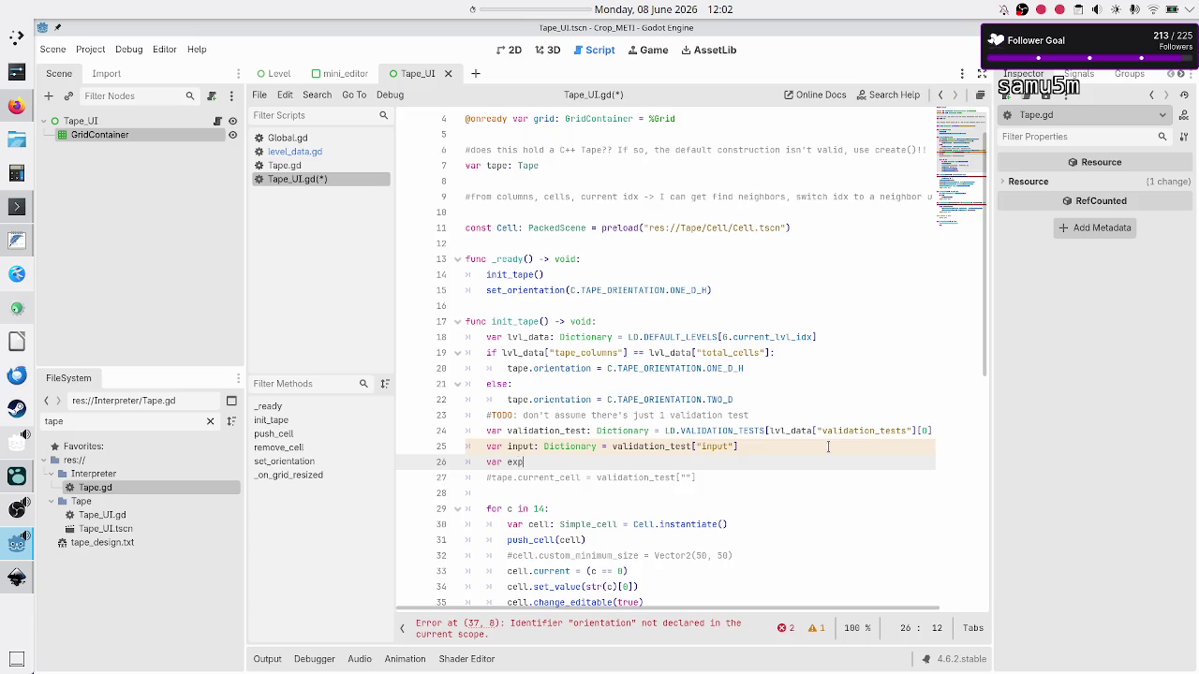
text(ected_output: )
text(Dict)
key(Return)
text(= val)
key(Return)
text(["e)
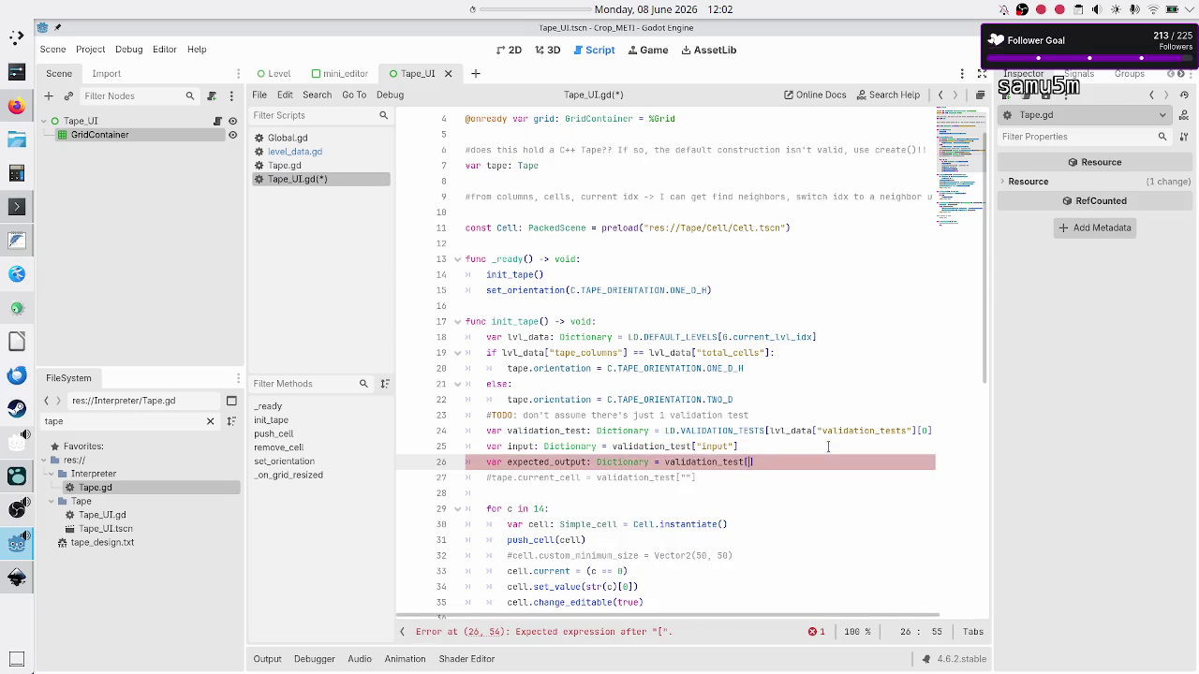
text(xpected_out)
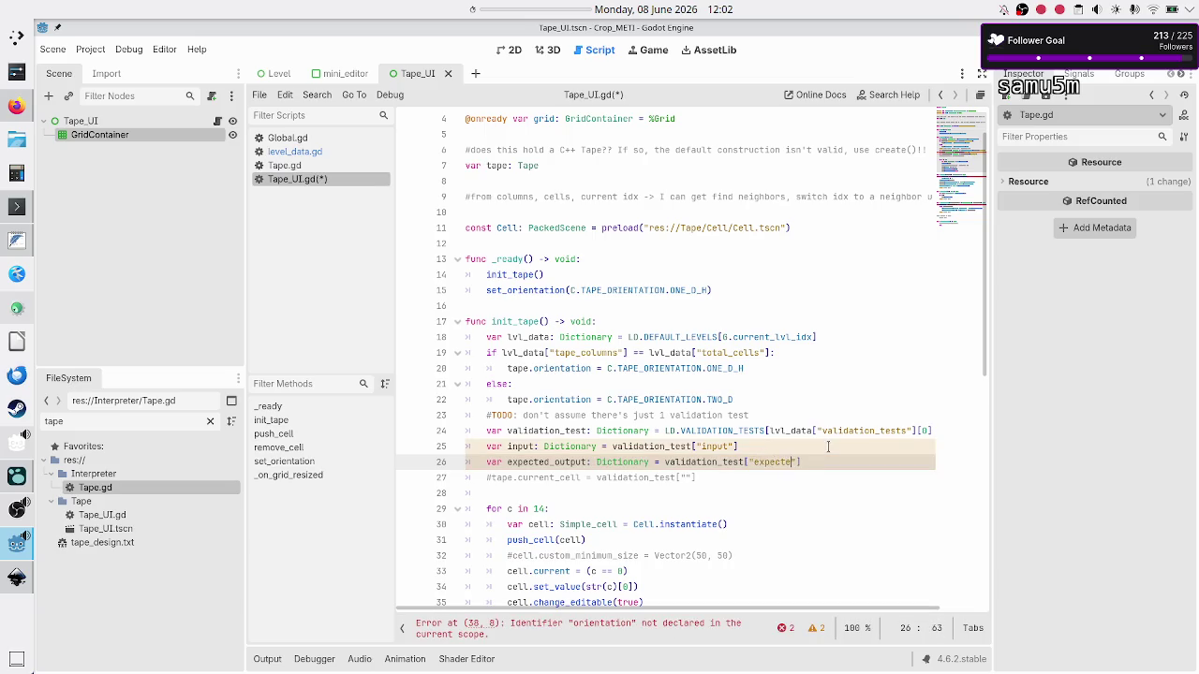
text(put)
Uncomment line 27 and replace validation_test with input on it
key(Down)
key(Home)
key(BackSpace)
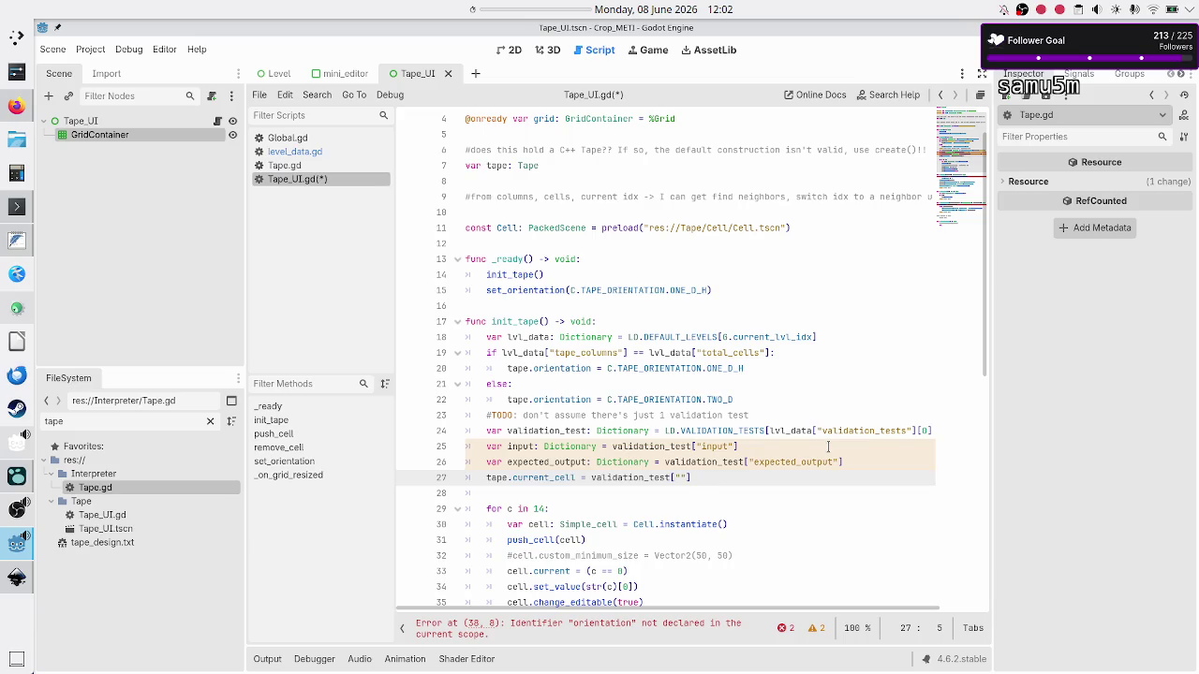
key(Down)
key(Up)
key(End)
key(Left)
key(Left)
key(BackSpace)
key(BackSpace)
key(BackSpace)
text(input)
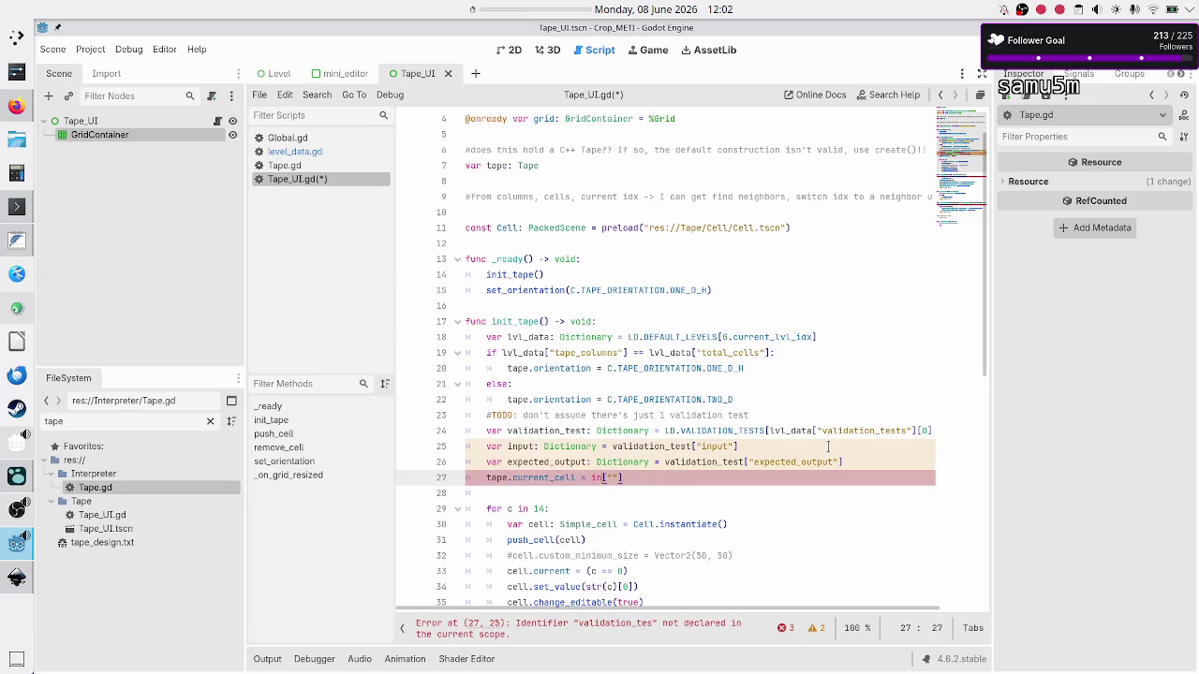
key(Right)
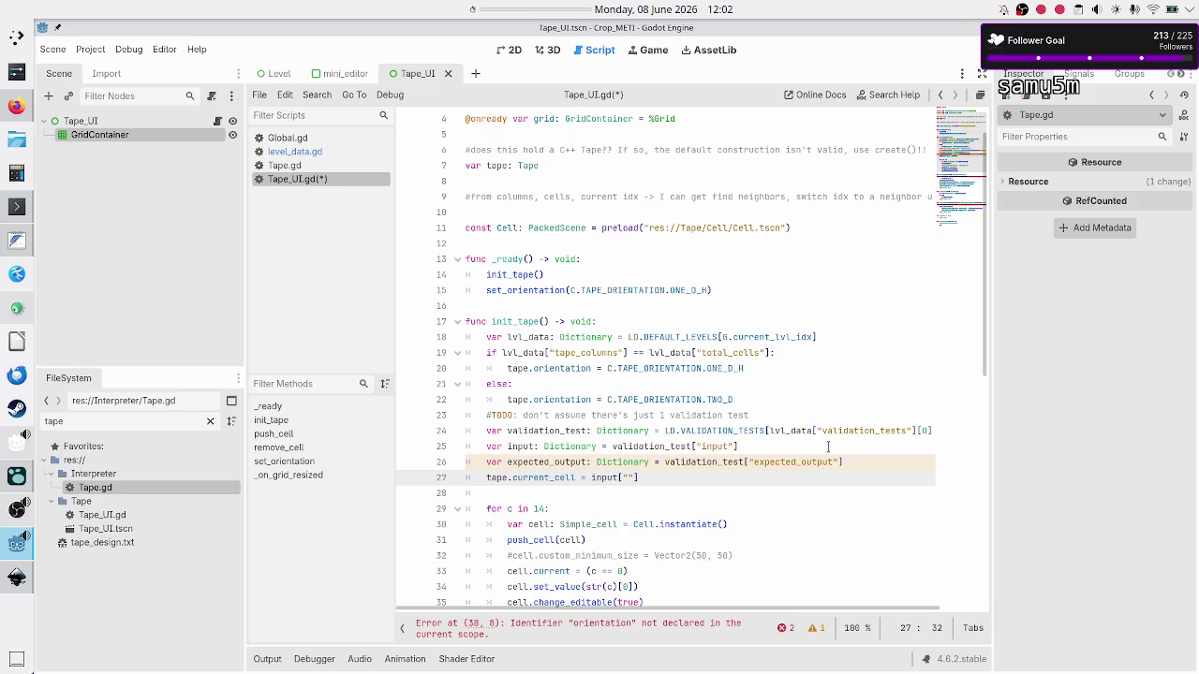
Copy start_cell from level_data.gd and paste it as the key, giving input["start_cell"]
click(345, 153)
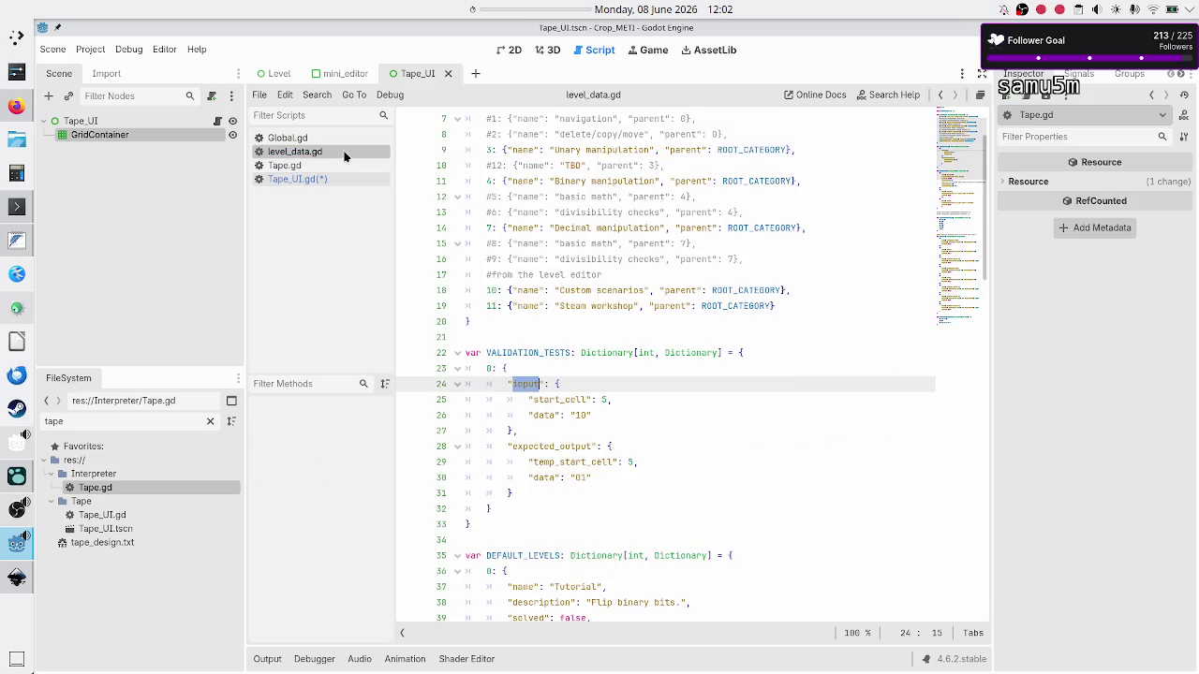
double_click(566, 400)
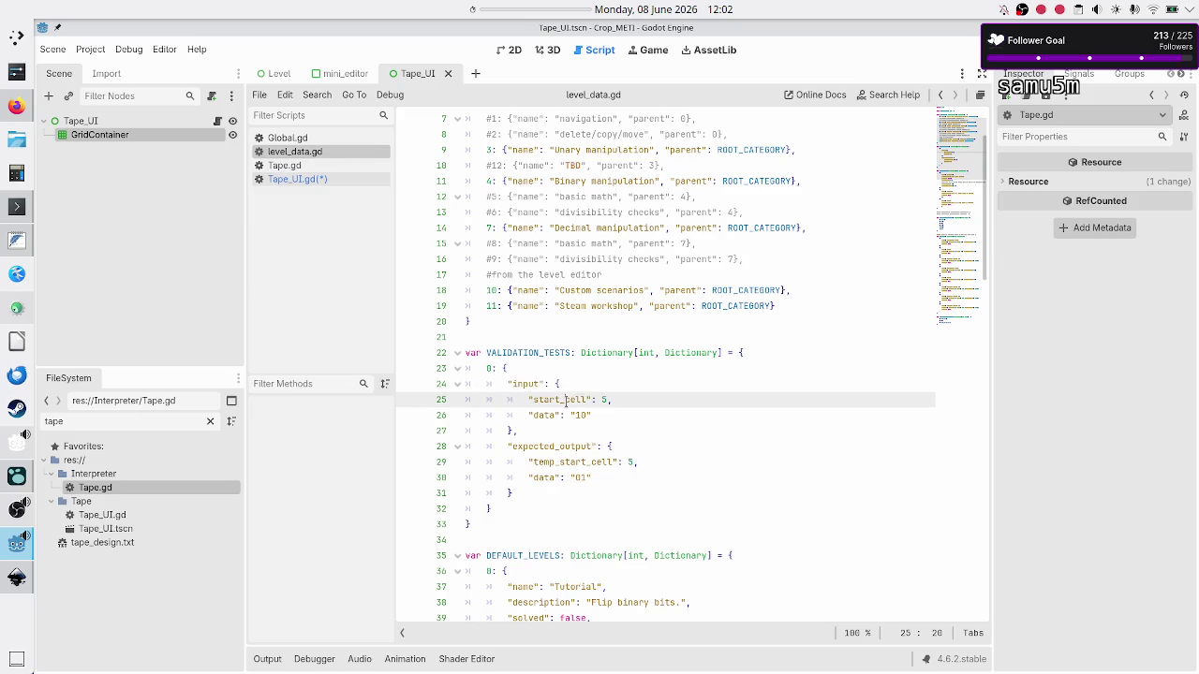
click(343, 180)
text(start_cell)
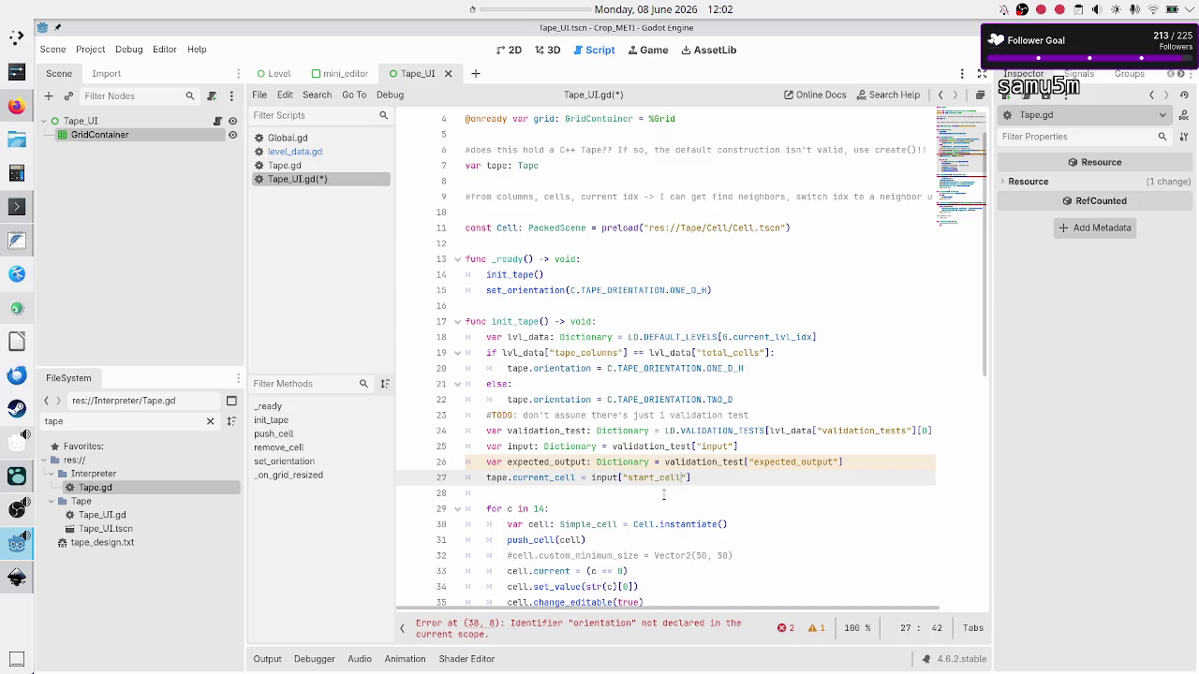
click(663, 494)
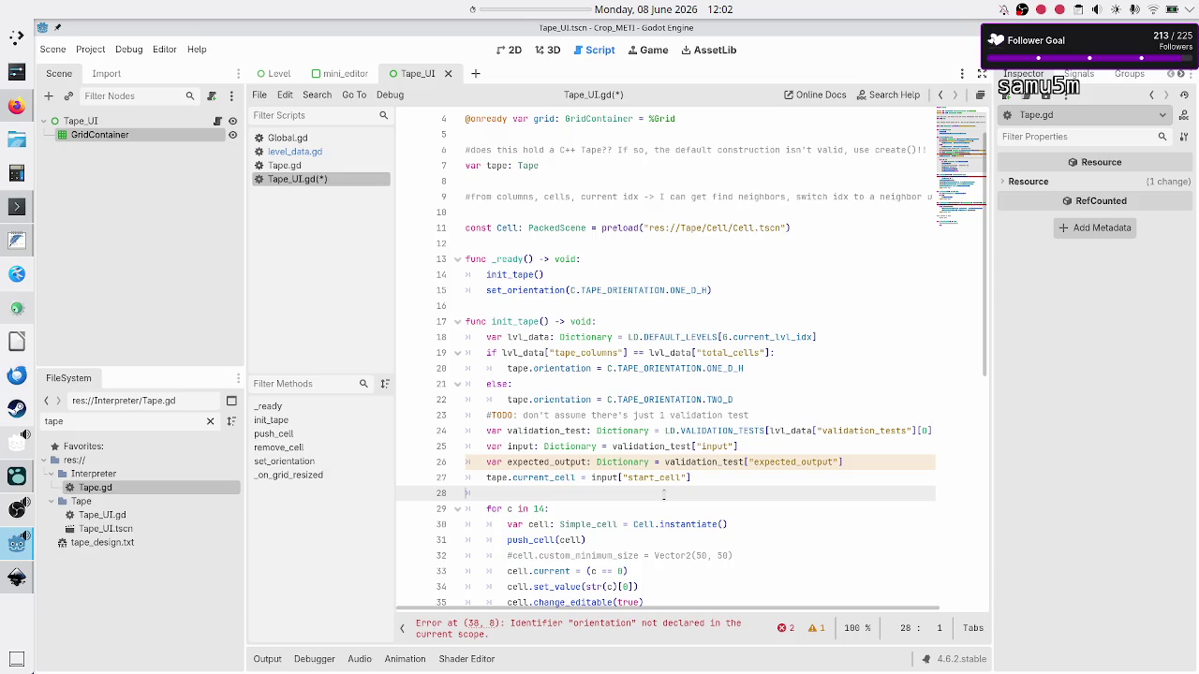
Remove the blank line and change the loop to for c in range(lvl_data["total_cells"])
key(Down)
key(Down)
key(Down)
key(Up)
key(Up)
key(Up)
key(Up)
key(Delete)
key(End)
key(BackSpace)
key(BackSpace)
text(range()
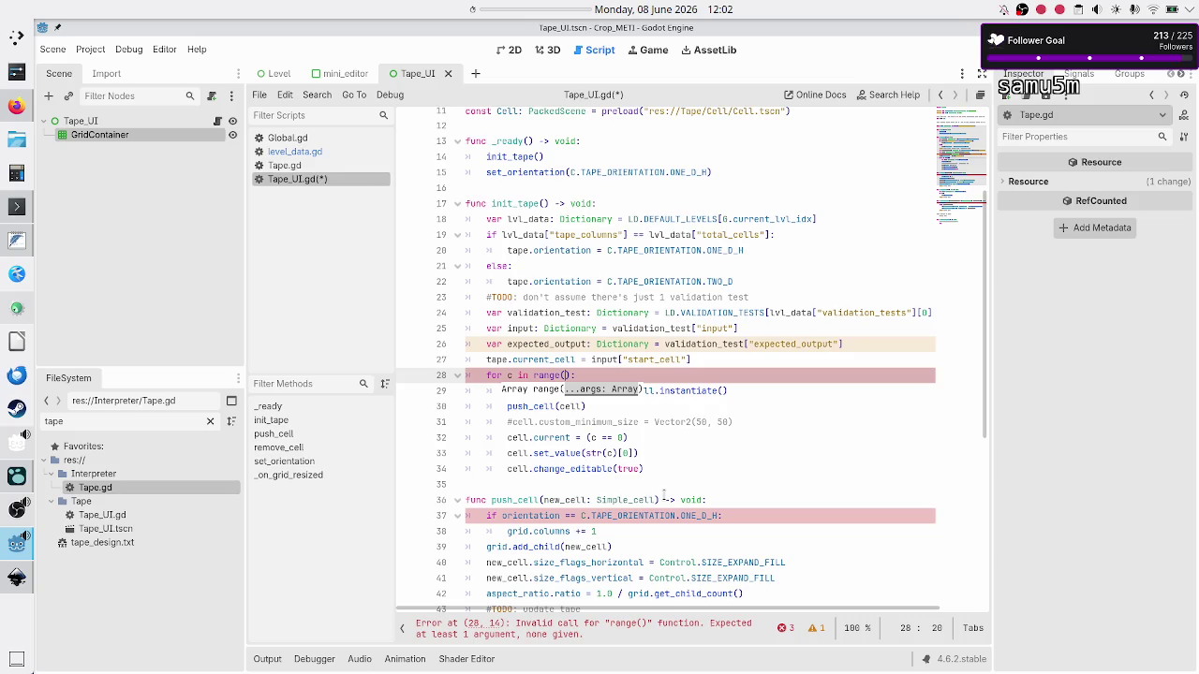
text(lvl_data)
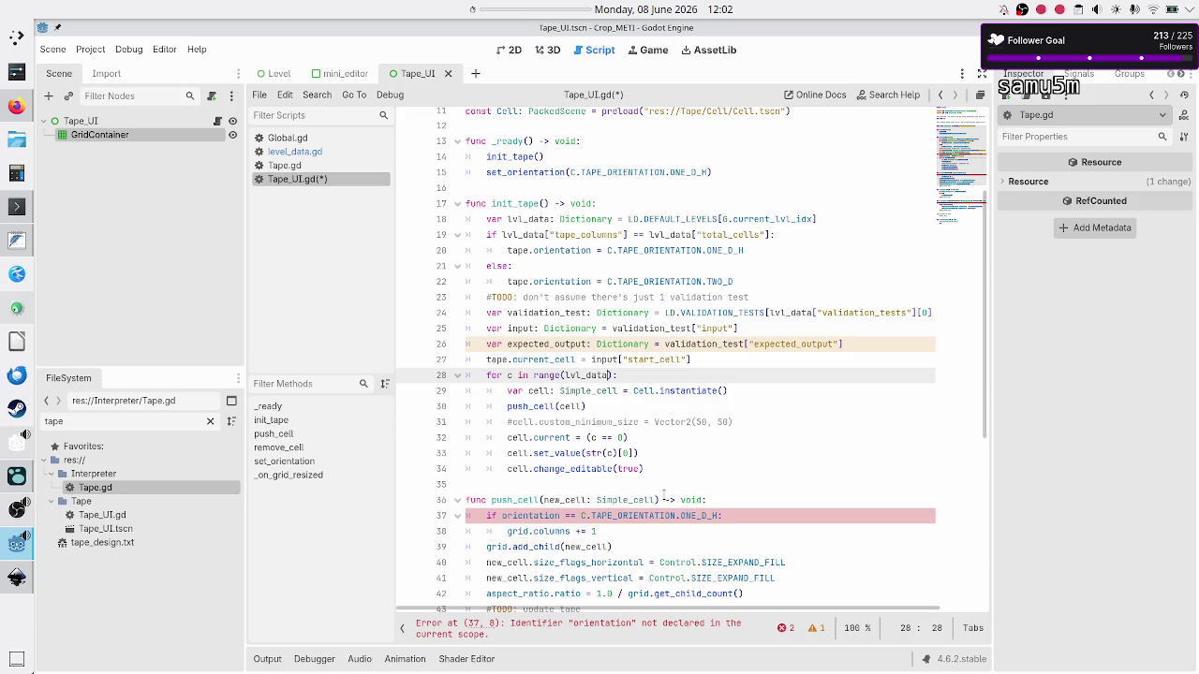
text([")
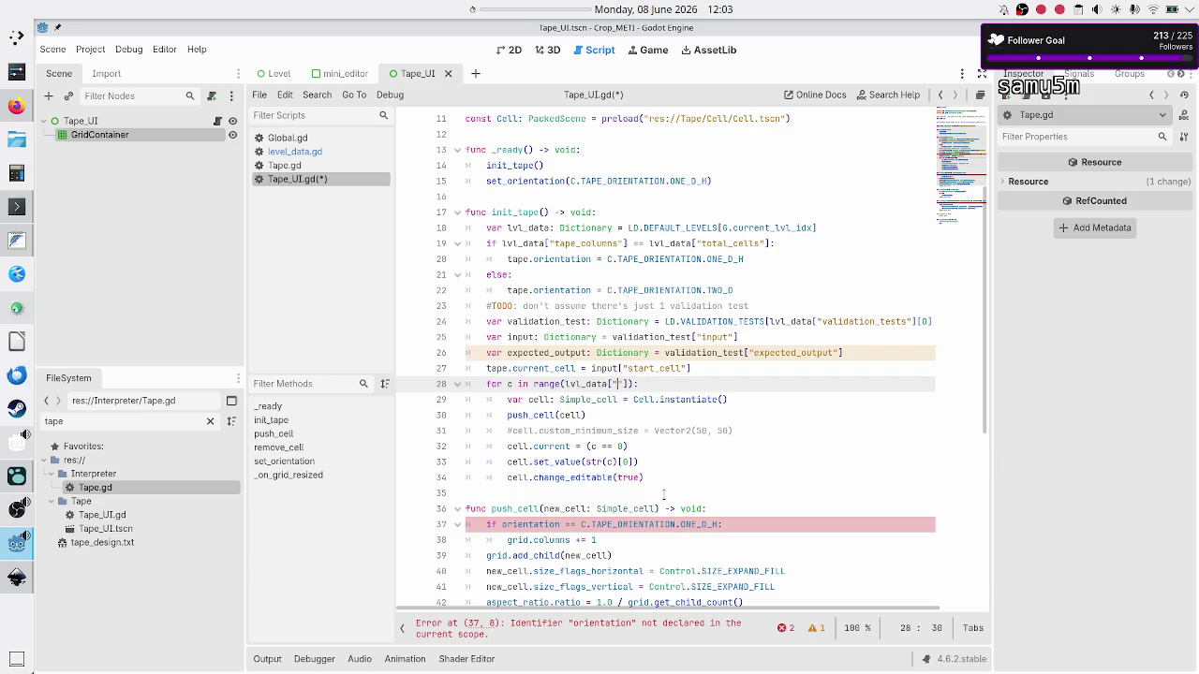
text(total_cells)
Check the Simple_cell instantiation line, then save Tape_UI.gd with Ctrl+S
key(Down)
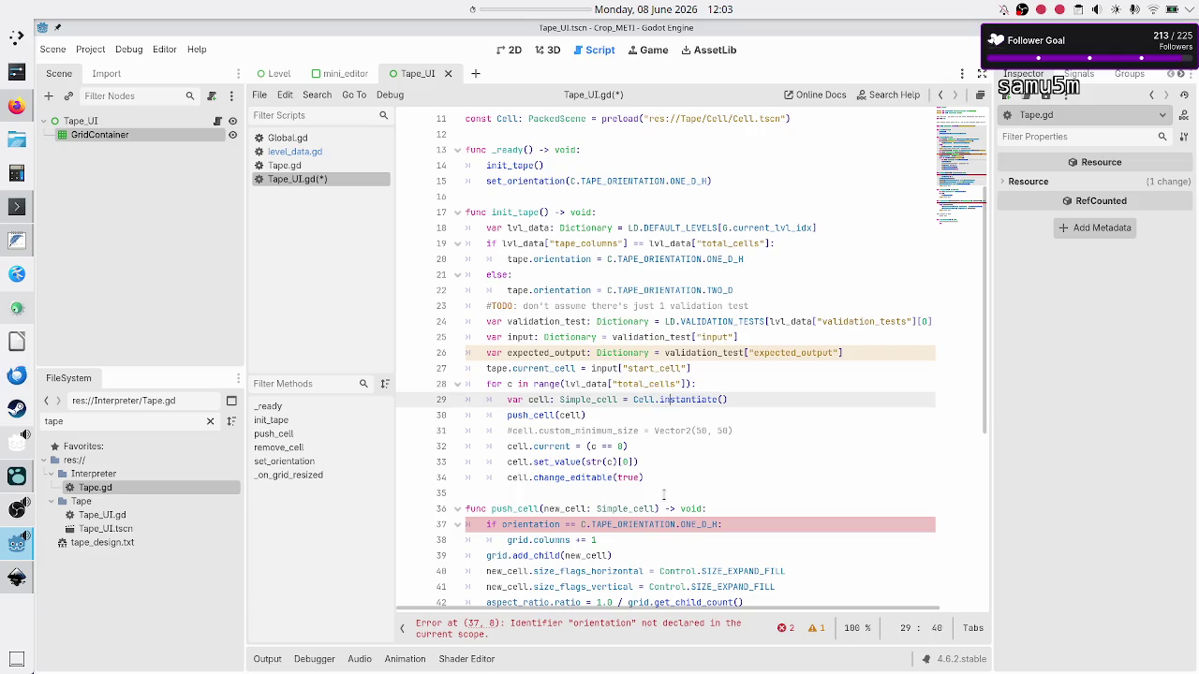
key(shift+Left)
key(shift+Left)
key(shift+Left)
scroll(698, 412, up, 3)
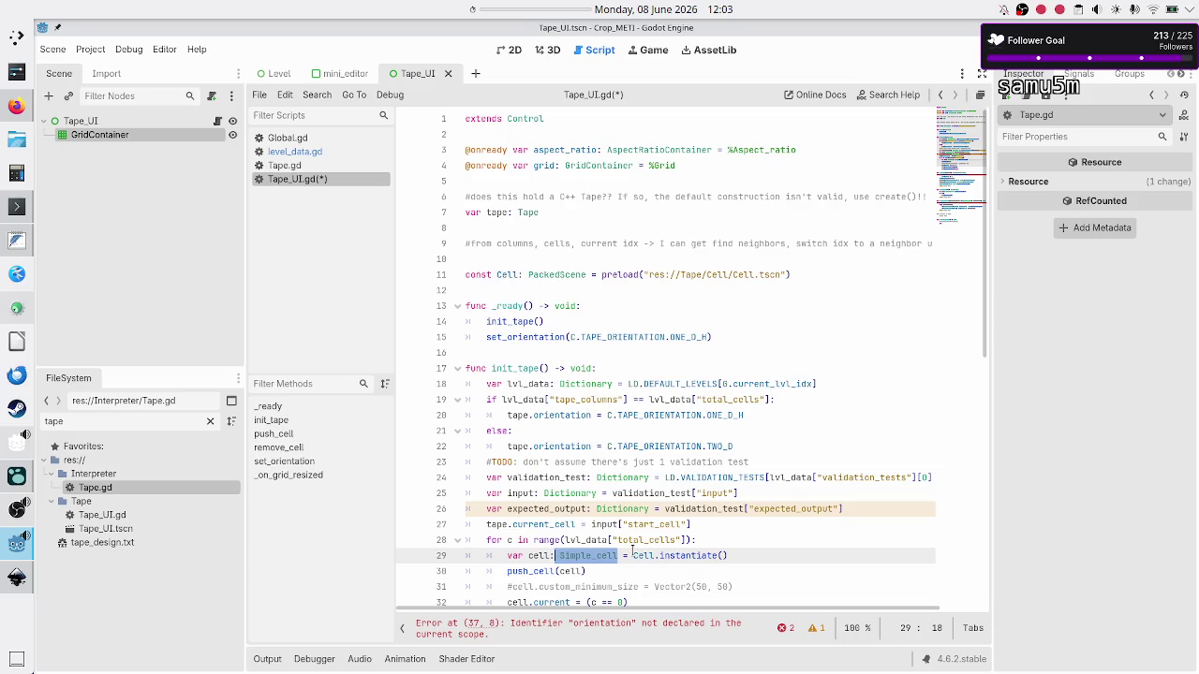
click(634, 554)
key(ctrl+s)
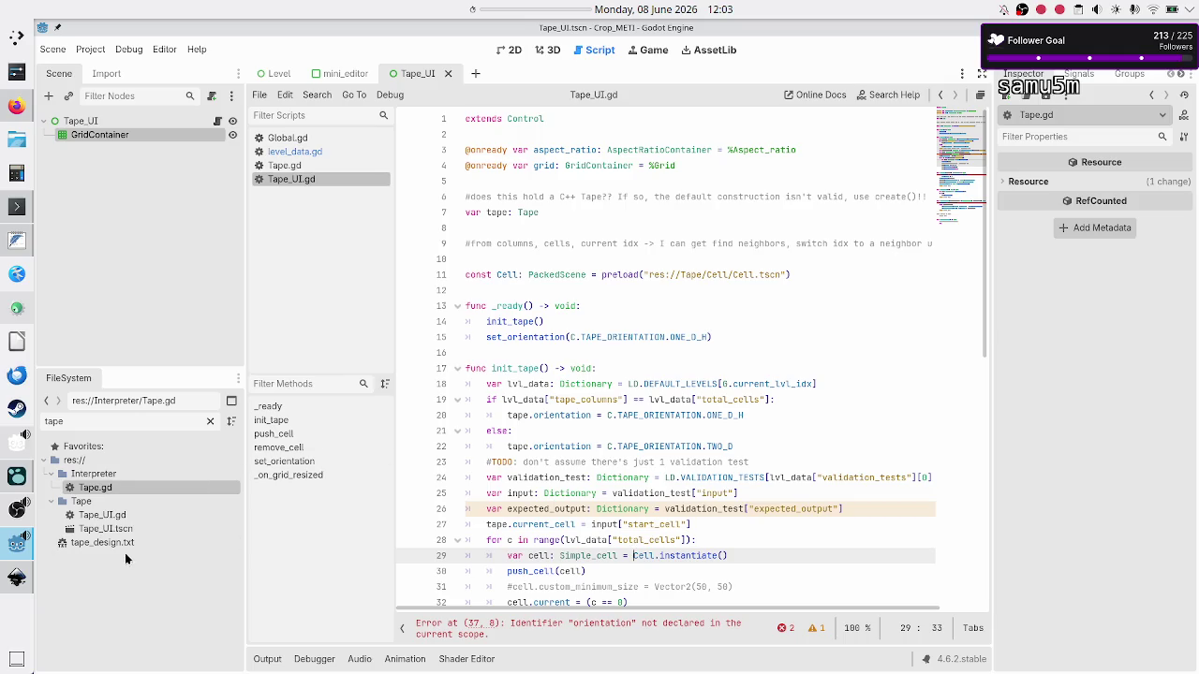
Filter FileSystem by 'cell', open Cell.tscn in 2D, and open the Cell node's Cell.gd script
double_click(127, 421)
text(cell)
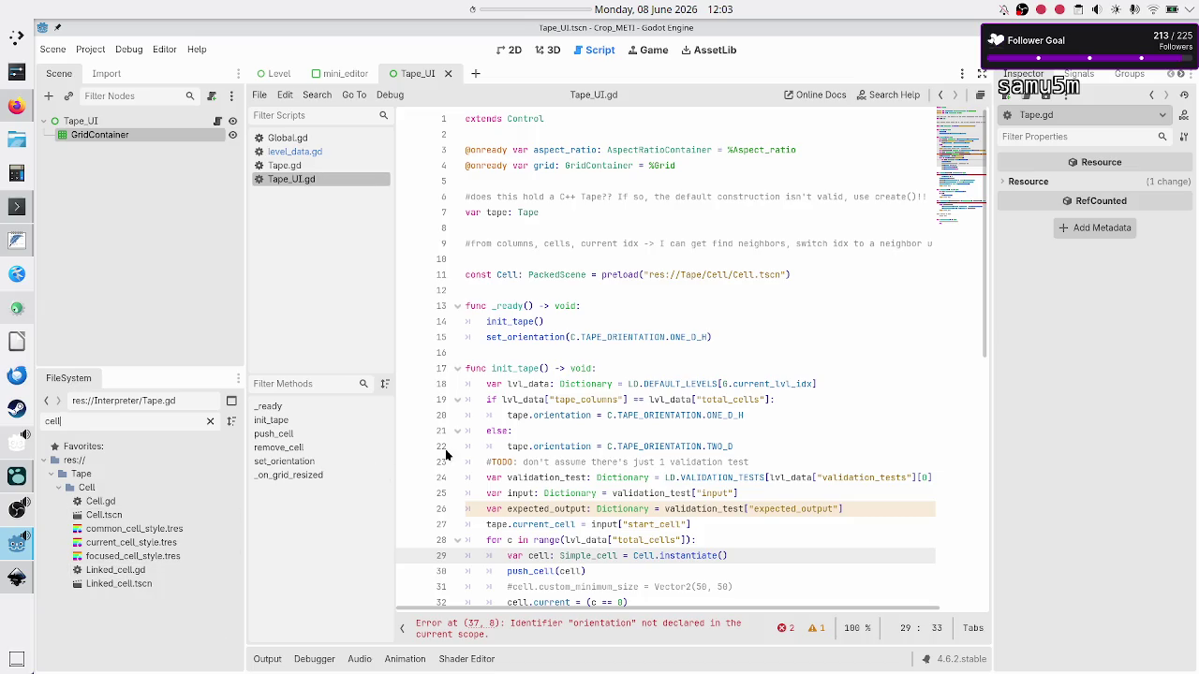
double_click(141, 517)
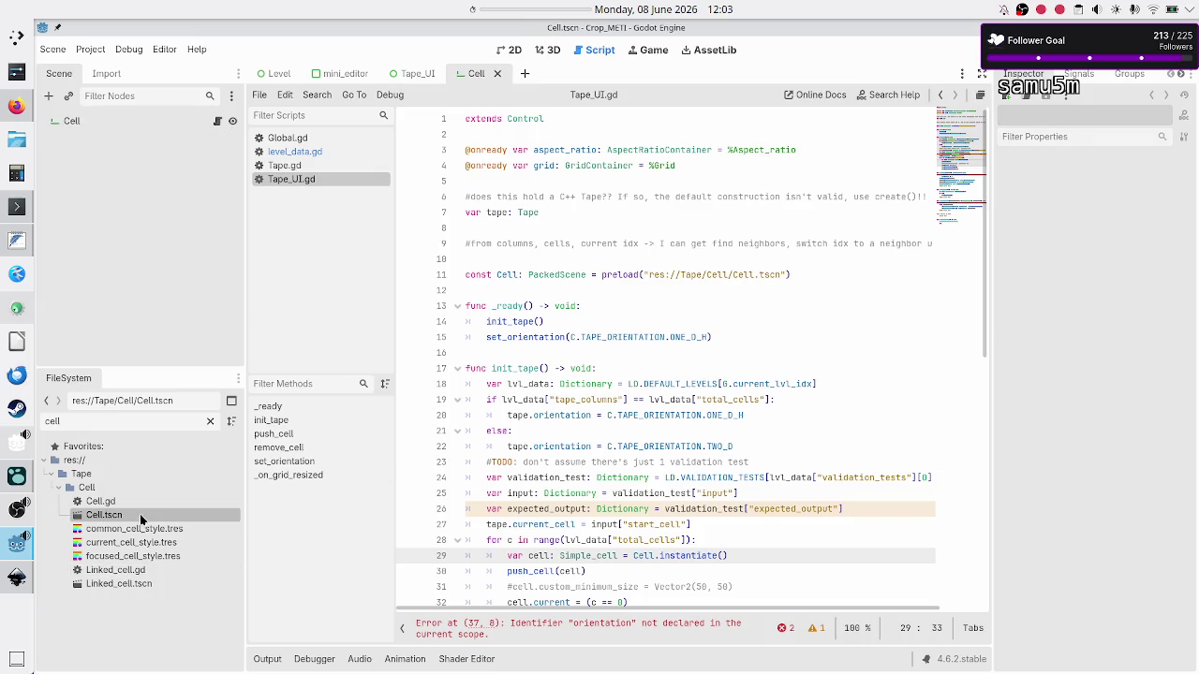
click(512, 52)
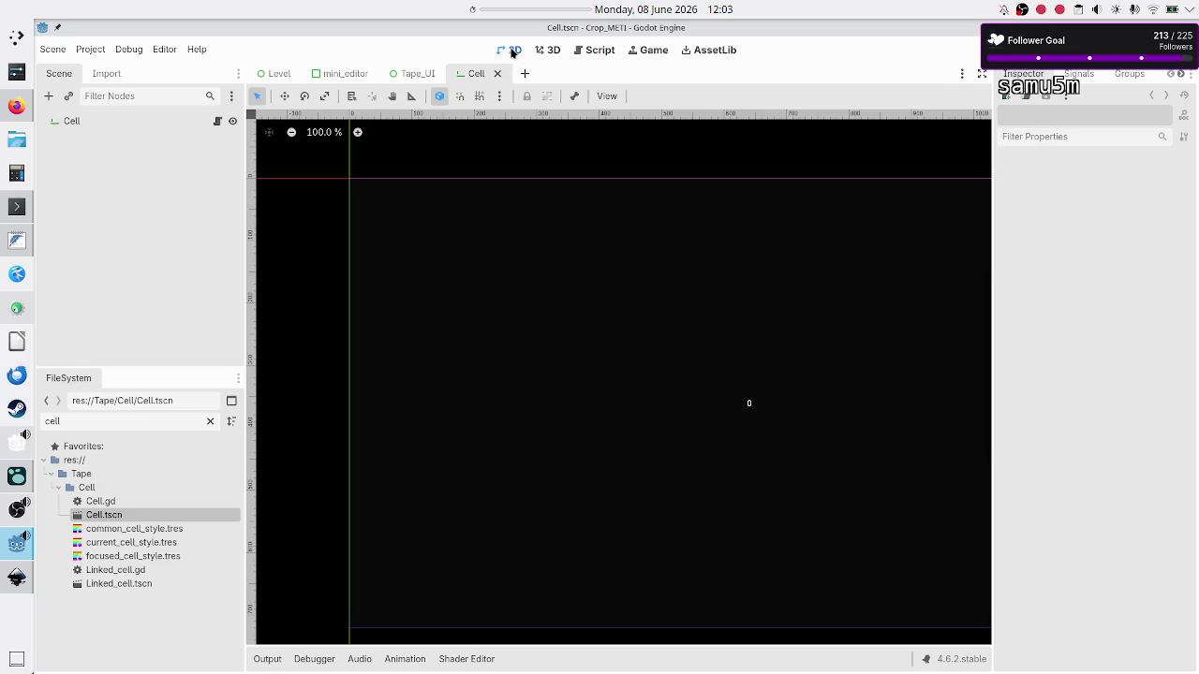
click(141, 122)
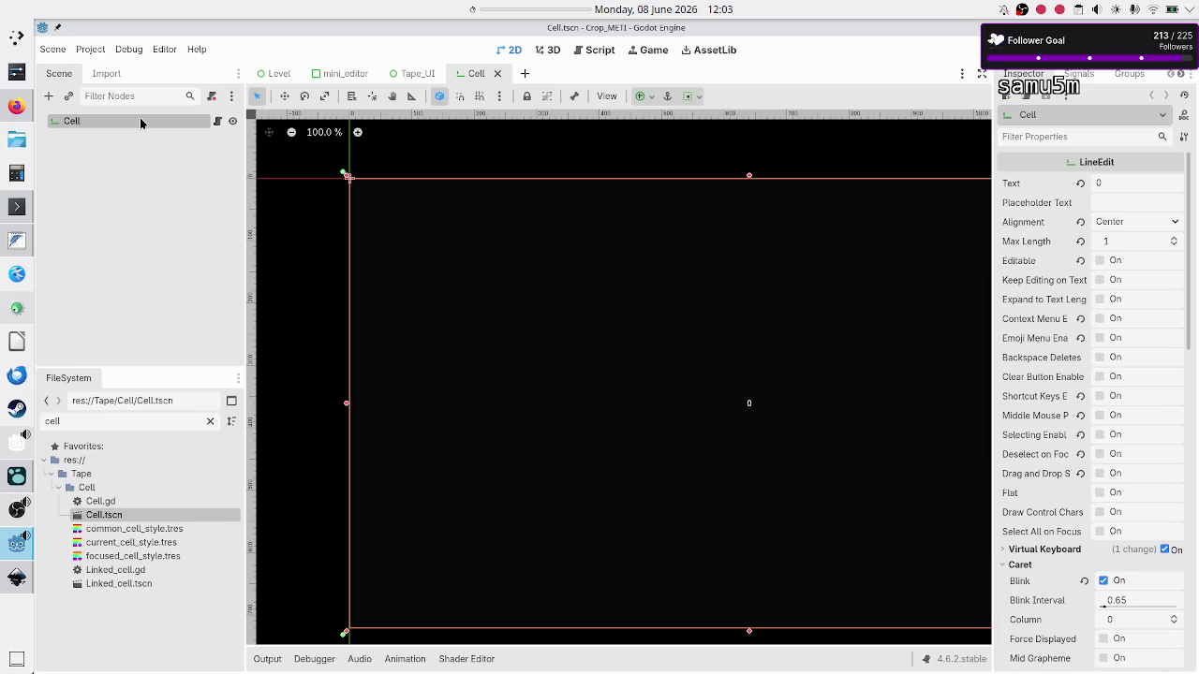
click(217, 121)
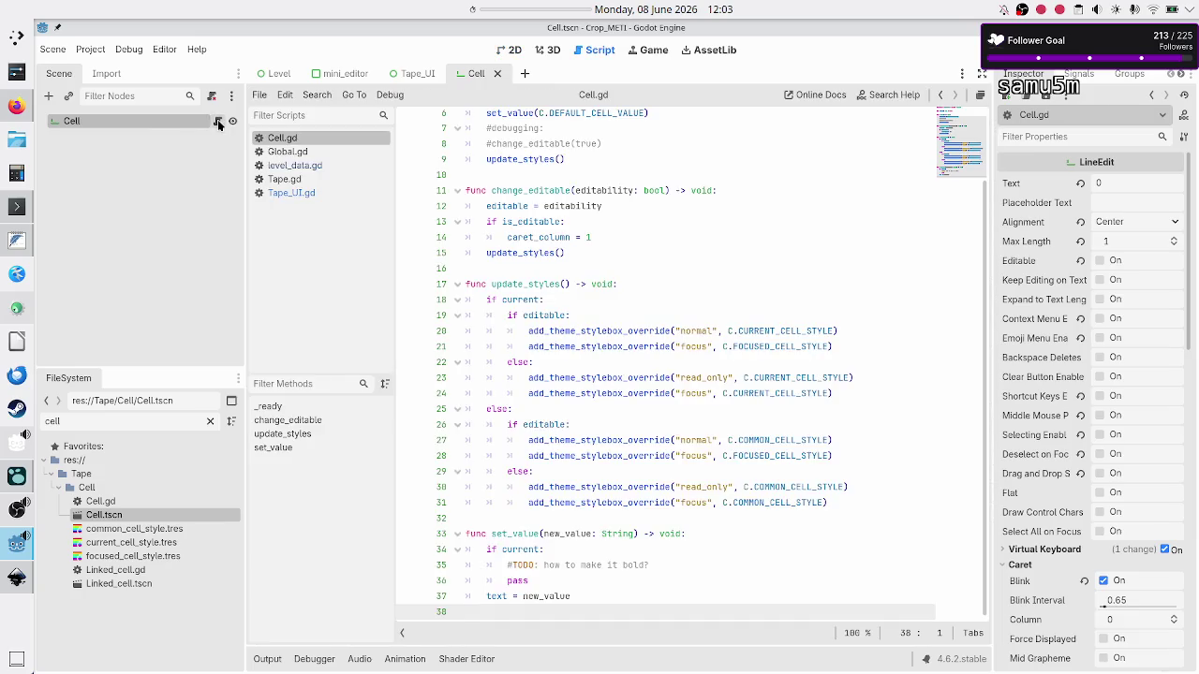
Inspect the set_value and change_editable functions on lines 6 and 11 of Cell.gd
scroll(602, 199, up, 2)
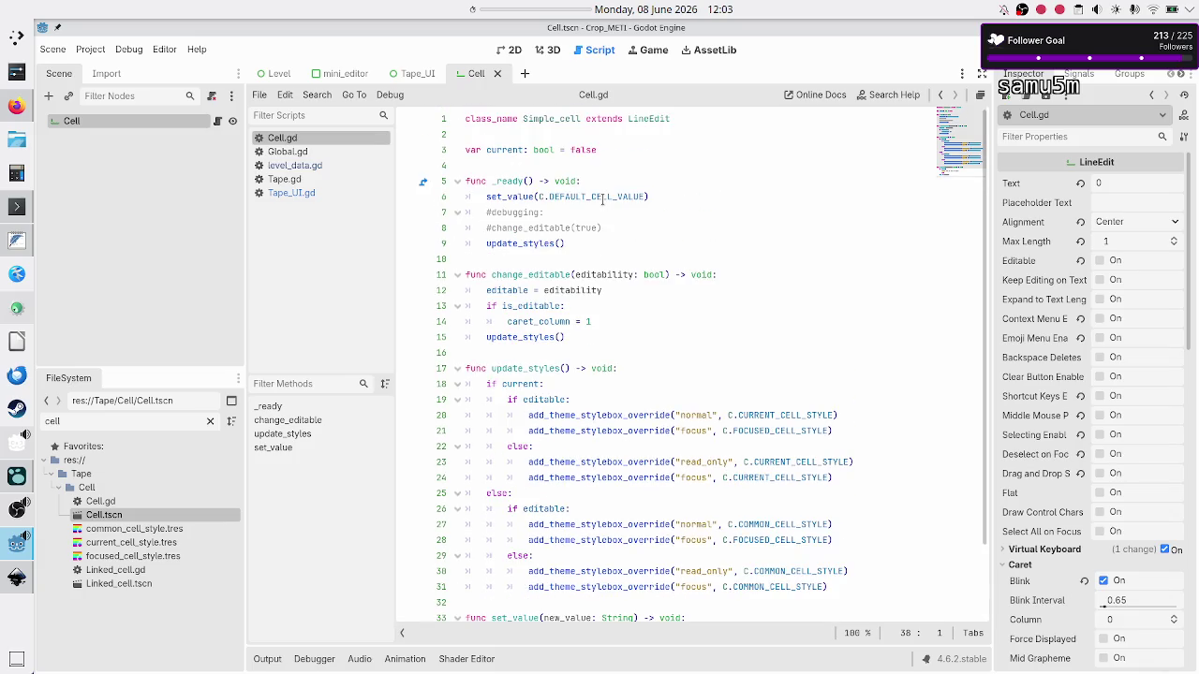
scroll(602, 200, down, 2)
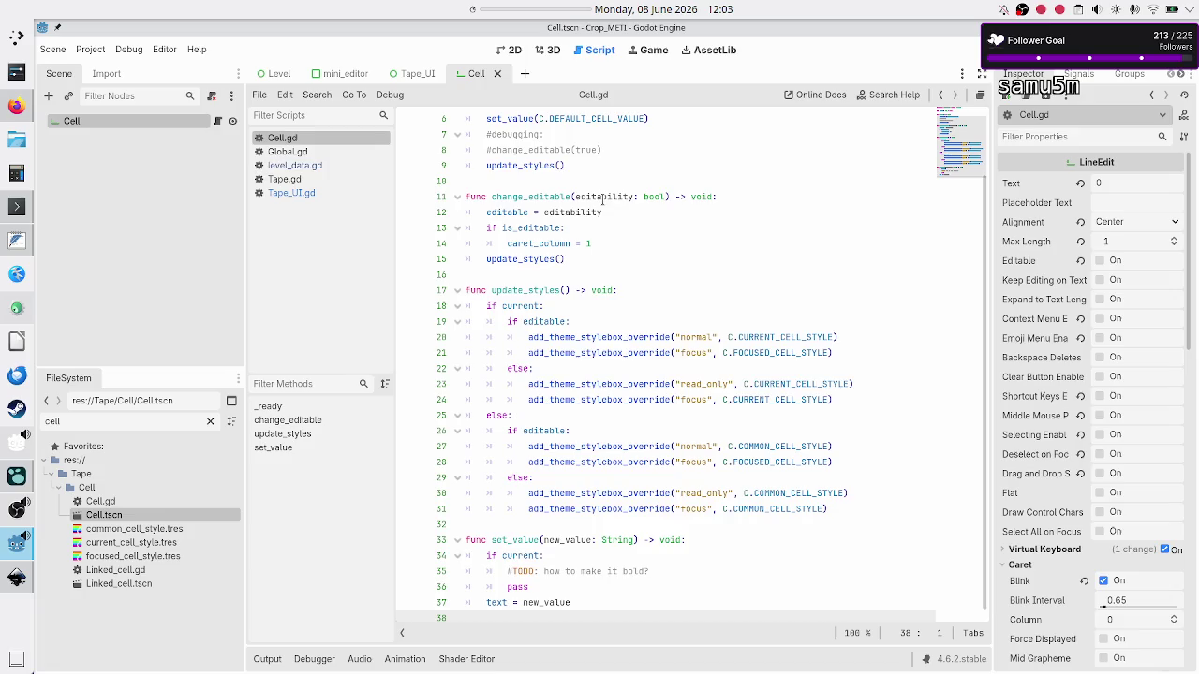
scroll(602, 200, up, 2)
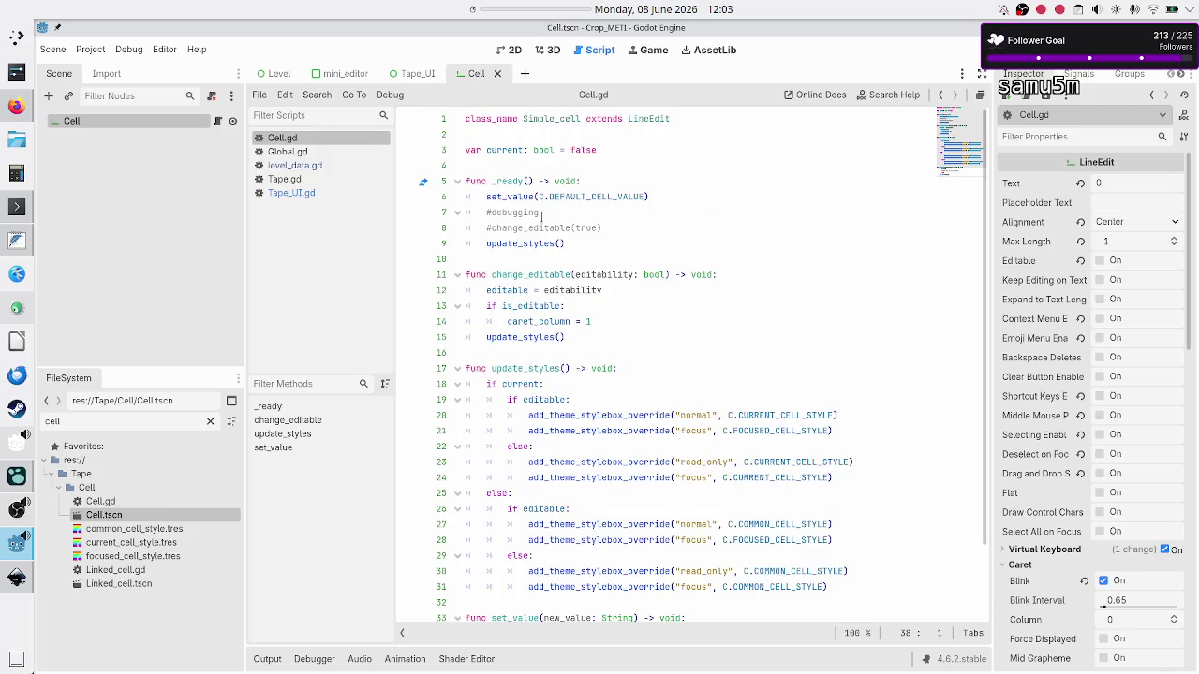
double_click(510, 196)
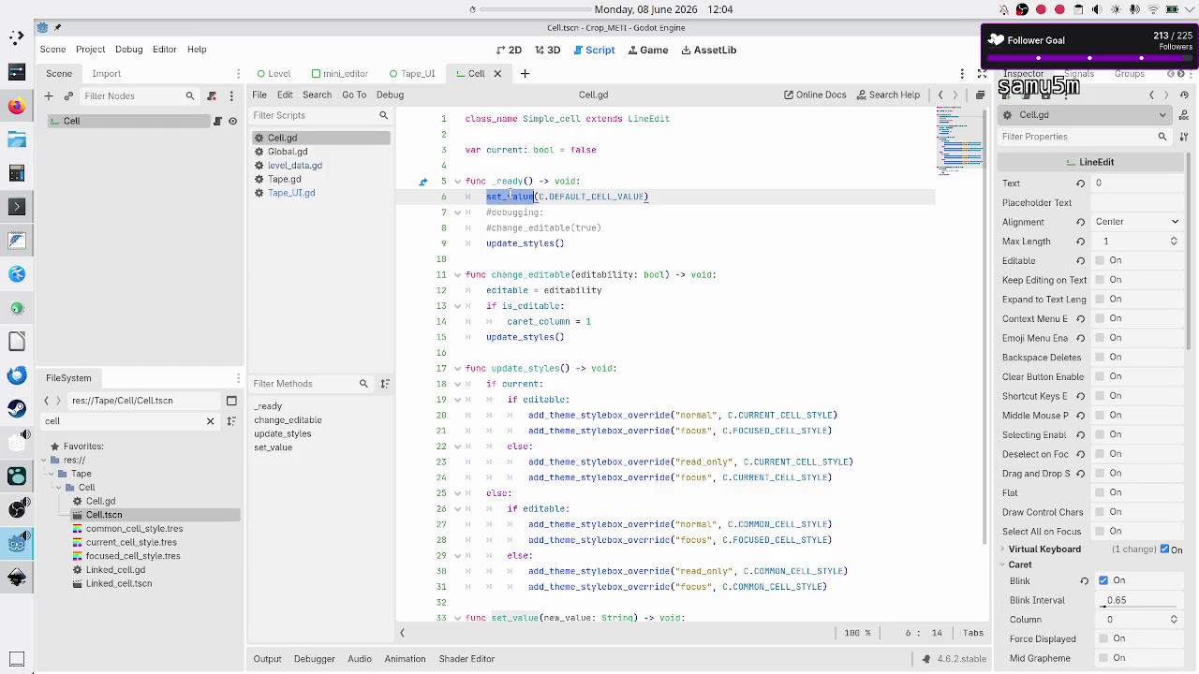
double_click(525, 274)
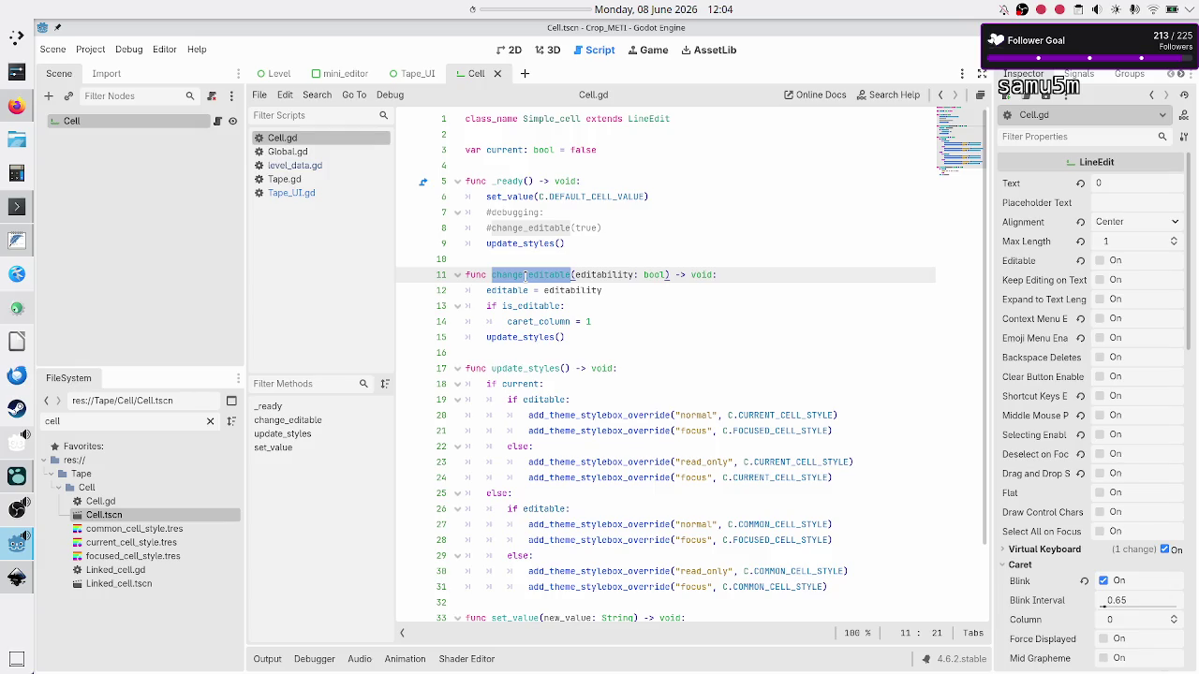
Check every use of editable in Cell.gd, then bring up level_UI_concepts.svg in Inkscape
scroll(531, 384, down, 2)
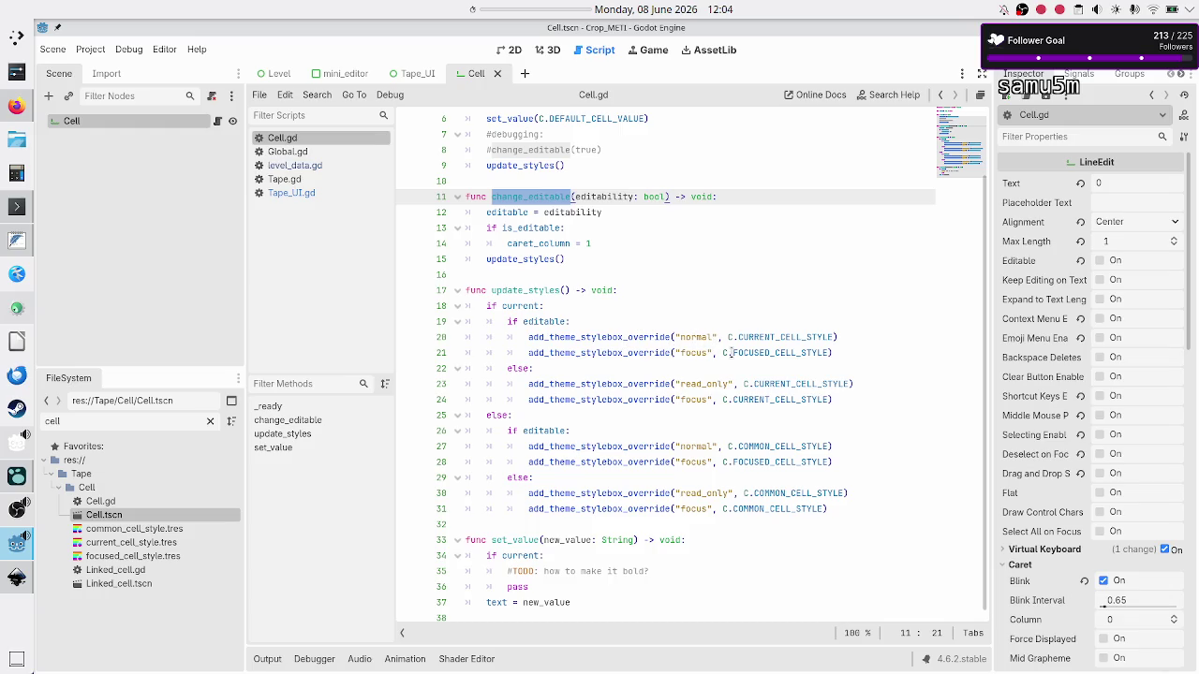
mouse_move(757, 349)
double_click(533, 318)
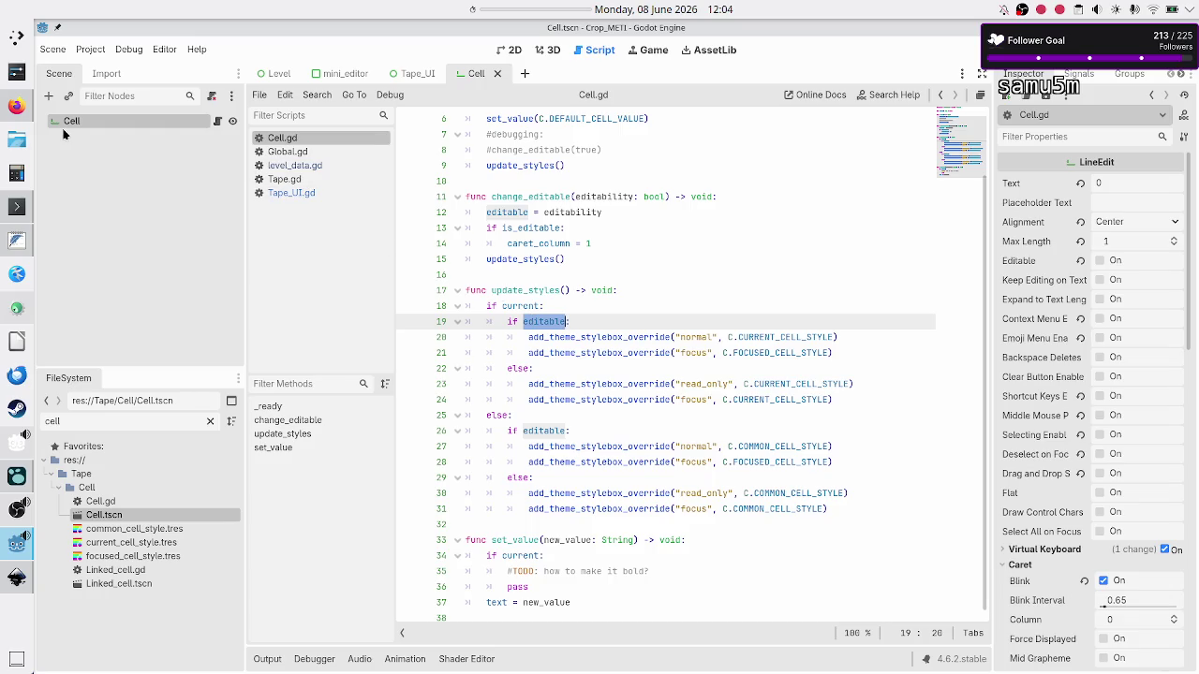
click(593, 316)
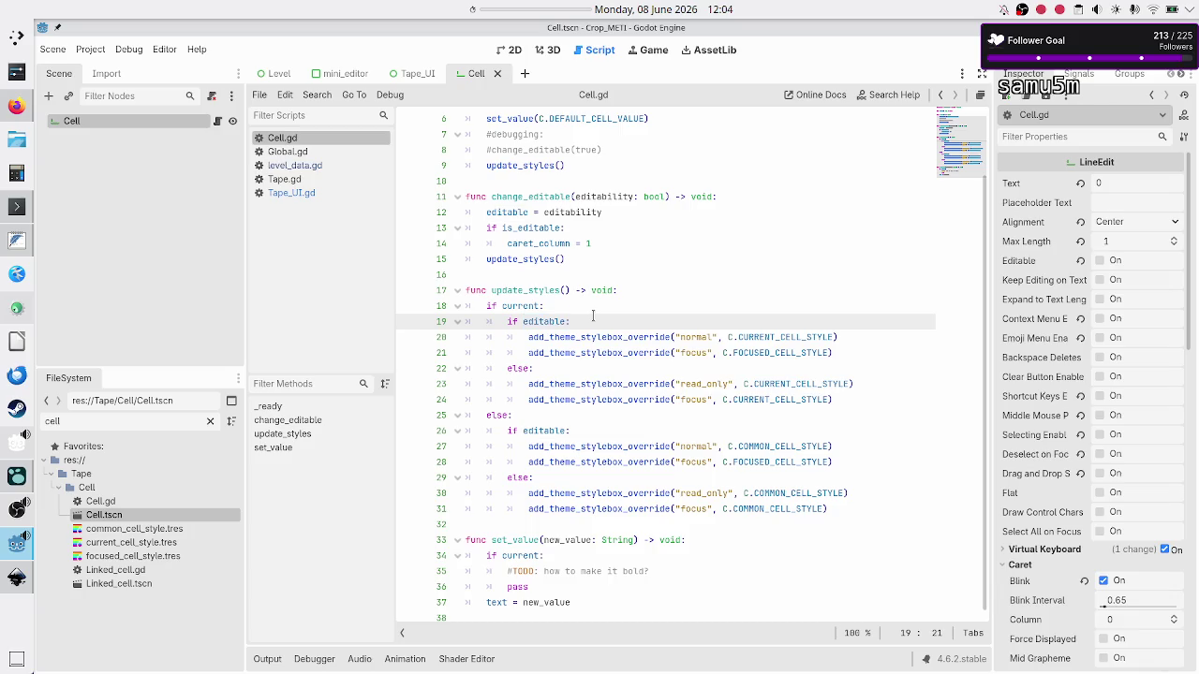
click(17, 578)
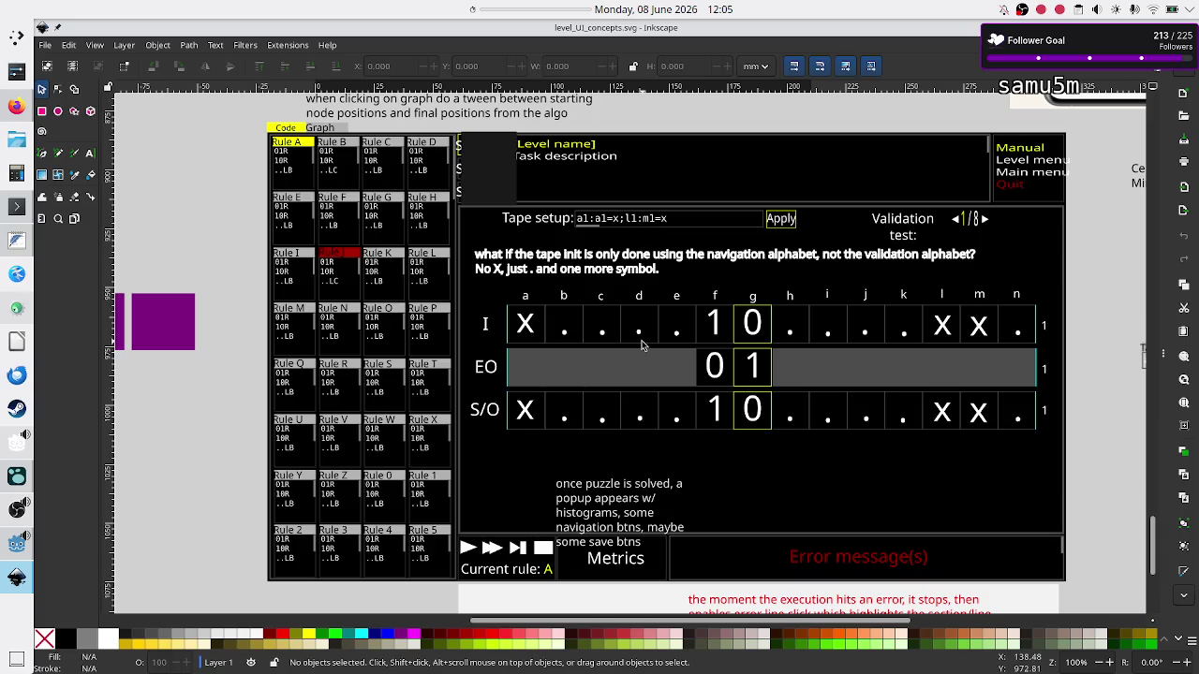
key(alt+Tab)
double_click(536, 321)
key(alt+Tab)
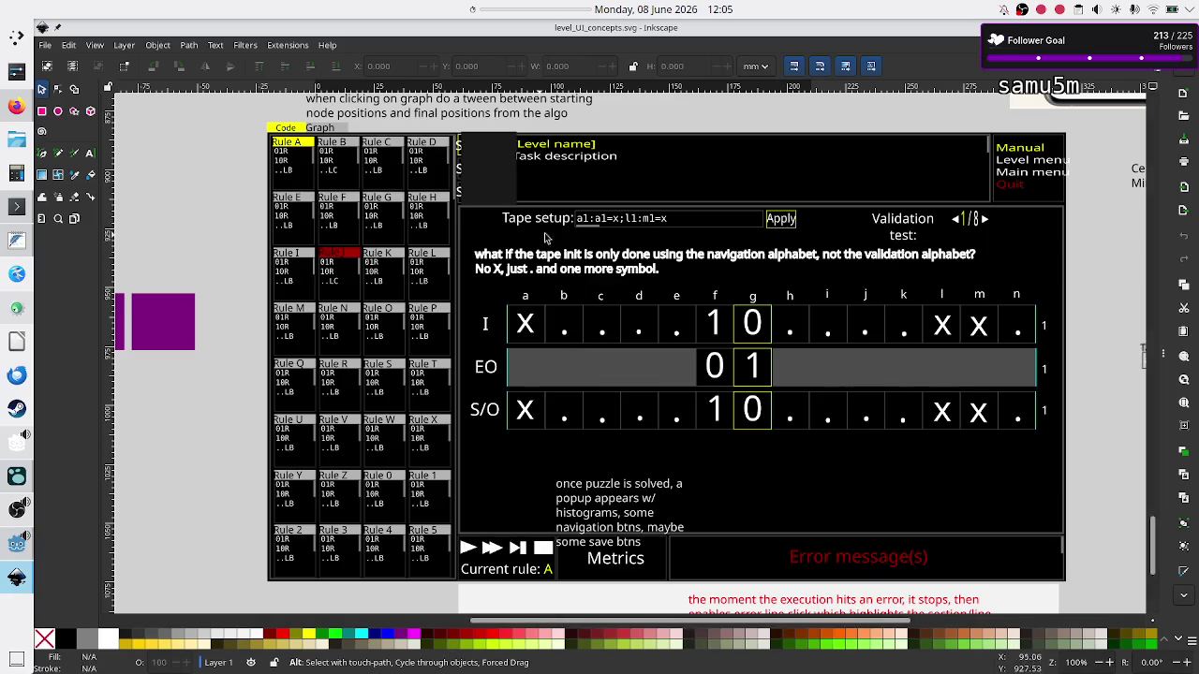